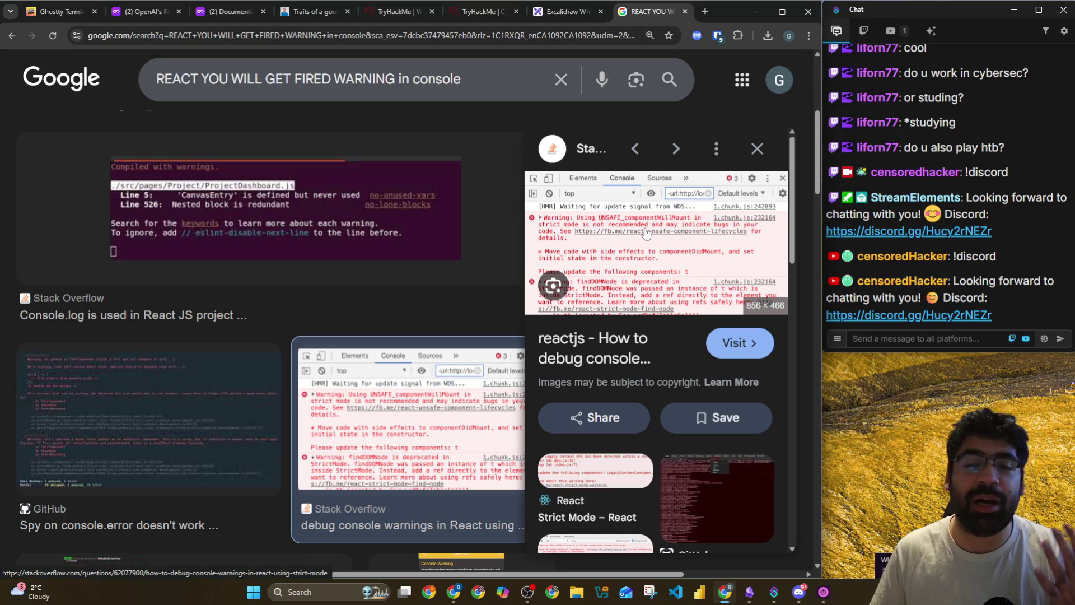
Close the Google results tab and review the Walking an Application room at 55% progress
key("ctrl+w")
left_click(413, 167)
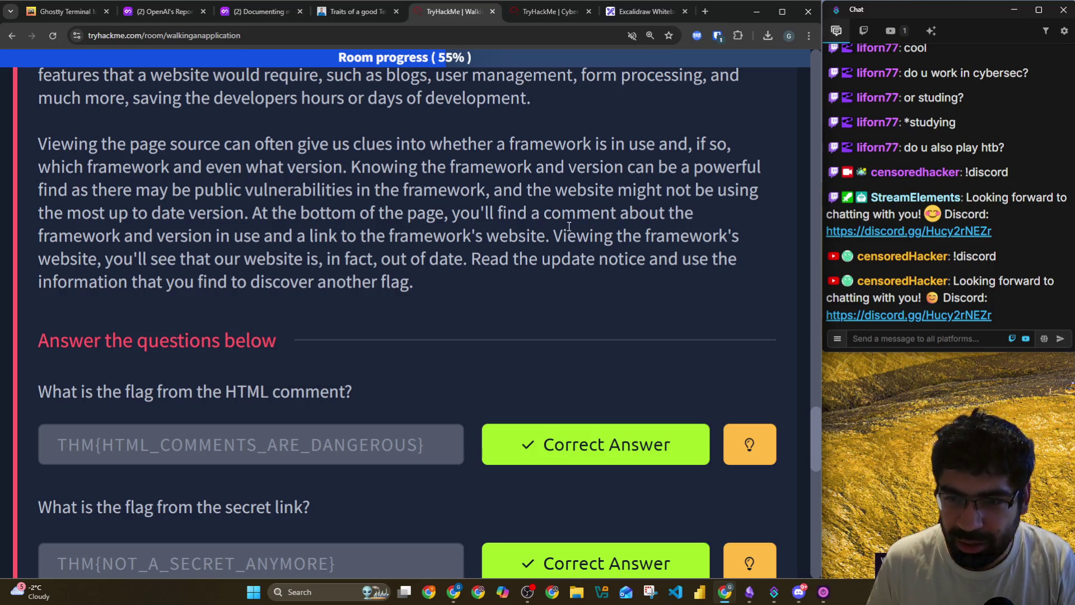
scroll(558, 241, "down", 8)
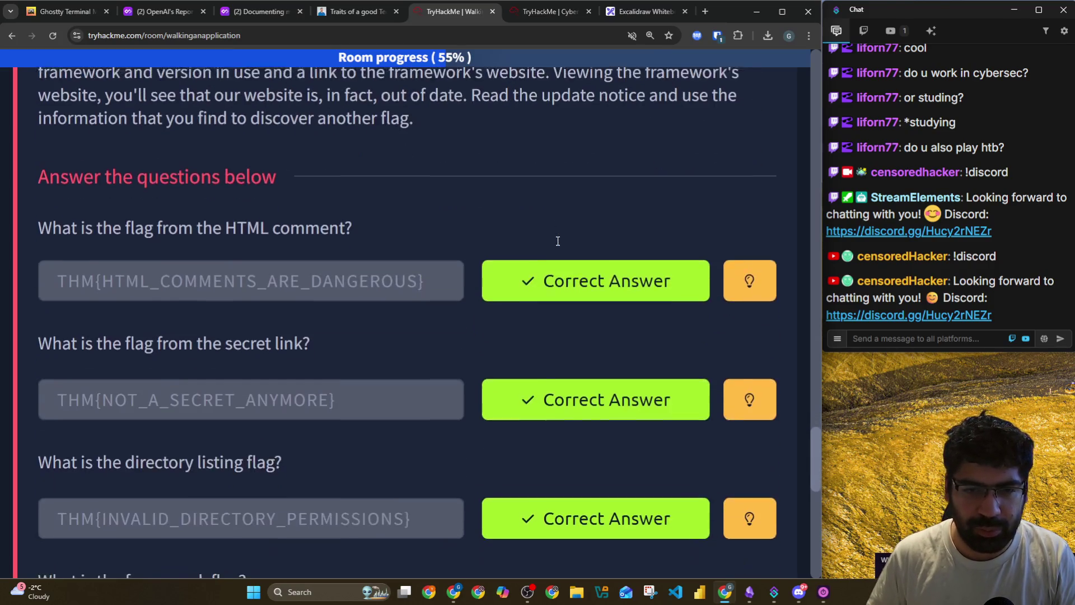
scroll(364, 259, "up", 6)
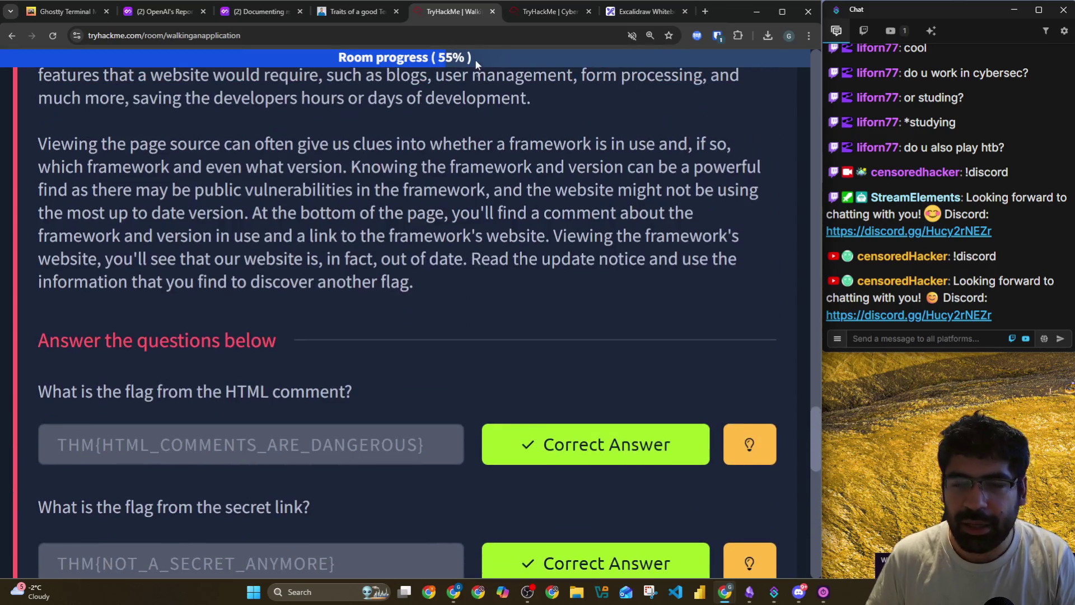
left_click(529, 17)
Inspect the flag page's source, then close the flag tabs to get back to the Acme home page
right_click(274, 296)
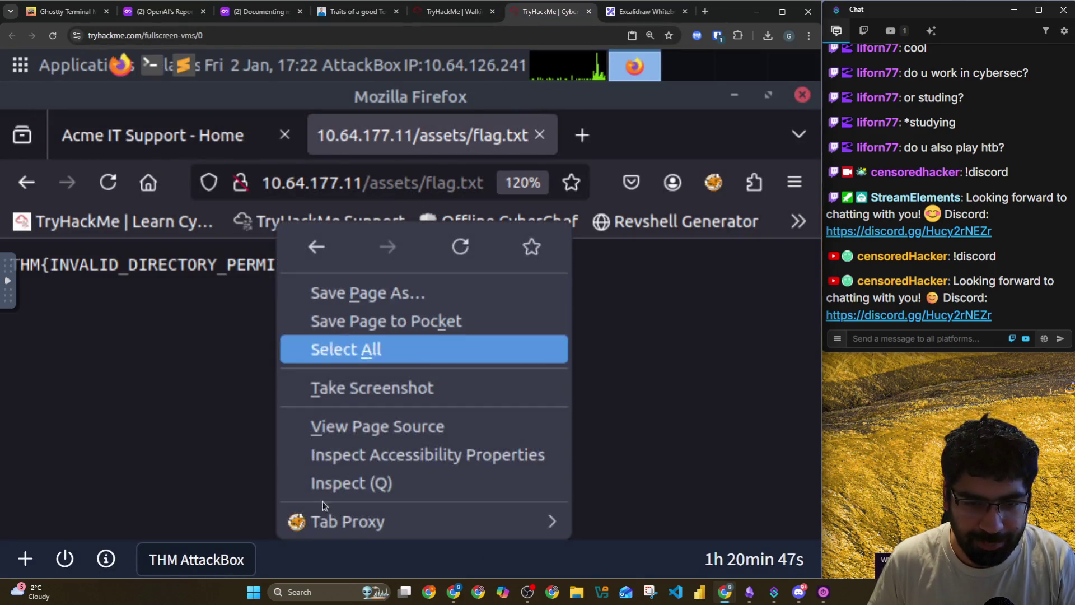
left_click(336, 482)
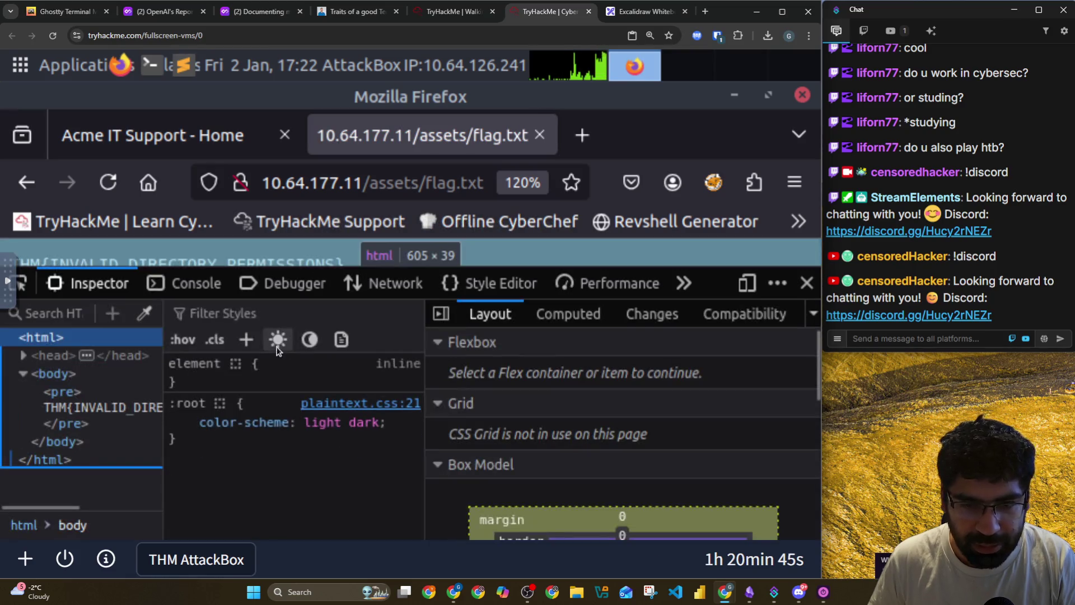
right_click(278, 262)
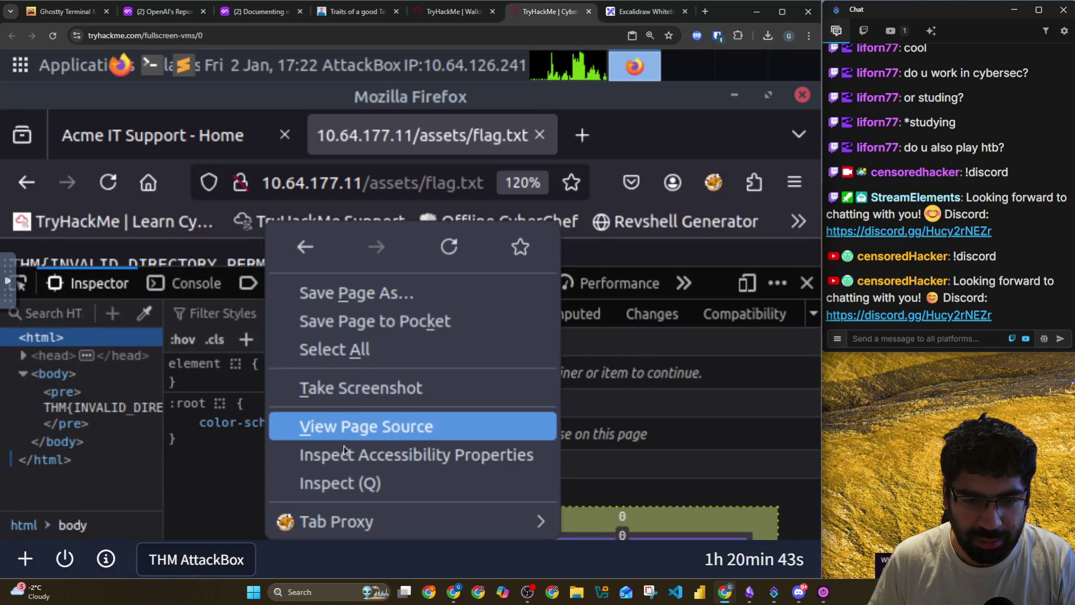
left_click(365, 426)
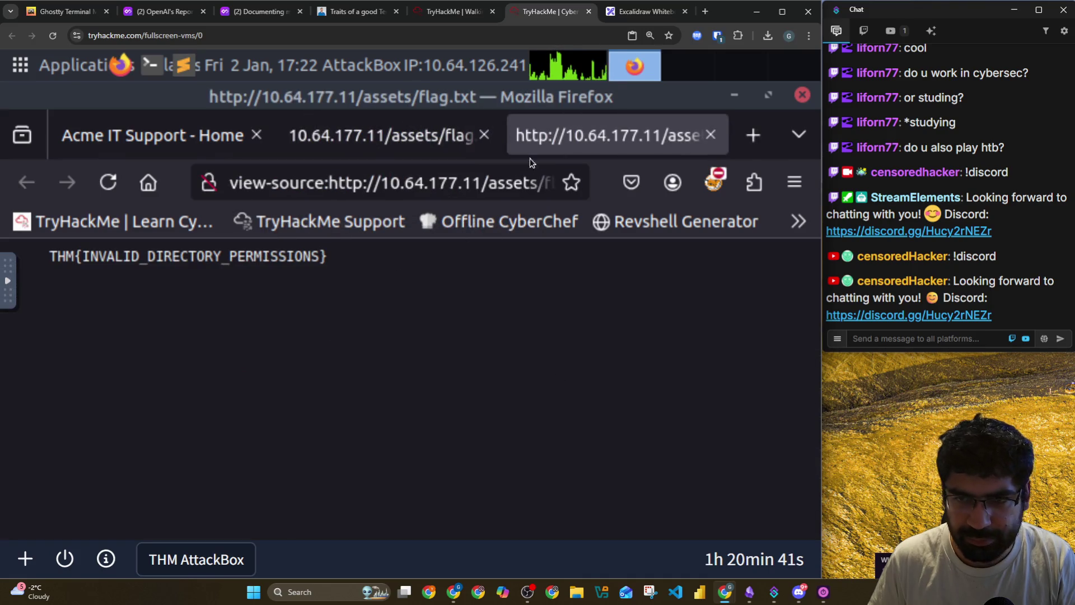
left_click(710, 135)
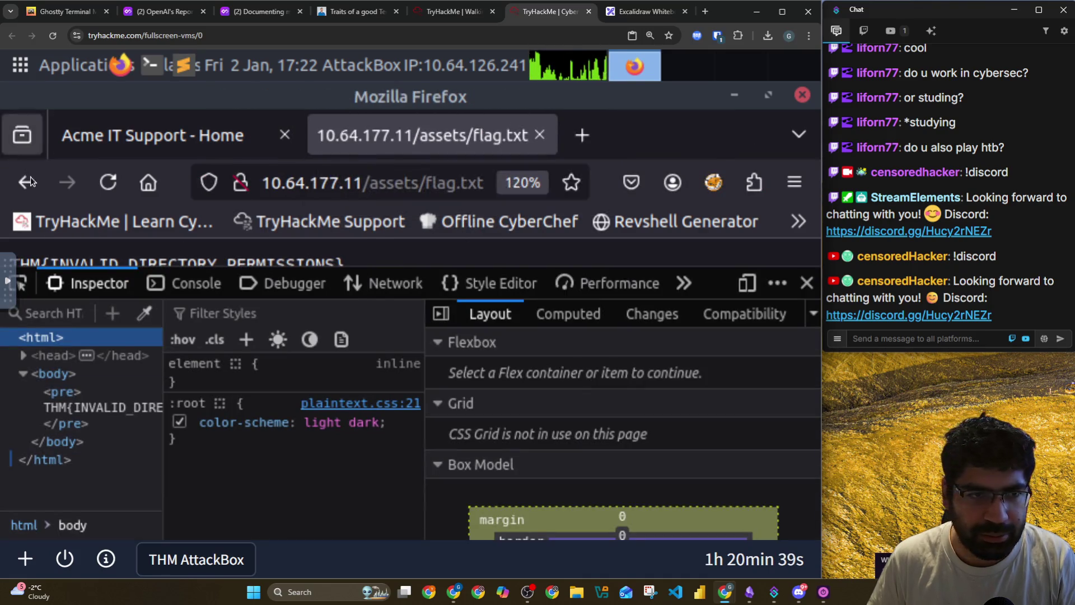
left_click(168, 135)
left_click(540, 135)
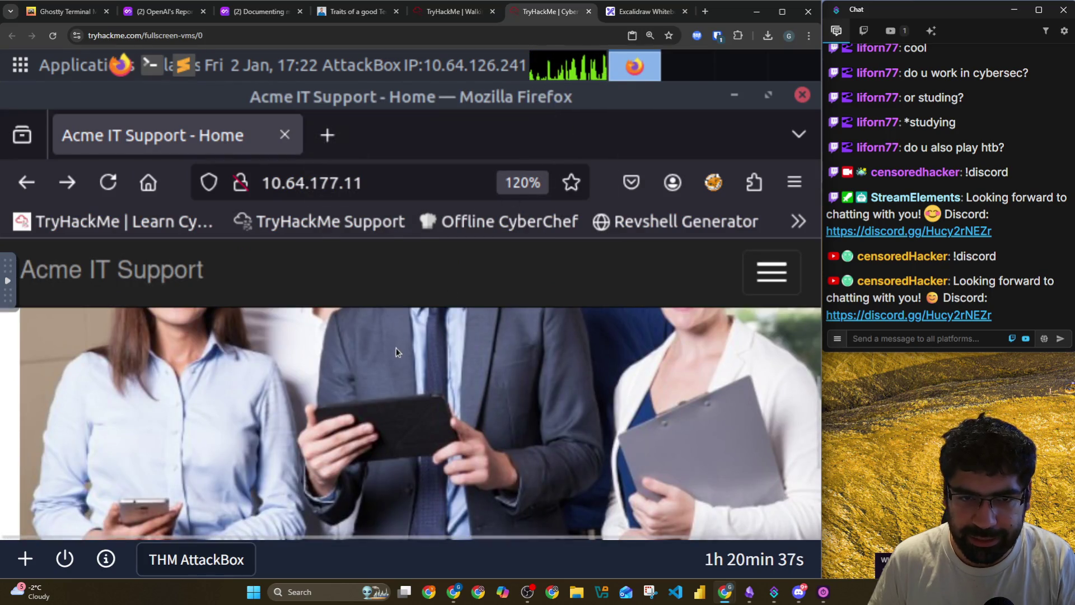
View the Acme home page source and copy the THM Framework link from its closing comment
right_click(399, 374)
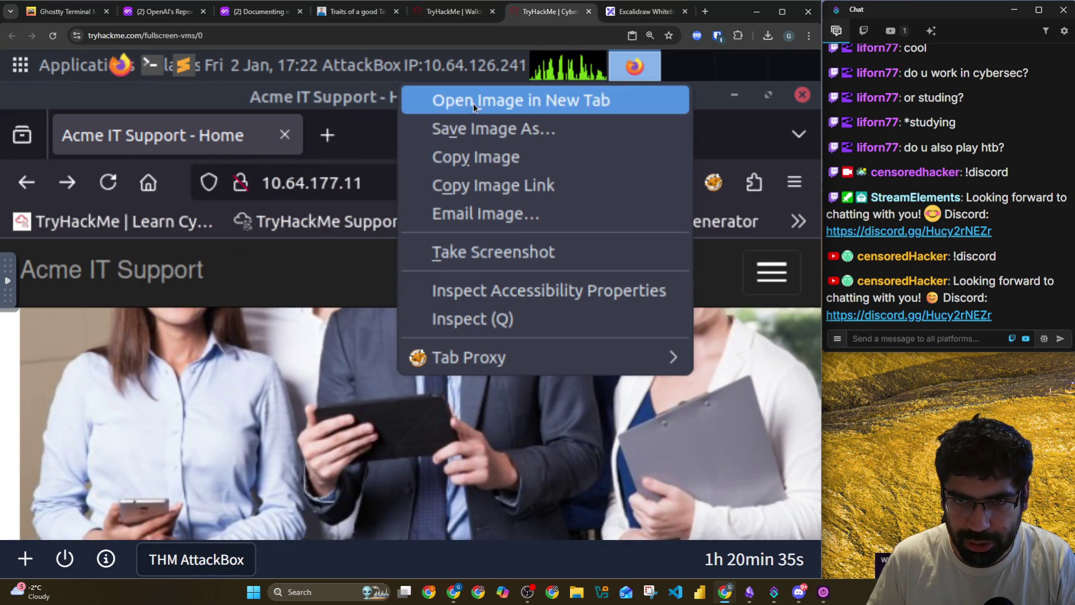
left_click(396, 280)
right_click(400, 279)
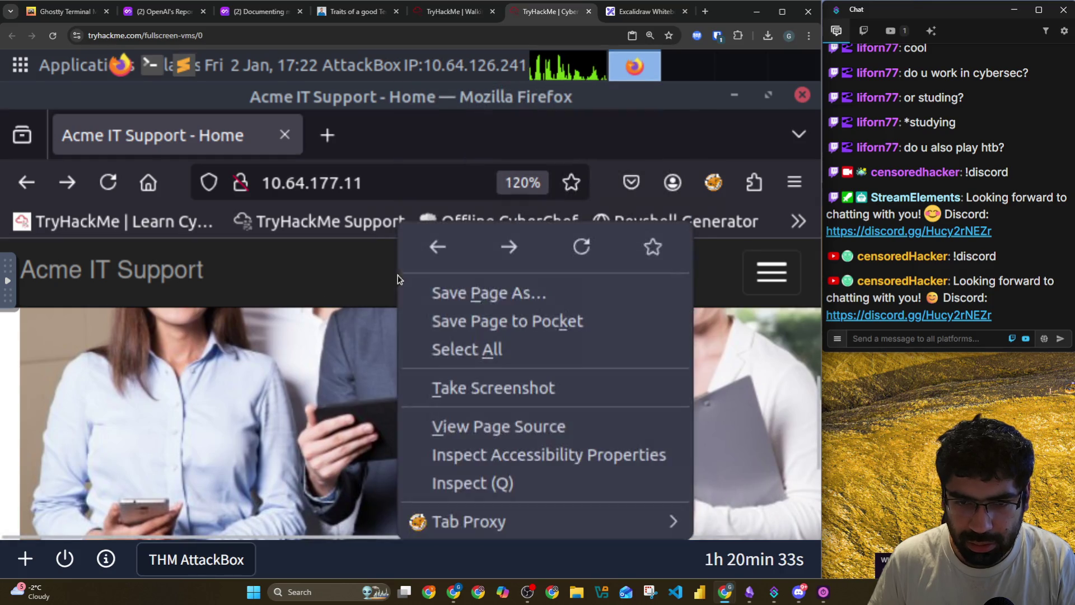
left_click(429, 420)
key("ctrl+minus")
scroll(308, 344, "down", 10)
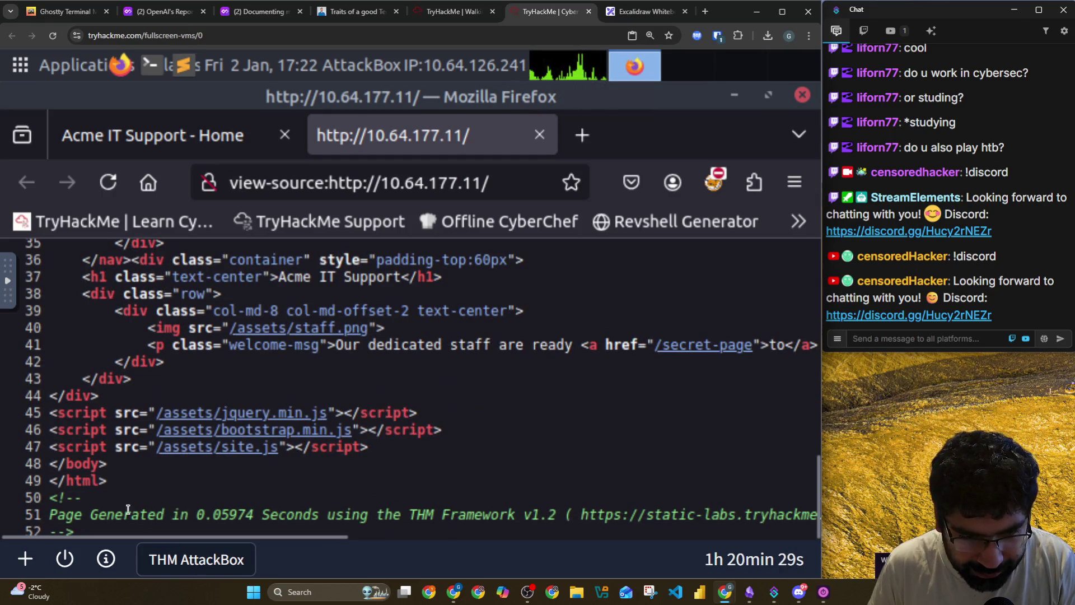
mouse_move(49, 514)
left_mouse_down()
mouse_move(251, 515)
mouse_move(320, 535)
mouse_move(542, 536)
mouse_move(95, 514)
left_mouse_up()
right_click(96, 514)
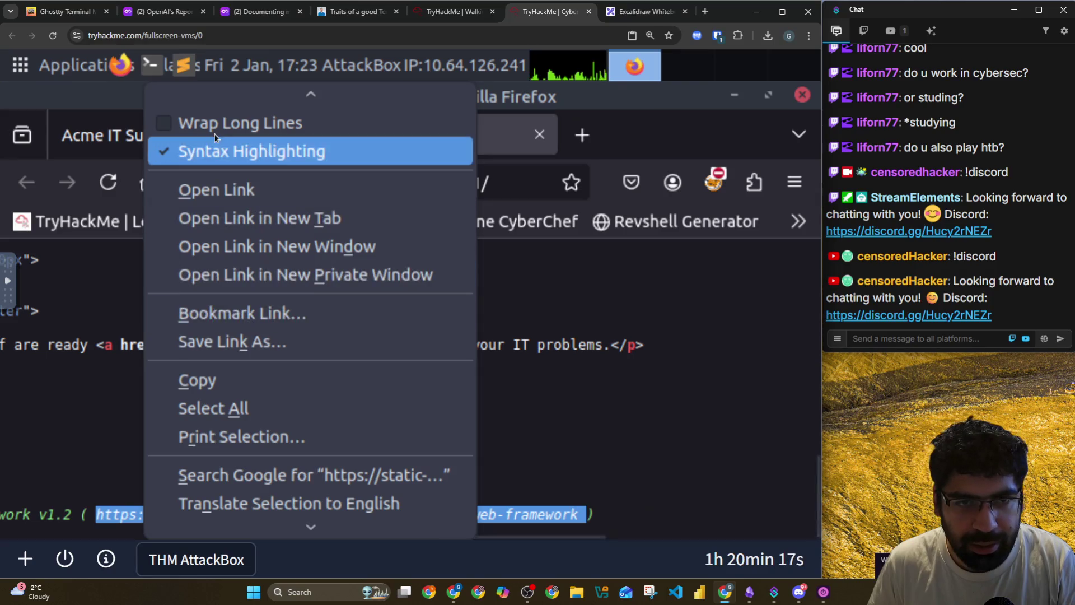
left_click(197, 381)
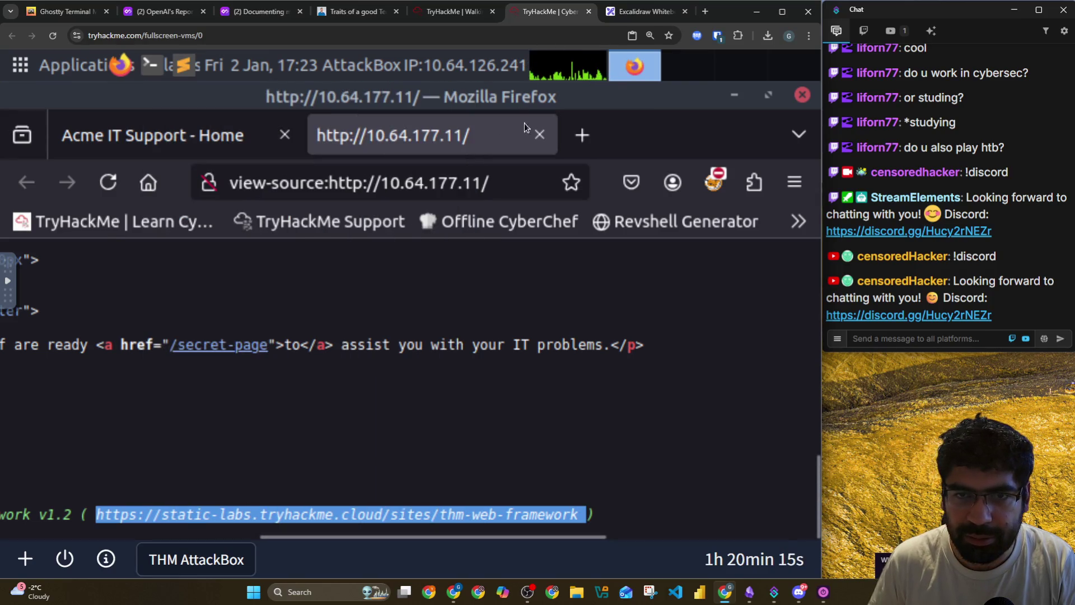
left_click(585, 139)
Load the THM Web Framework site and compare it with the Acme site's framework version v1.2
key("ctrl+v")
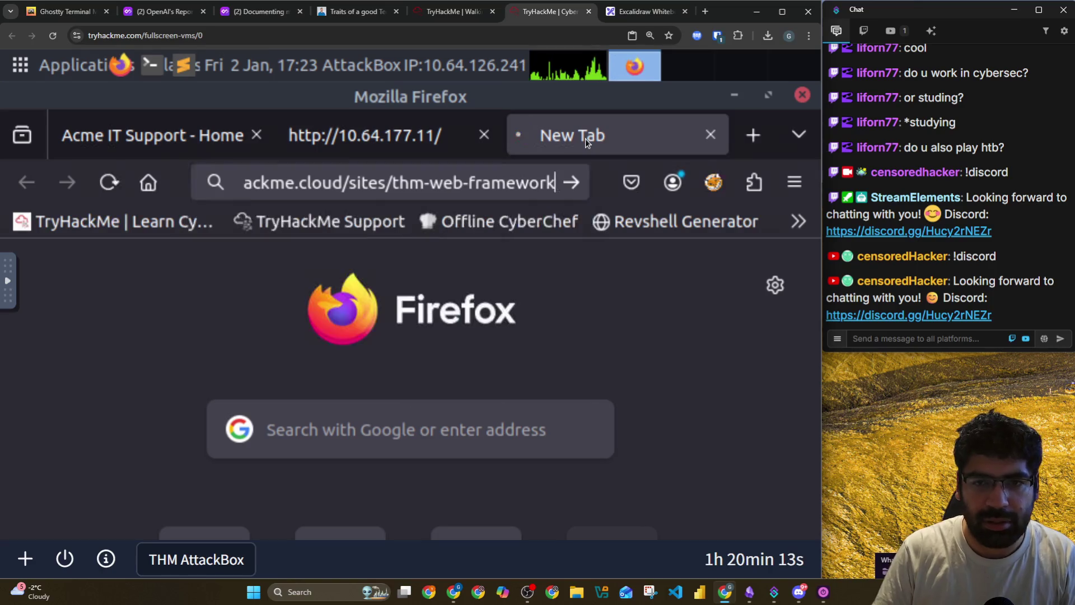
key("Return")
key("ctrl+minus")
key("ctrl+minus")
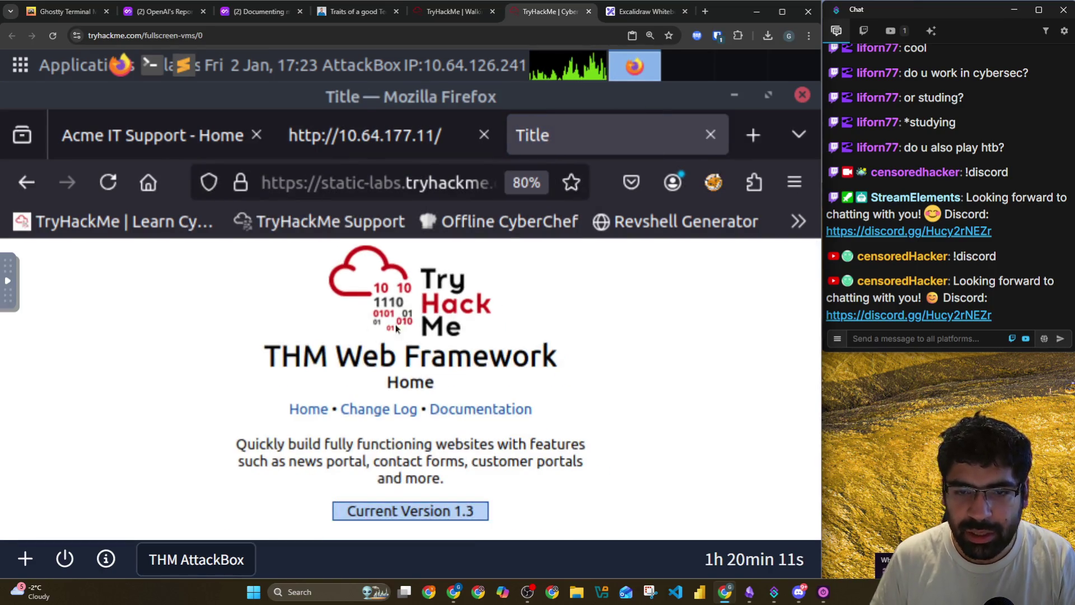
left_click_drag(282, 355, 511, 359)
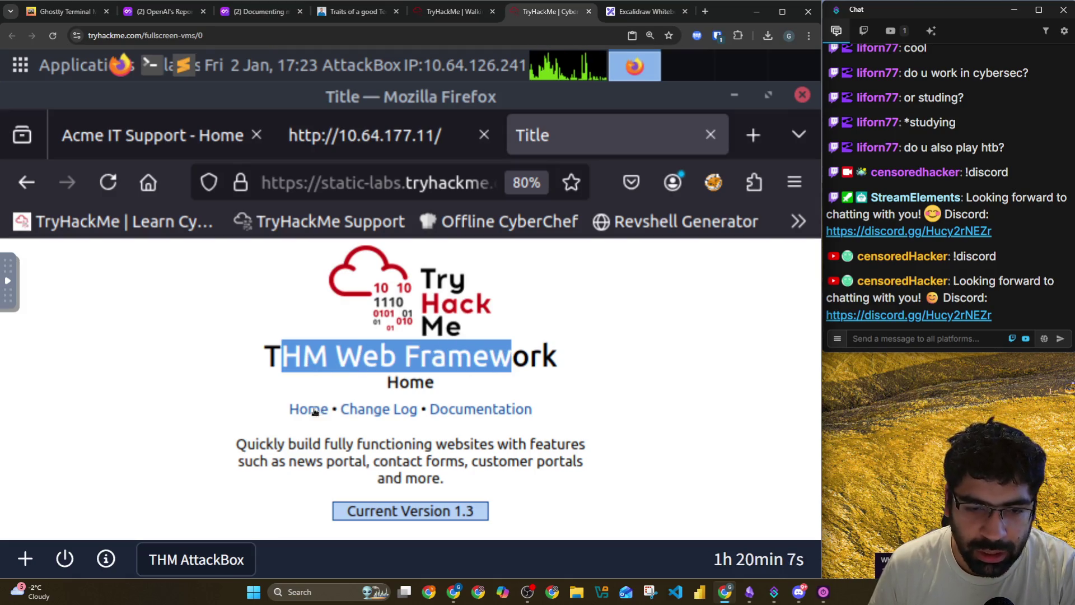
key("ctrl+minus")
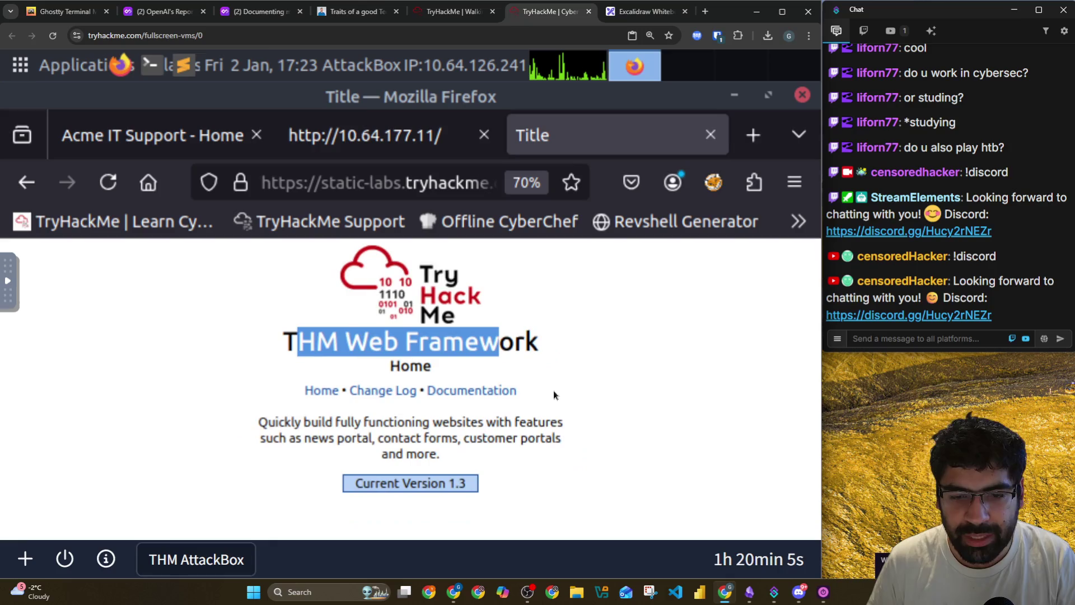
key("ctrl+minus")
left_click(362, 146)
left_click_drag(81, 515, 24, 513)
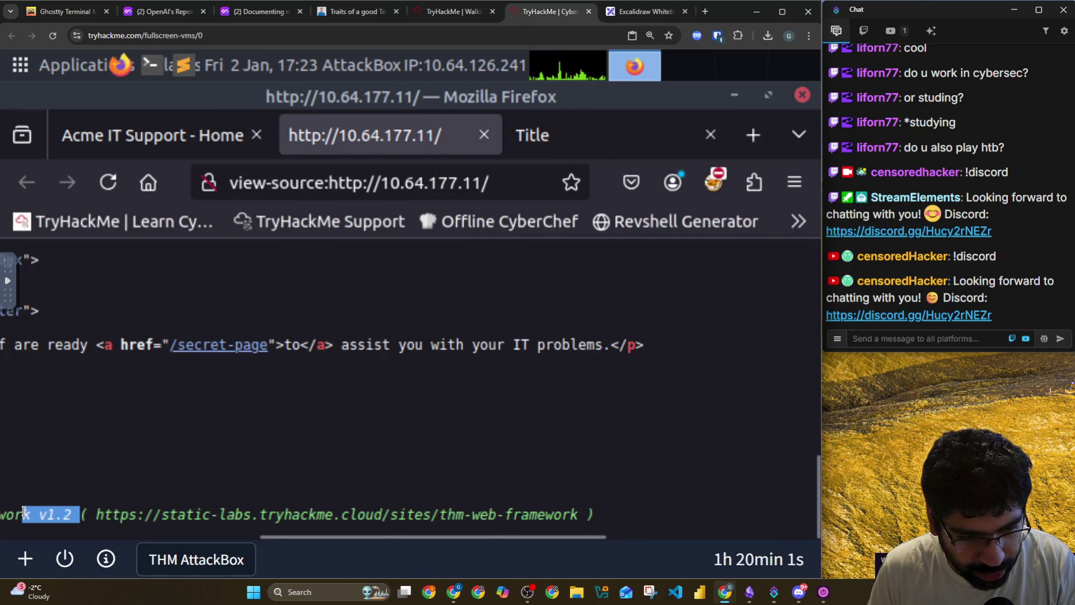
left_click(540, 136)
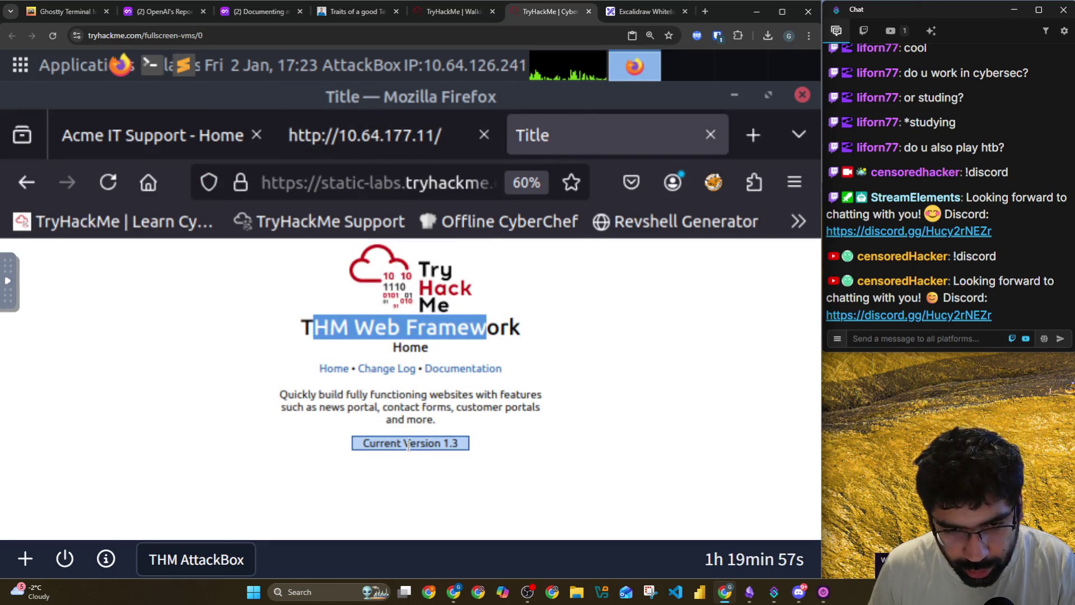
left_click(481, 448)
key("ctrl+plus")
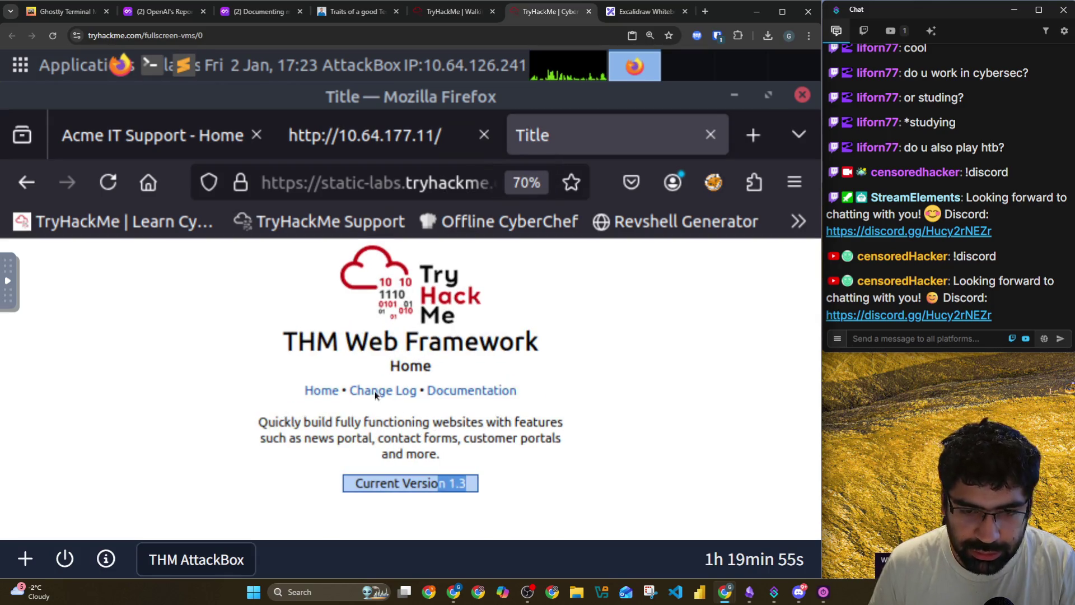
Open the framework Change Log and copy the /tmp.zip backup path from the Version 1.3 note
left_click(373, 391)
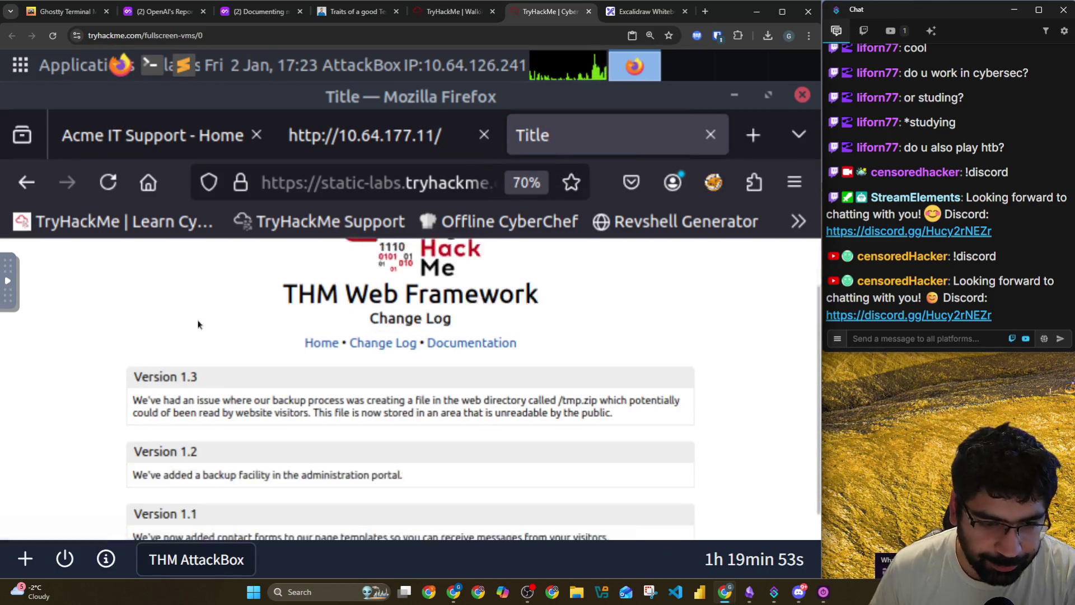
scroll(197, 322, "down", 2)
left_click_drag(135, 449, 383, 461)
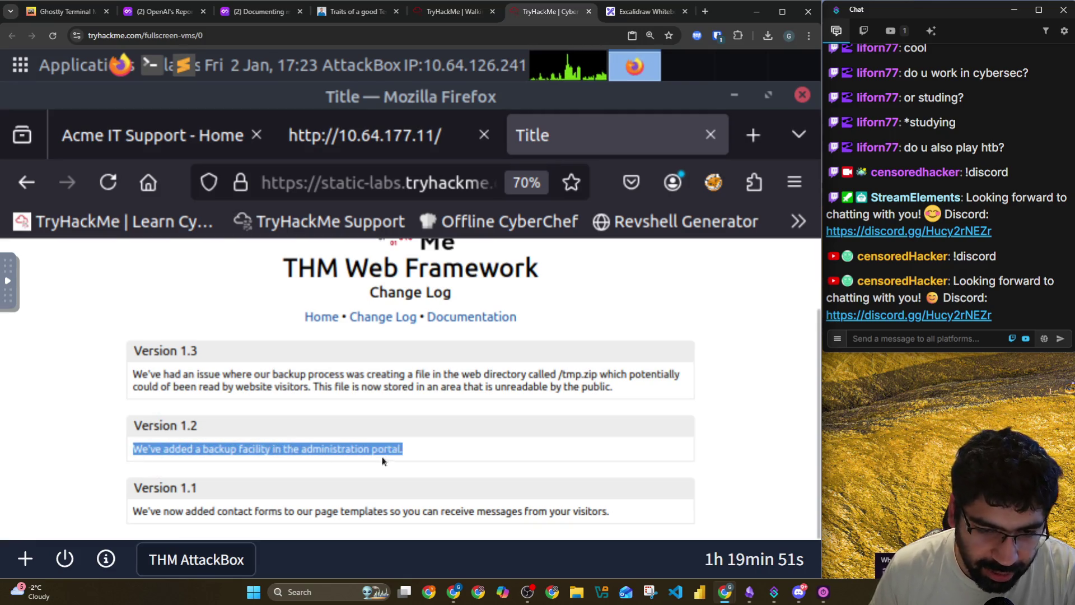
left_click(425, 458)
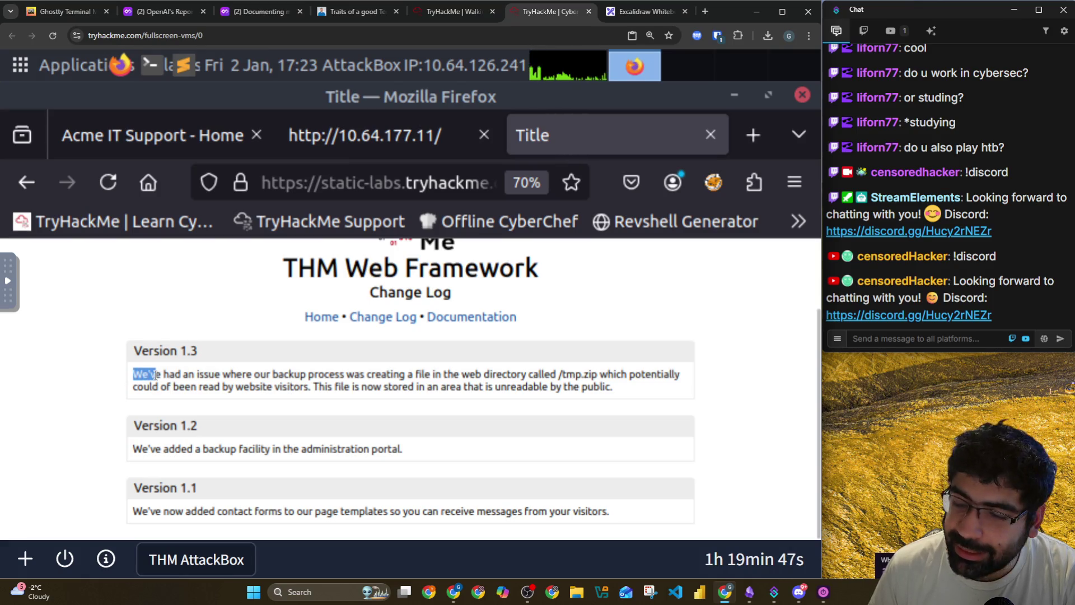
left_click_drag(156, 374, 206, 374)
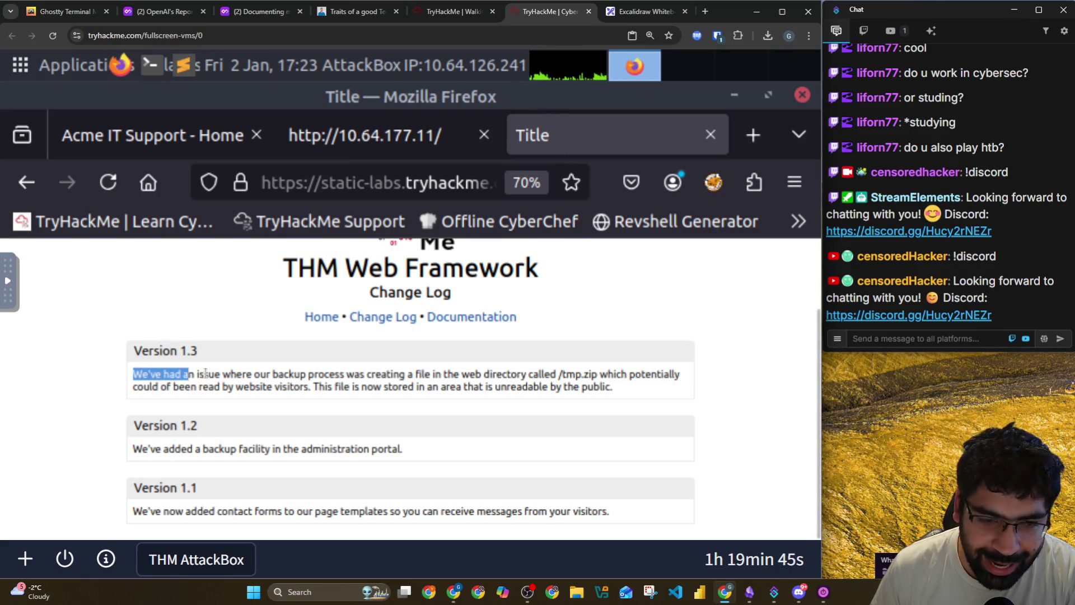
key("ctrl+plus")
key("ctrl+plus")
left_click_drag(261, 408, 563, 410)
left_click(594, 408)
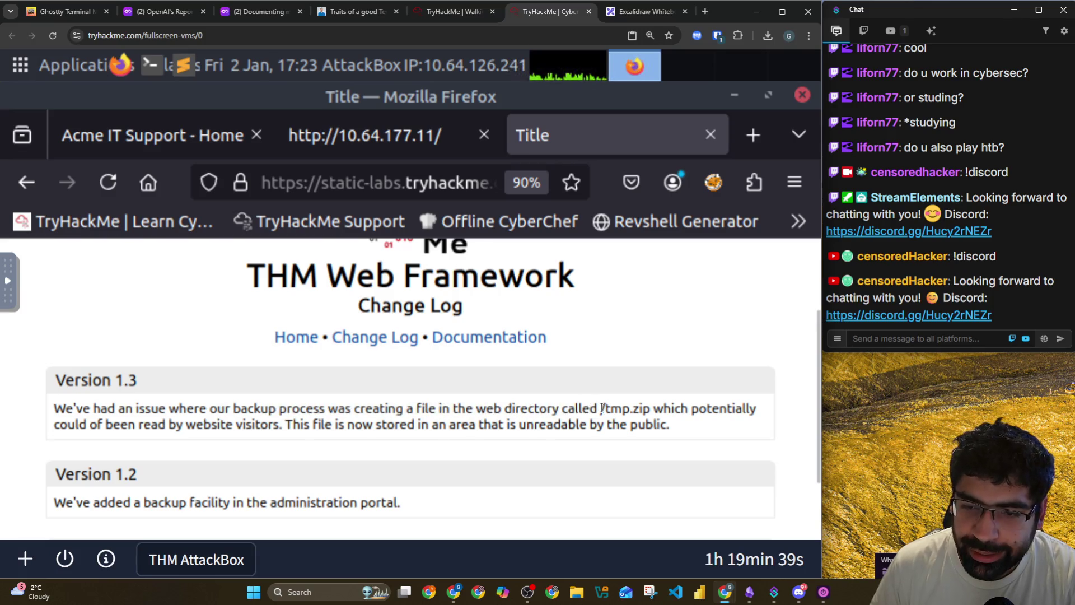
right_click(645, 410)
left_click(582, 98)
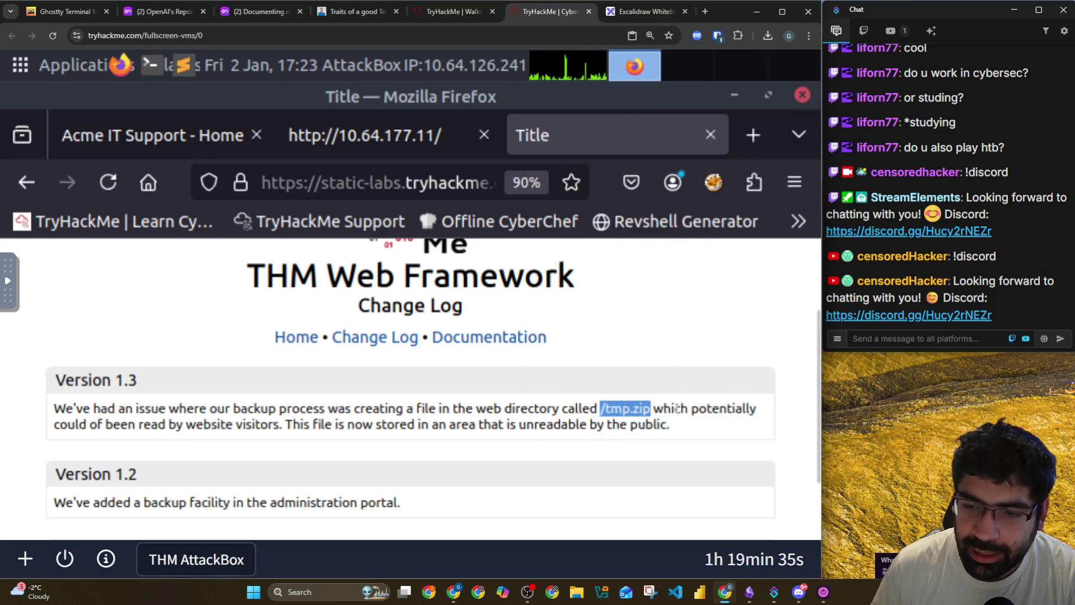
left_click_drag(675, 408, 756, 408)
left_click_drag(104, 424, 648, 426)
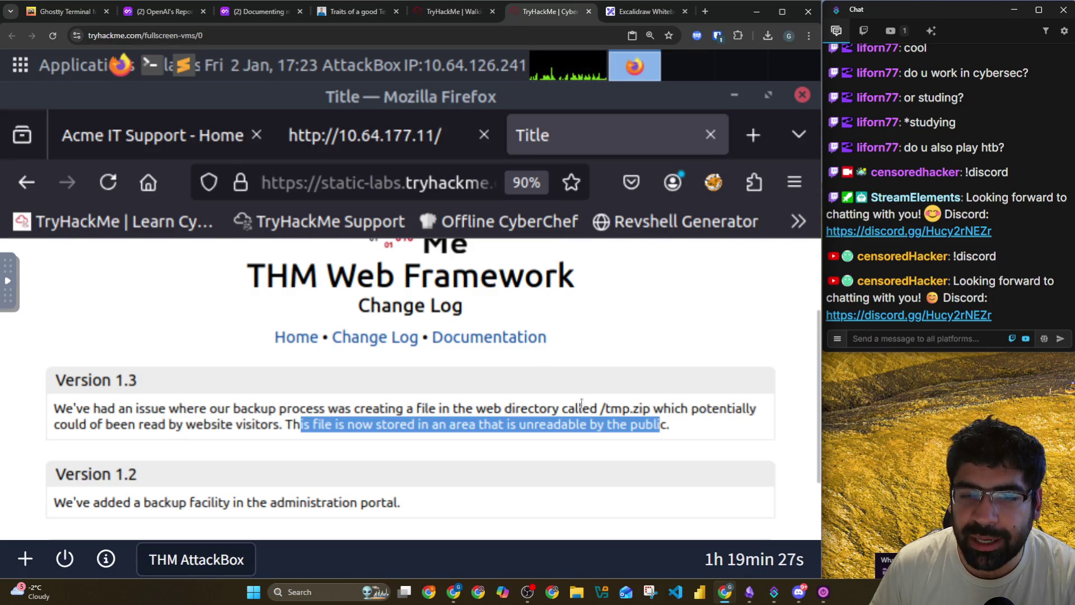
Reread the Version 1.3 note that the /tmp.zip backup is no longer publicly readable
left_click(422, 153)
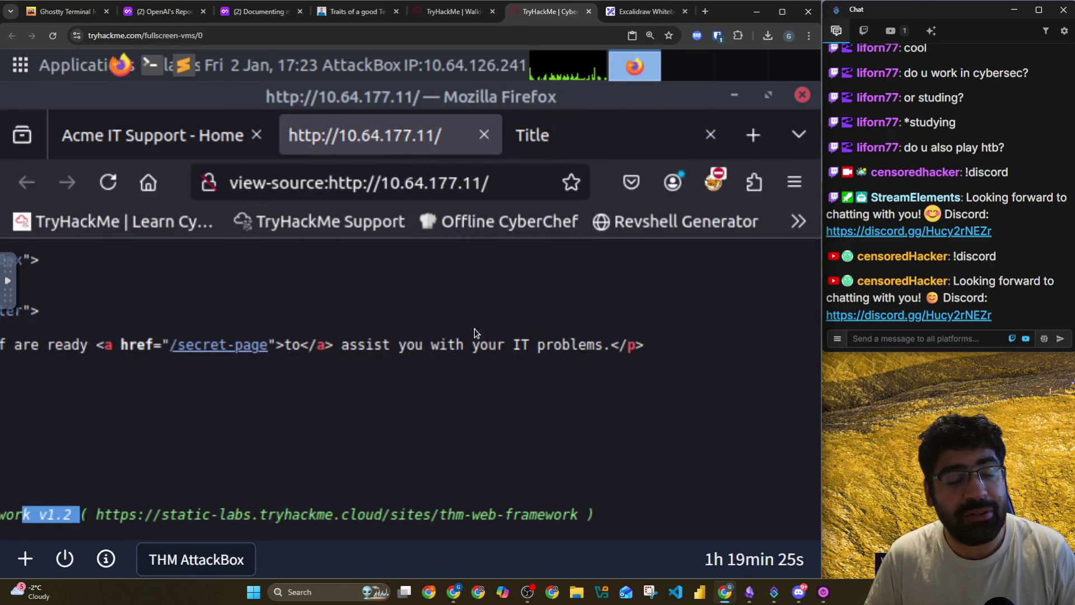
key("ctrl+Tab")
left_click_drag(93, 380, 173, 379)
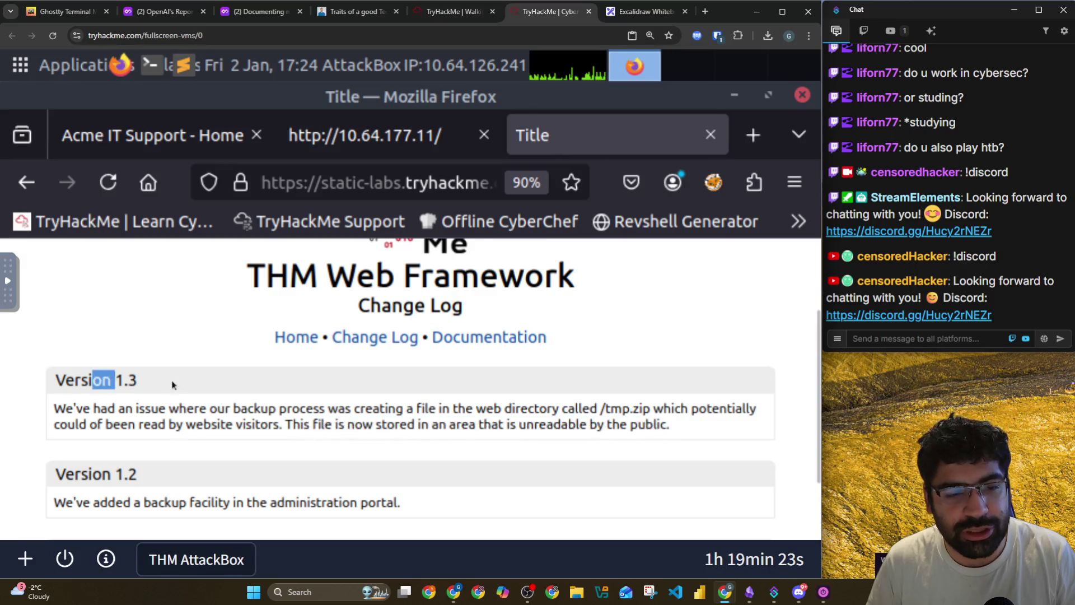
left_click_drag(468, 426, 634, 431)
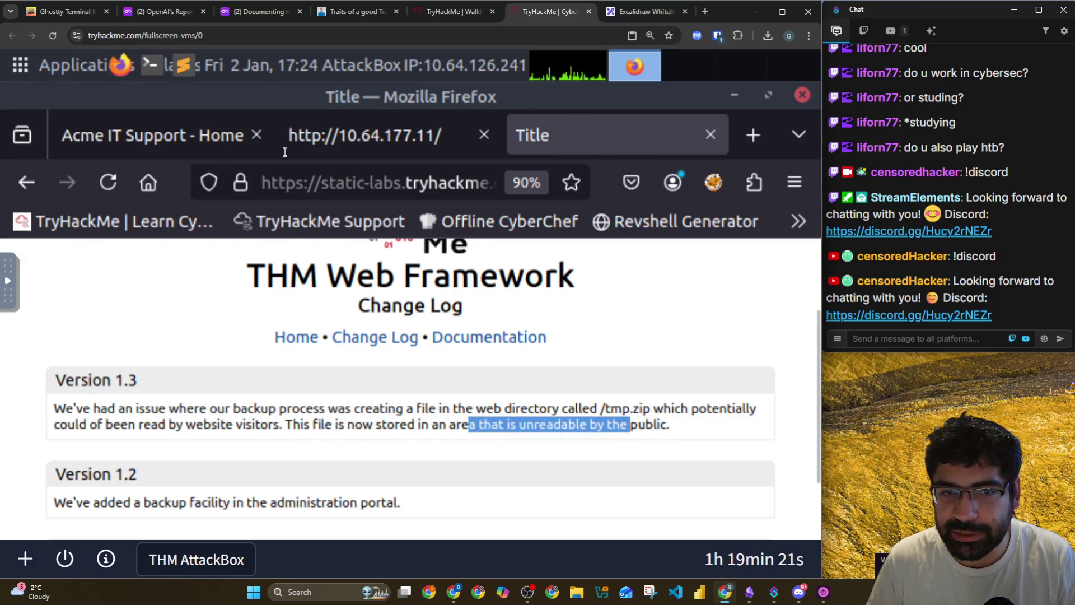
left_click(218, 136)
Append /tmp.zip to the Acme site address to download the archive and open it
left_click(358, 173)
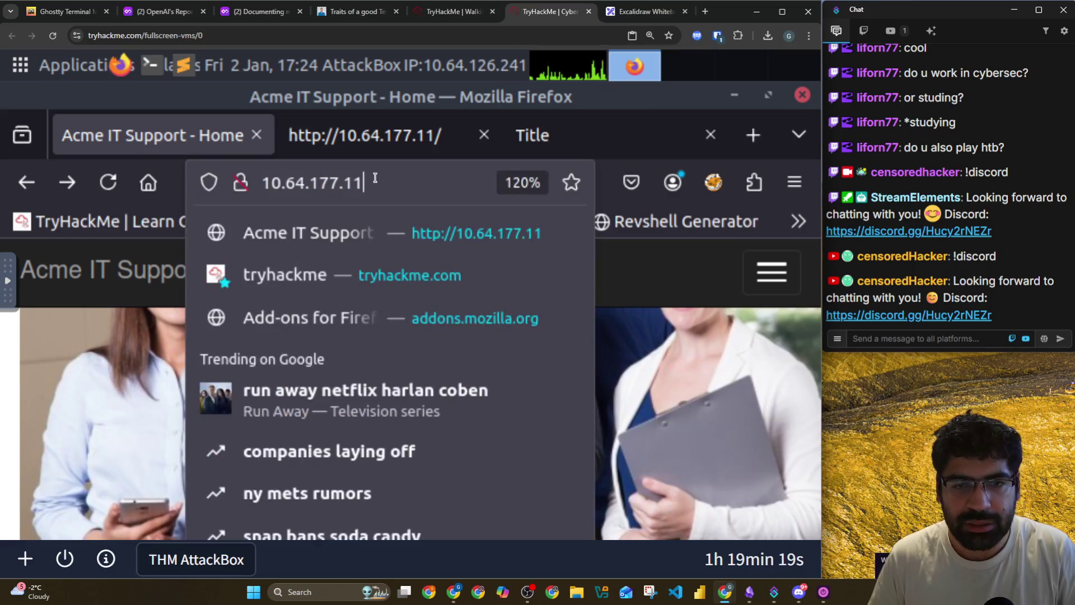
type("/tmp.zip")
key("Return")
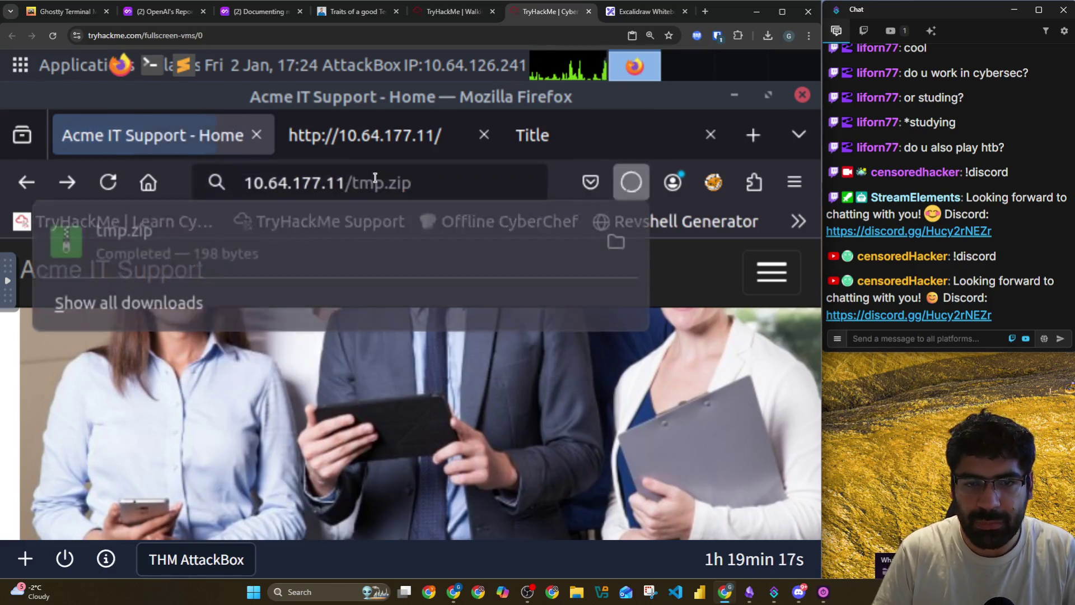
left_click(303, 253)
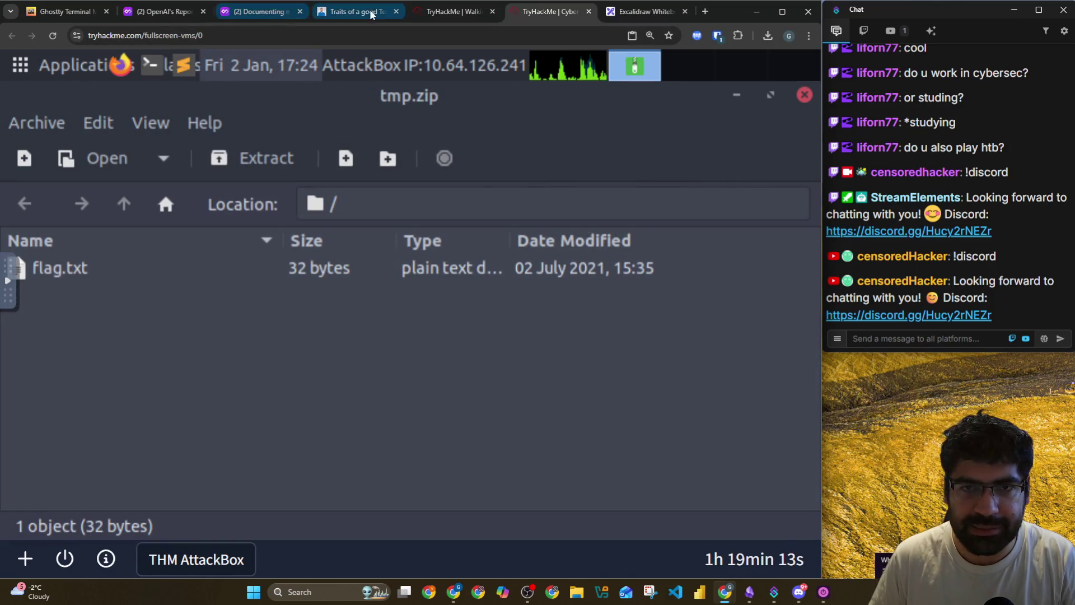
left_click(453, 11)
key("ctrl+plus")
left_click(535, 16)
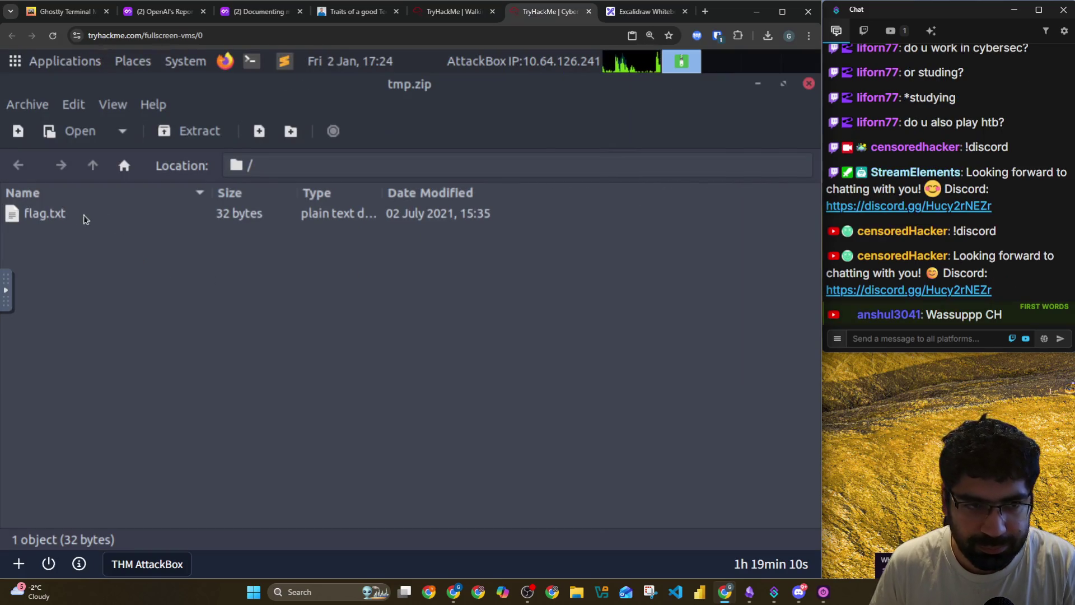
Open flag.txt from the archive and copy the flag THM{KEEP_YOUR_SOFTWARE_UPDATED}
left_click(66, 211)
double_click(66, 213)
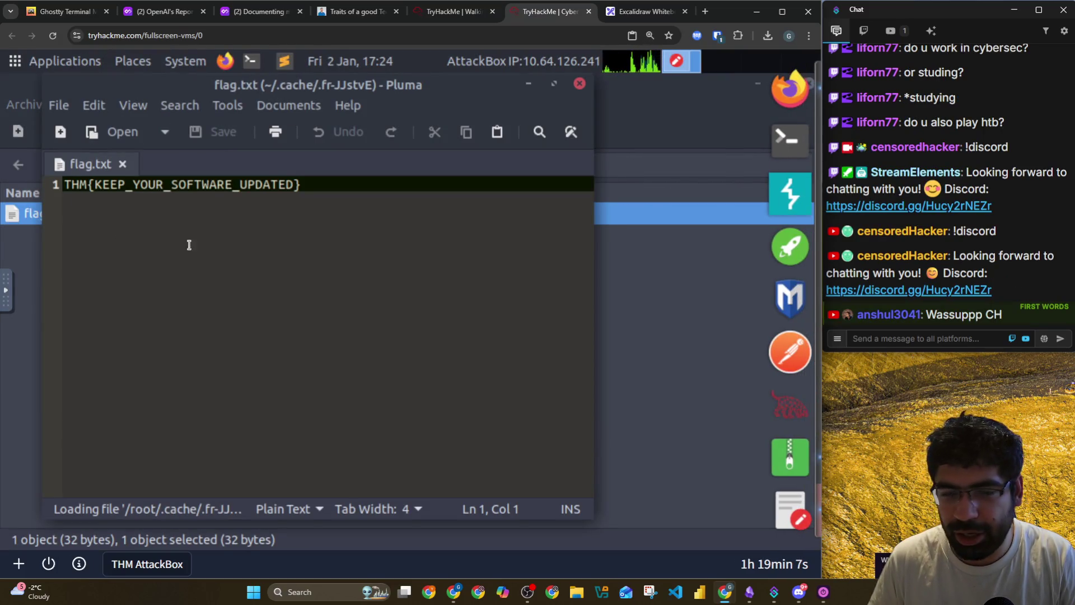
left_click_drag(334, 188, 65, 185)
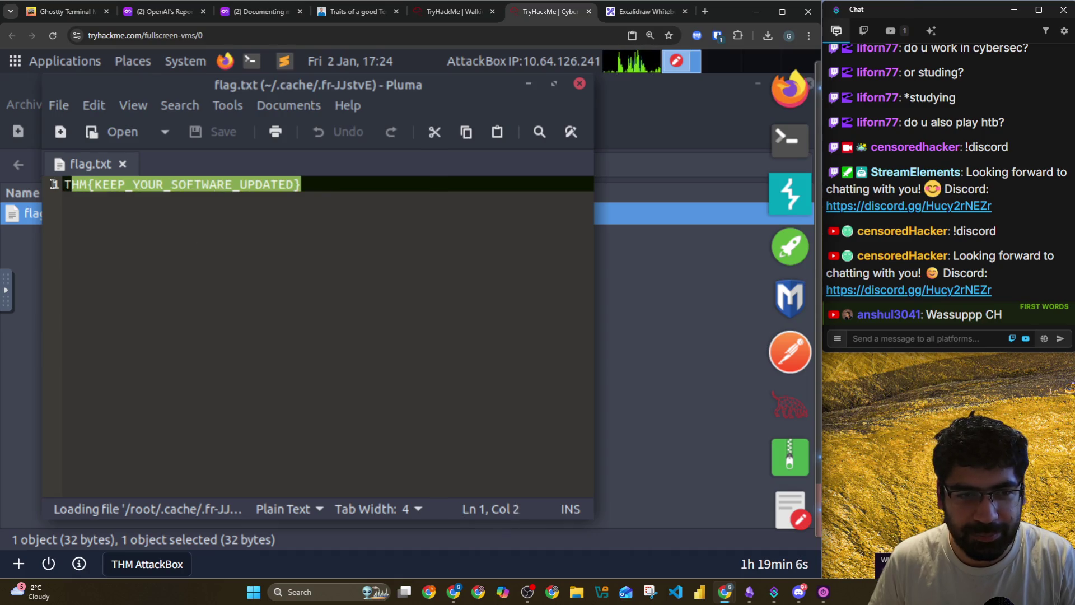
right_click(127, 181)
left_click(180, 217)
left_click(319, 242)
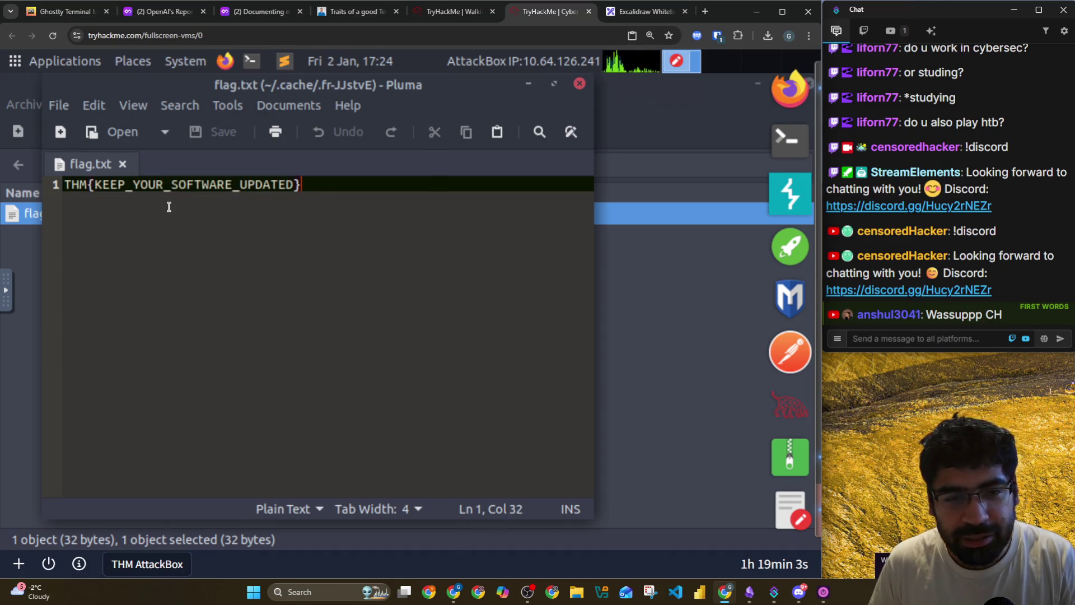
left_click(421, 19)
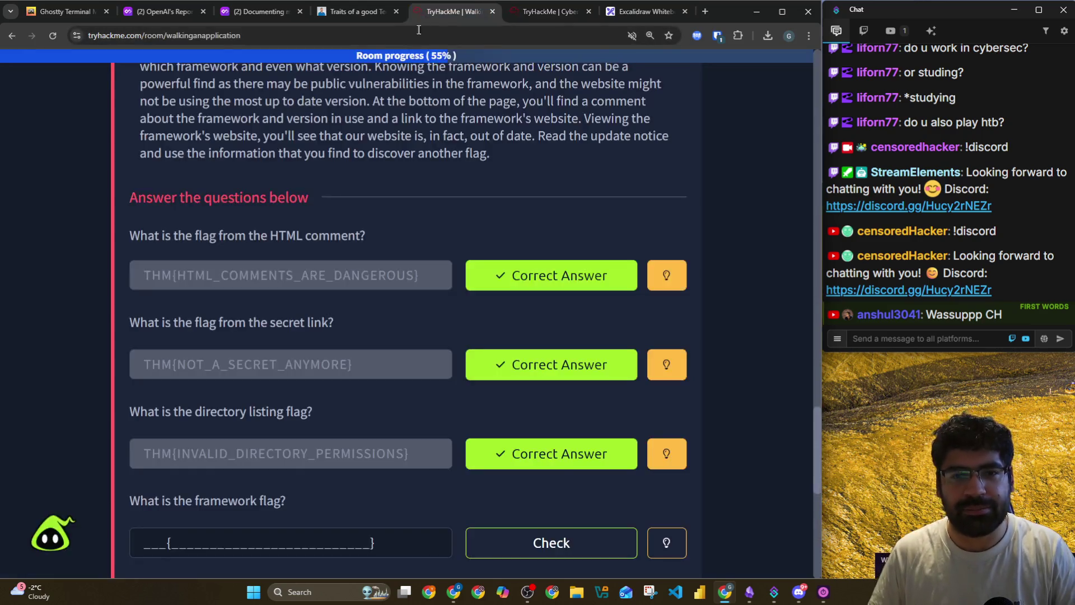
Paste the copied framework flag into its answer field and check it
scroll(246, 449, "down", 6)
left_click(220, 206)
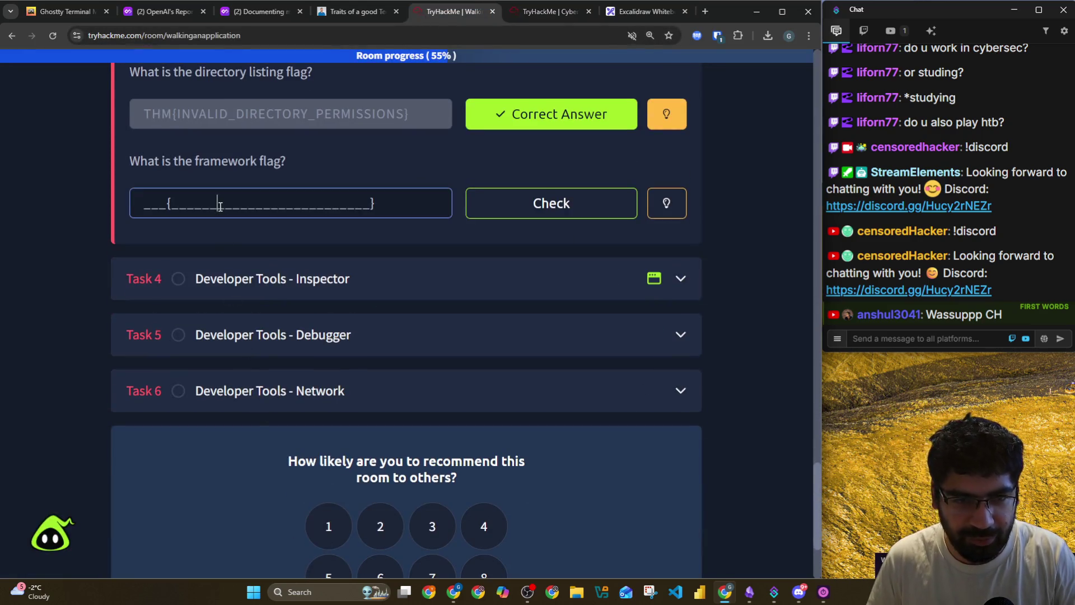
key("ctrl+v")
left_click(551, 203)
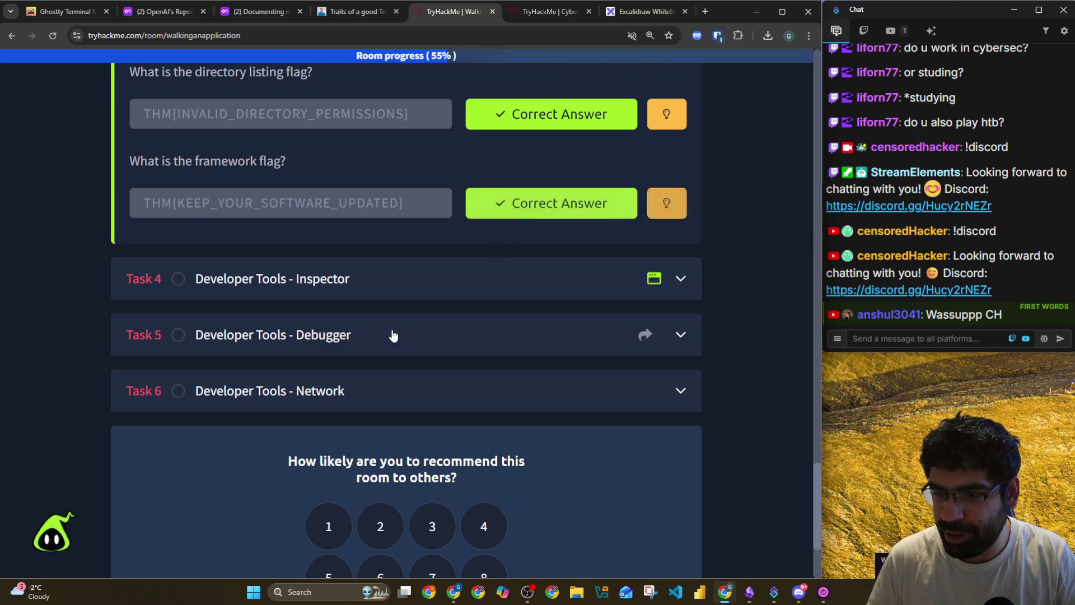
Enlarge the room page and expand Task 4, Developer Tools - Inspector
key("ctrl+plus")
key("ctrl+plus")
scroll(391, 328, "down", 3)
left_click(252, 281)
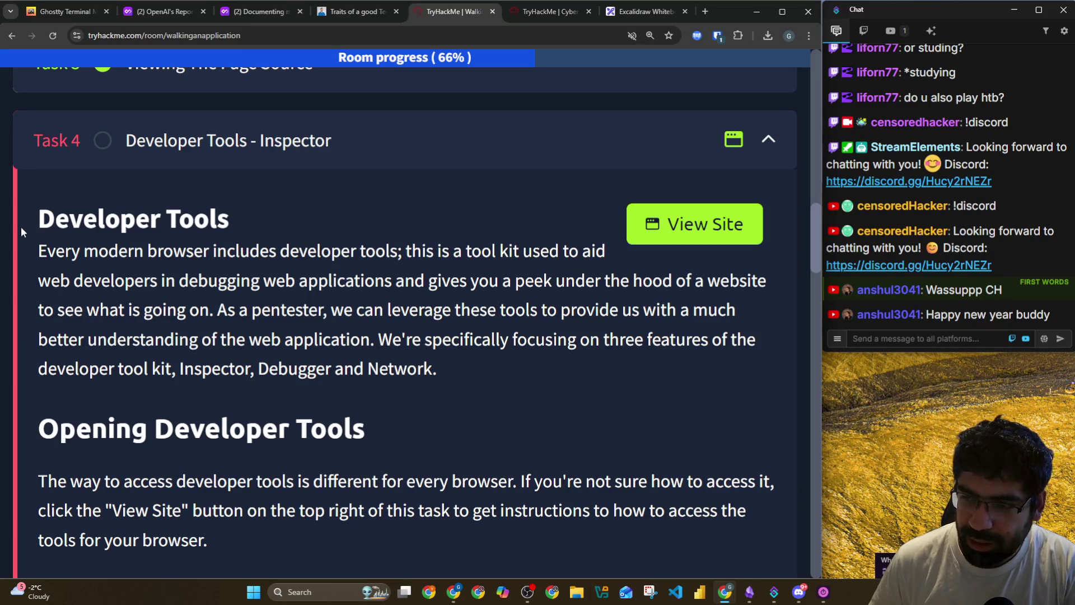
left_click_drag(38, 222, 225, 223)
left_click(238, 255)
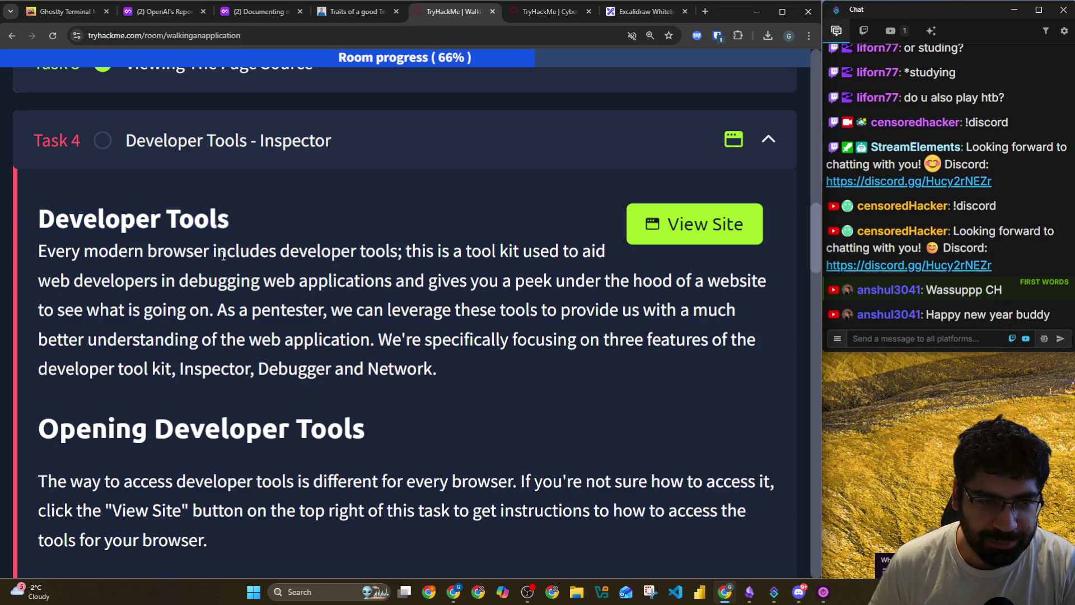
left_click_drag(37, 214, 232, 220)
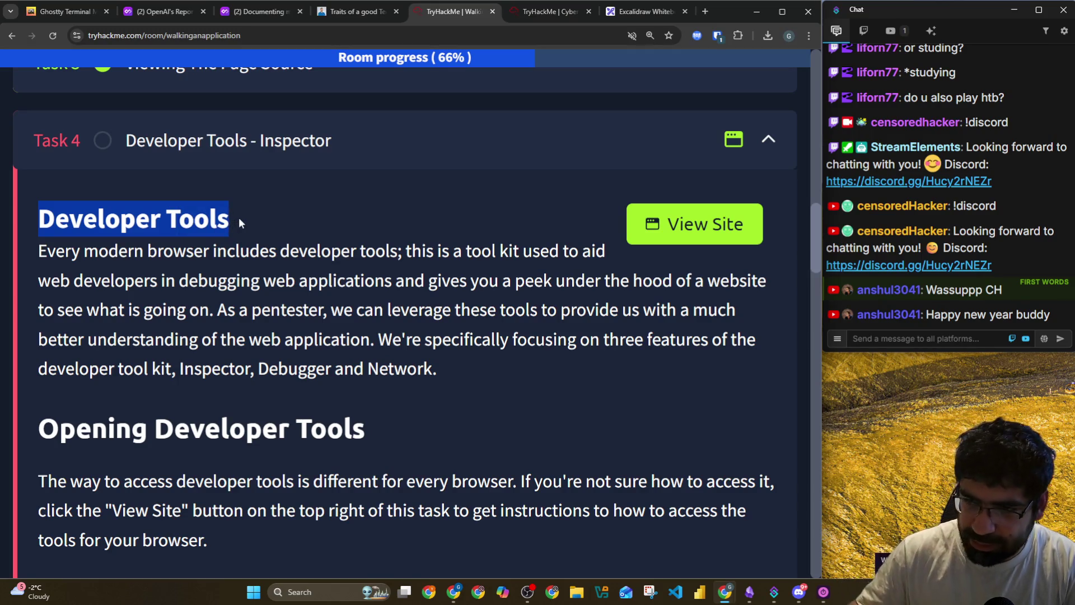
left_click(238, 251)
left_click_drag(21, 230, 234, 214)
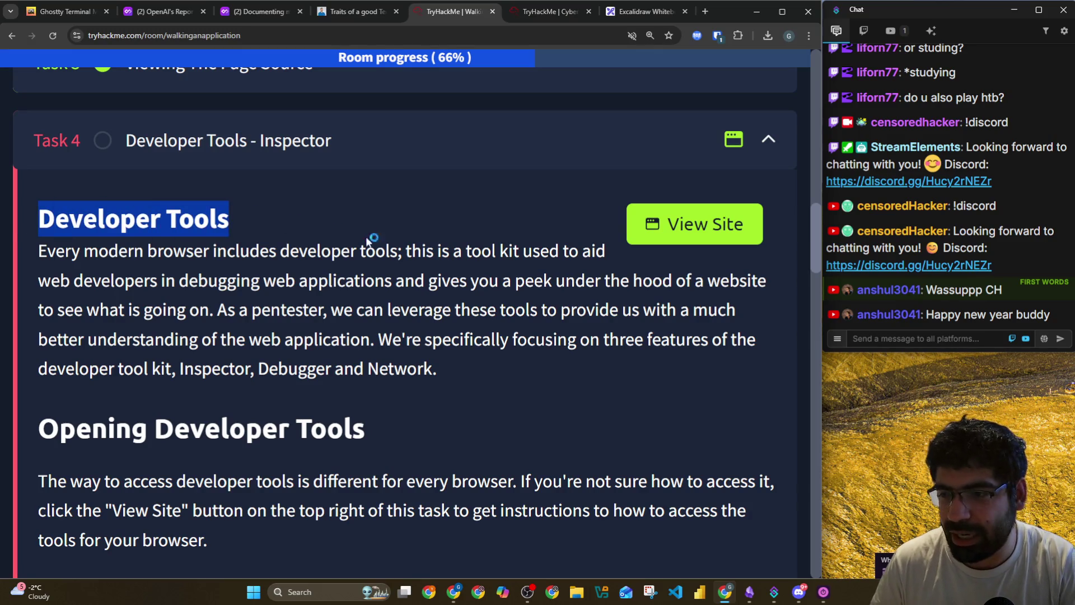
left_click(367, 255)
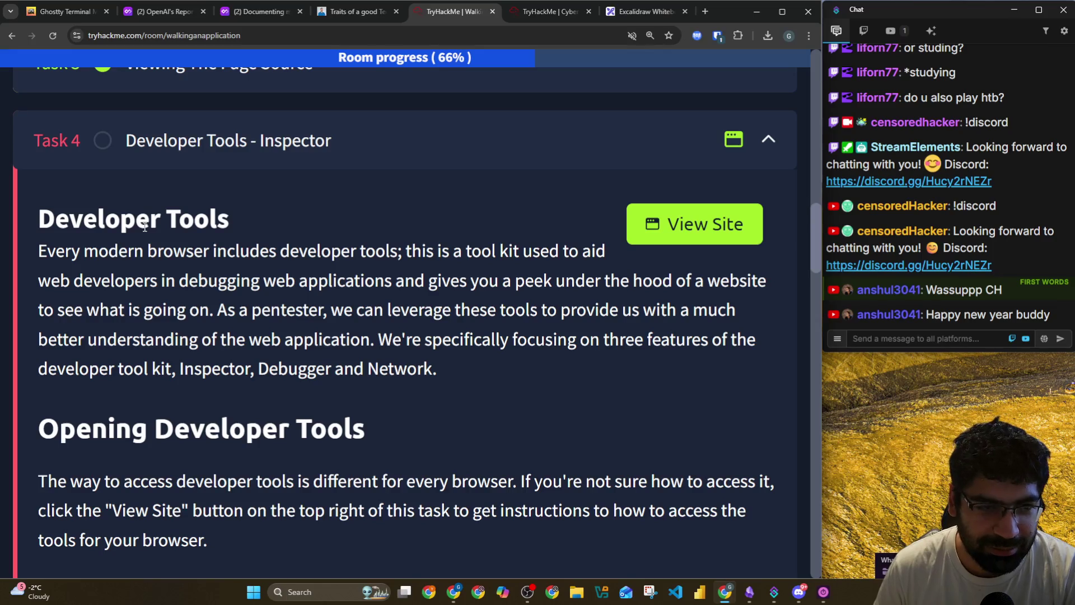
left_click_drag(58, 227, 235, 227)
left_click_drag(39, 255, 600, 251)
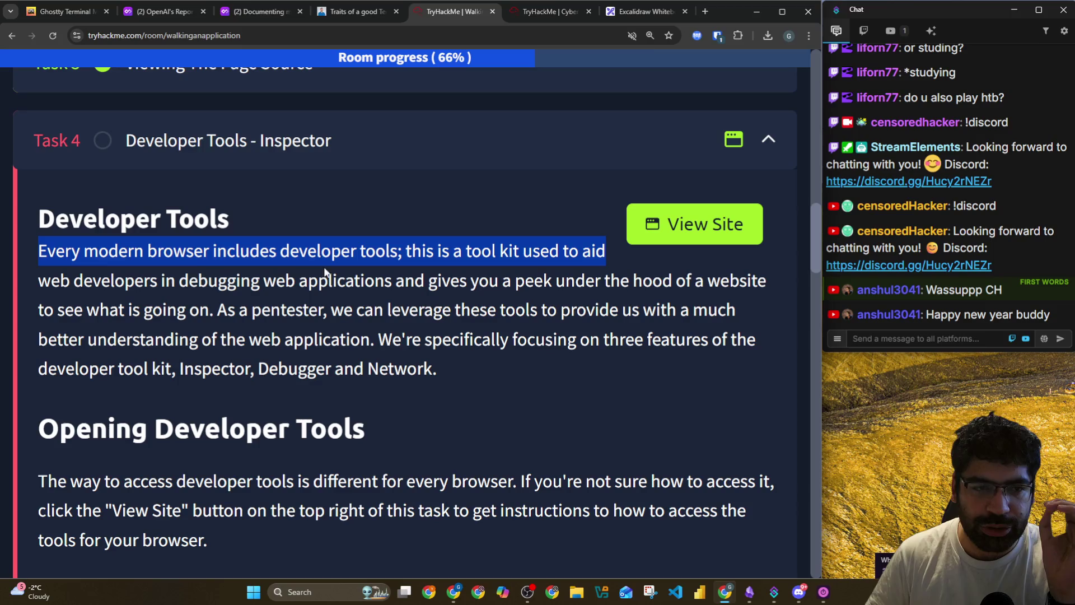
mouse_move(30, 277)
left_mouse_down()
mouse_move(462, 296)
mouse_move(765, 287)
left_mouse_up()
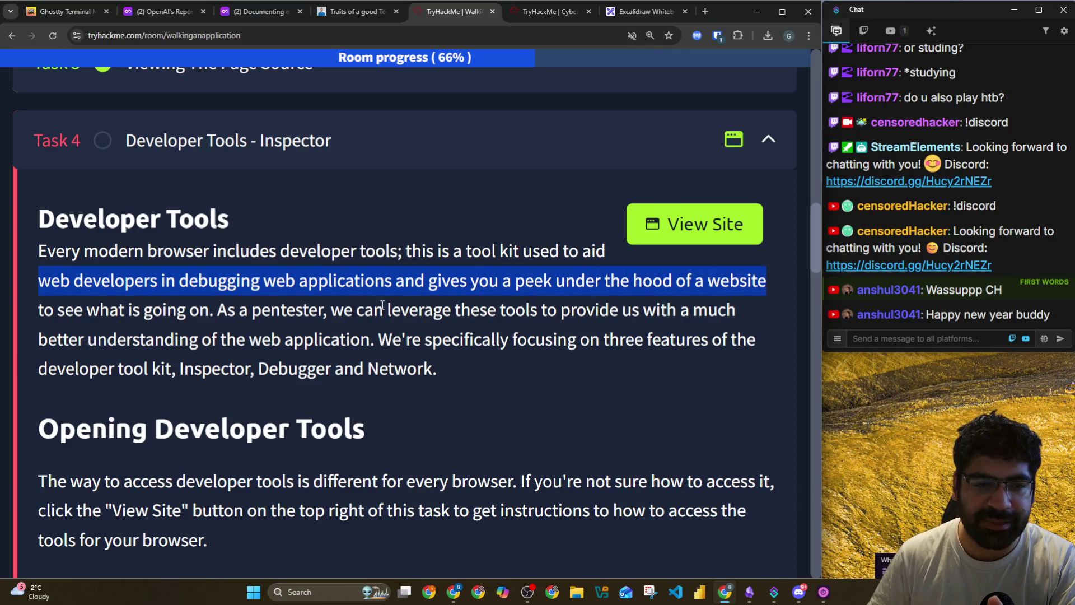
left_click_drag(97, 312, 218, 316)
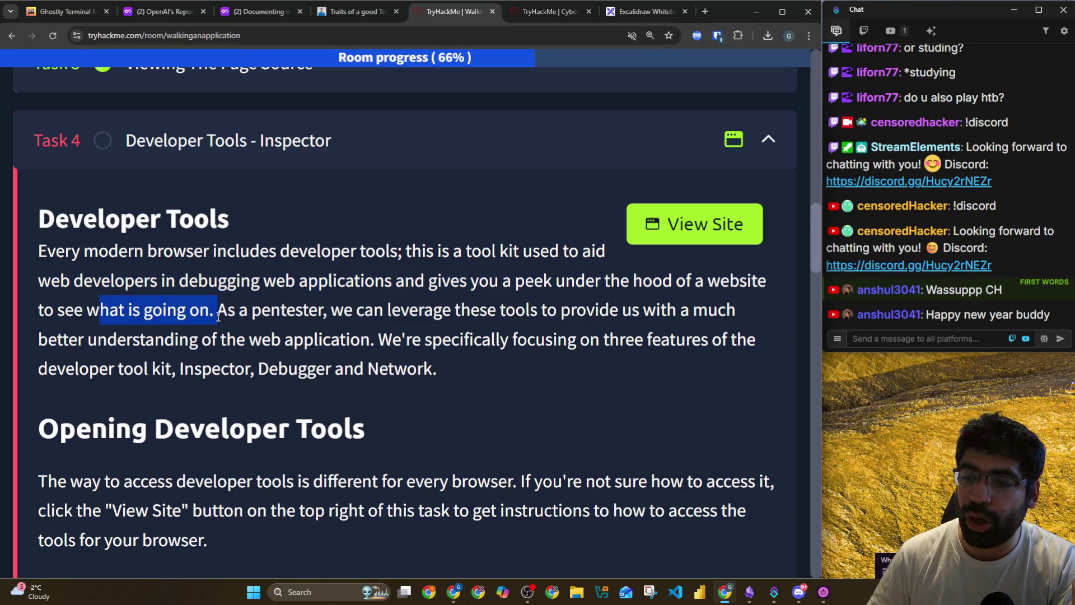
left_click(278, 317)
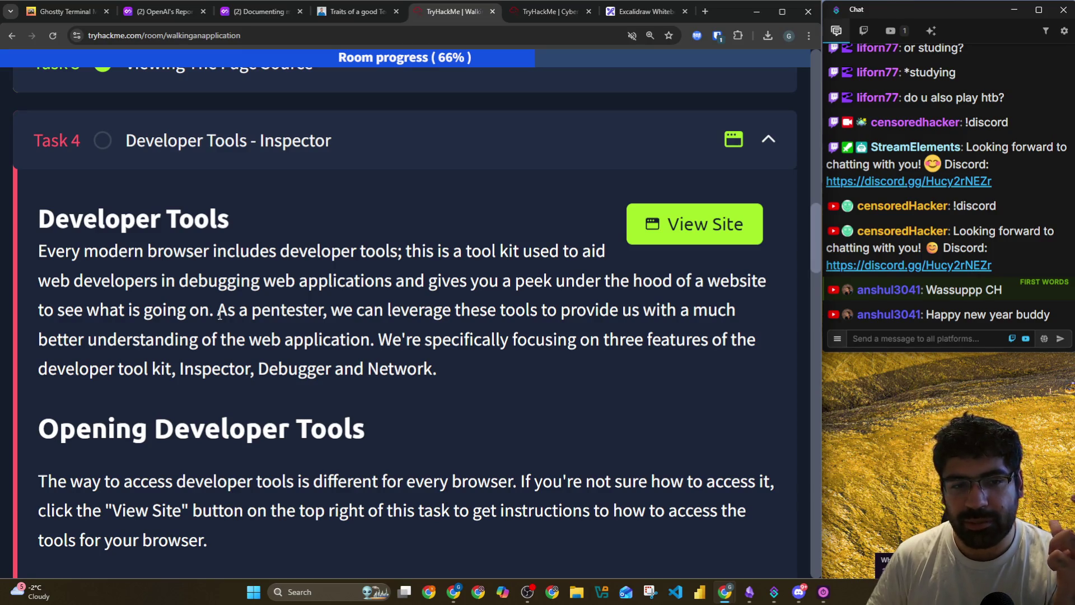
left_click_drag(219, 315, 302, 317)
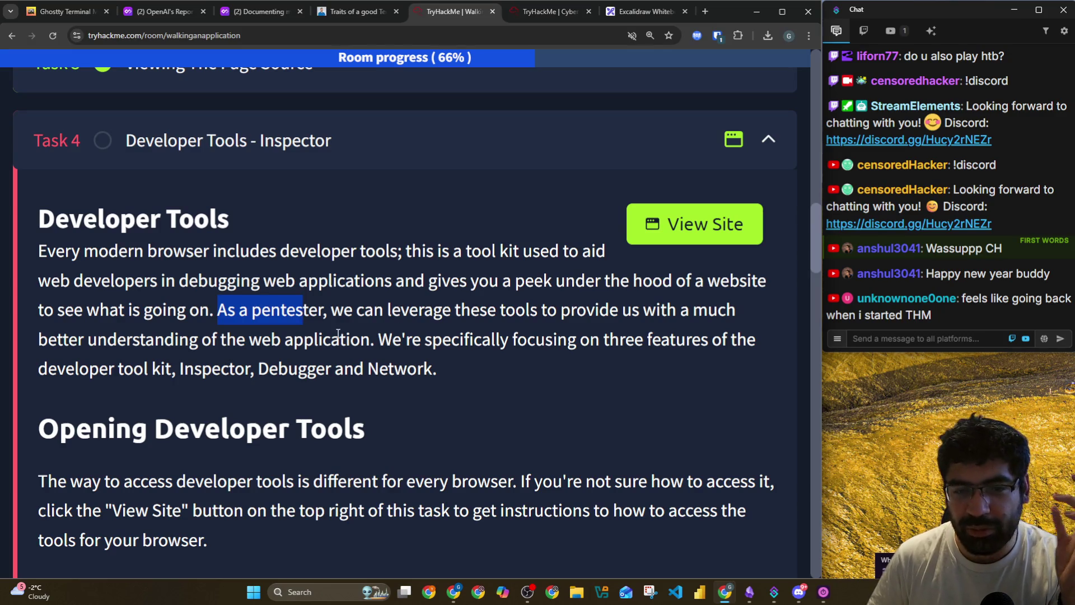
left_click(334, 314)
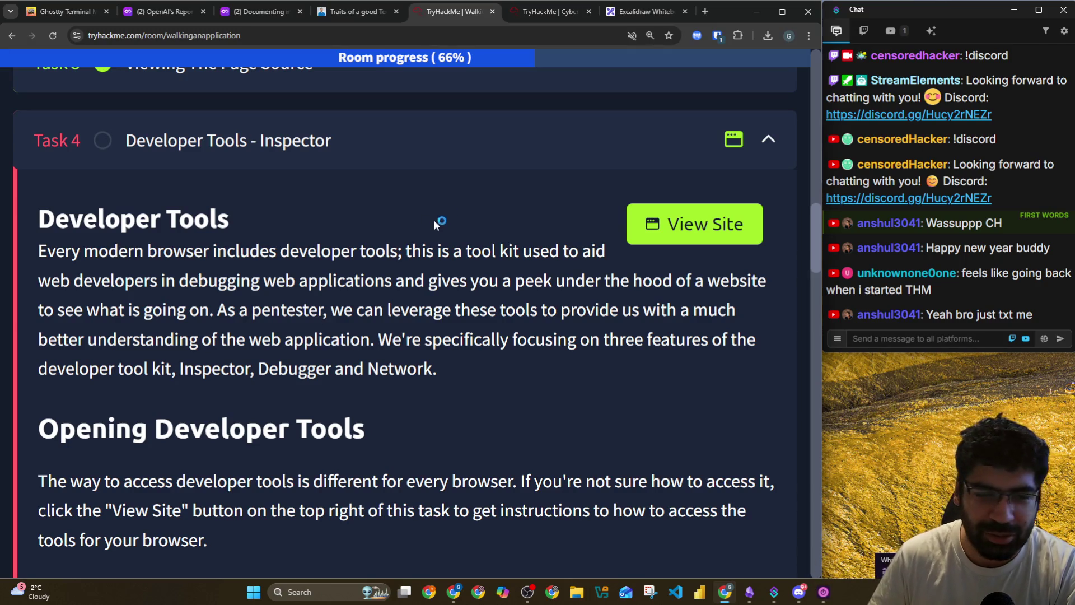
left_click_drag(329, 282, 334, 284)
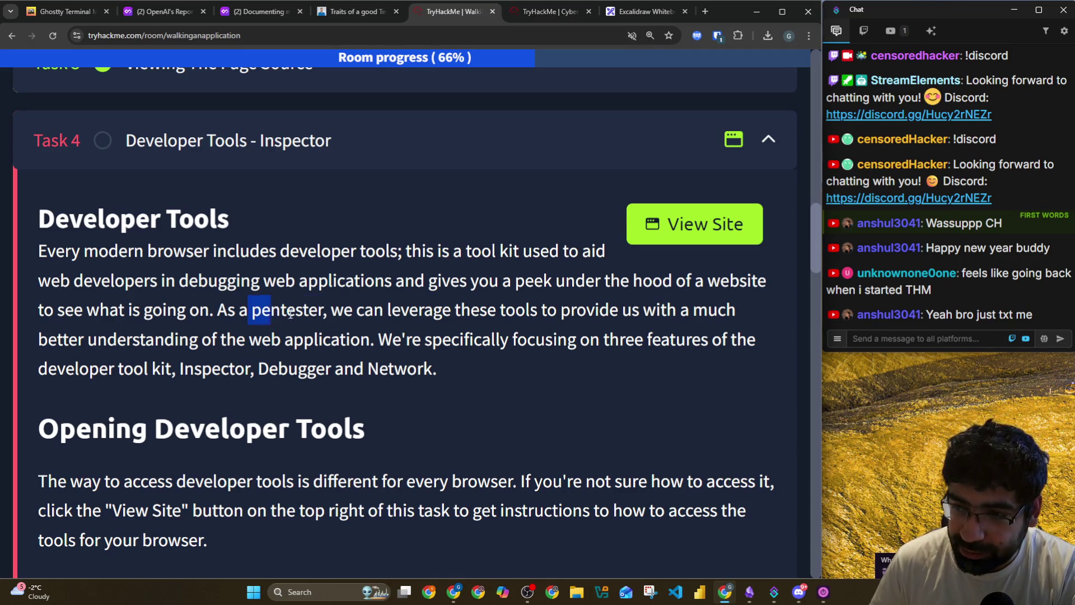
left_click_drag(277, 314, 429, 320)
left_click_drag(201, 314, 746, 317)
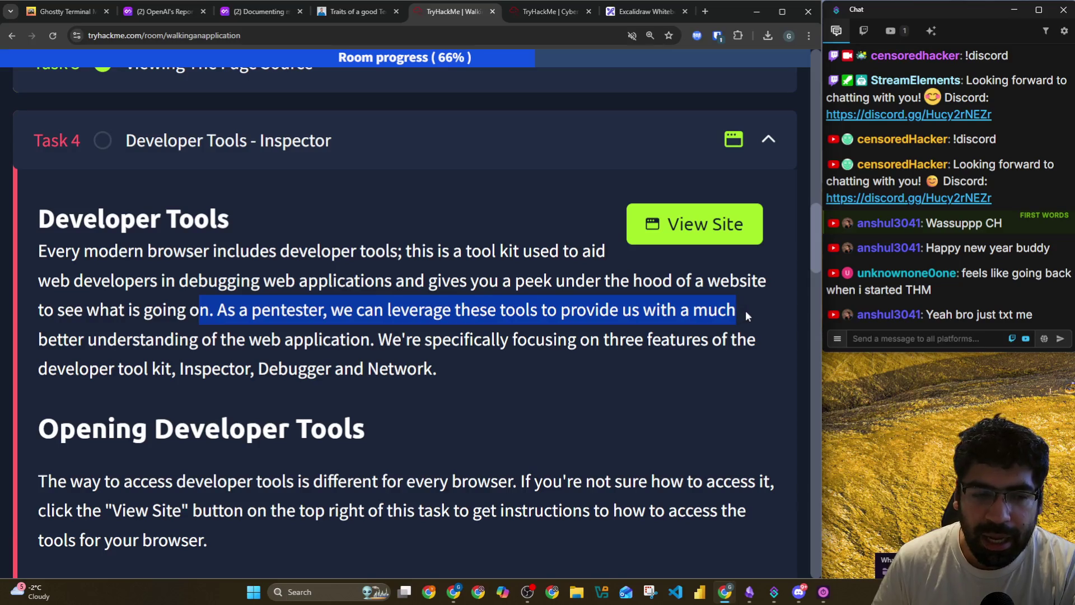
left_click_drag(174, 340, 757, 340)
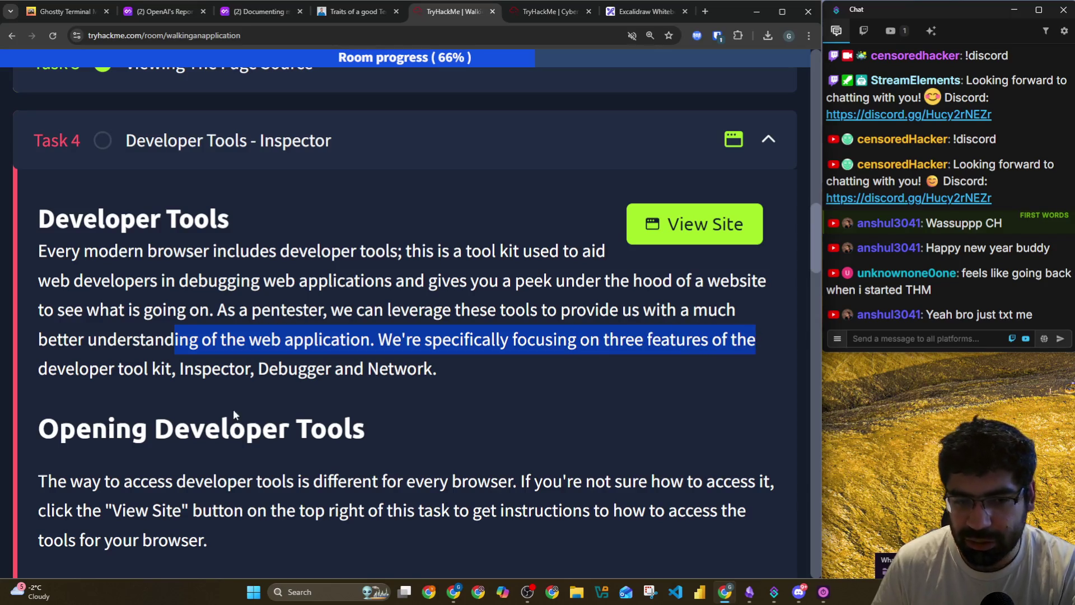
left_click_drag(182, 370, 437, 366)
Open Chrome DevTools on the room page and look through the Console log
right_click(284, 120)
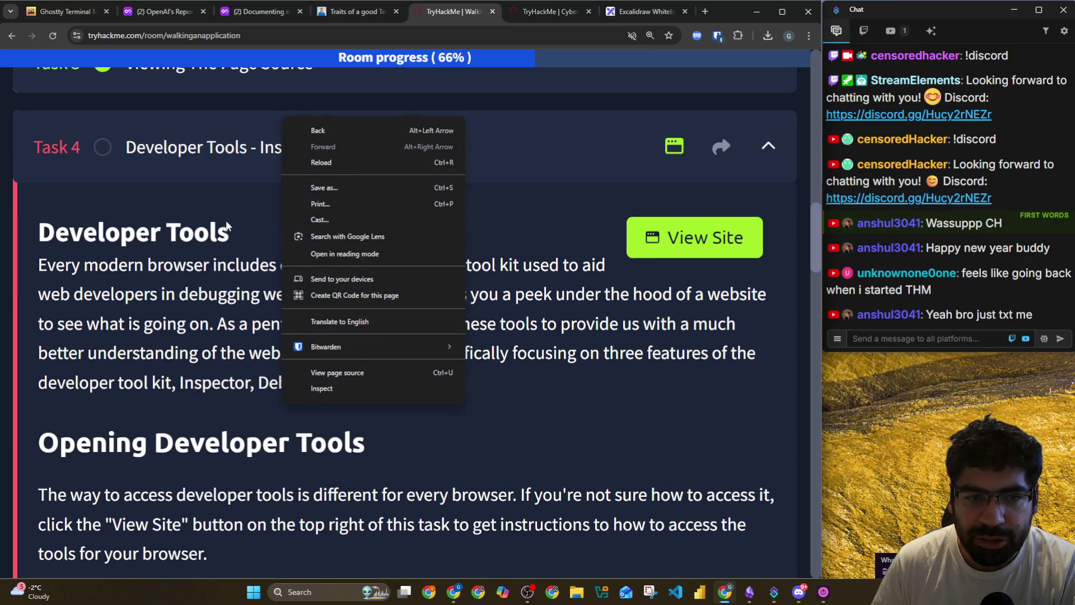
right_click(227, 227)
left_click(266, 493)
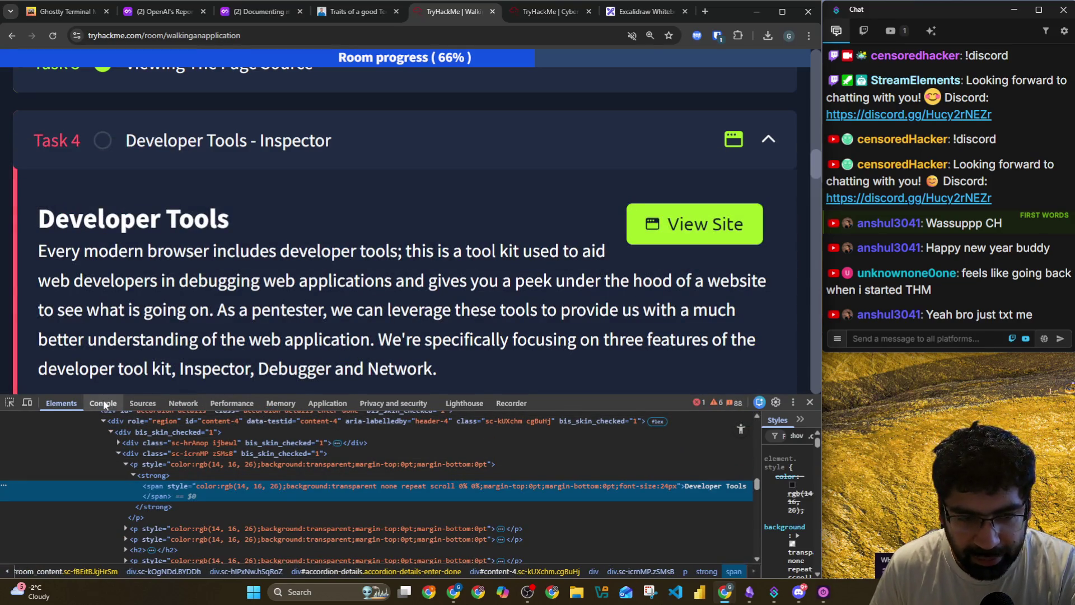
left_click(103, 404)
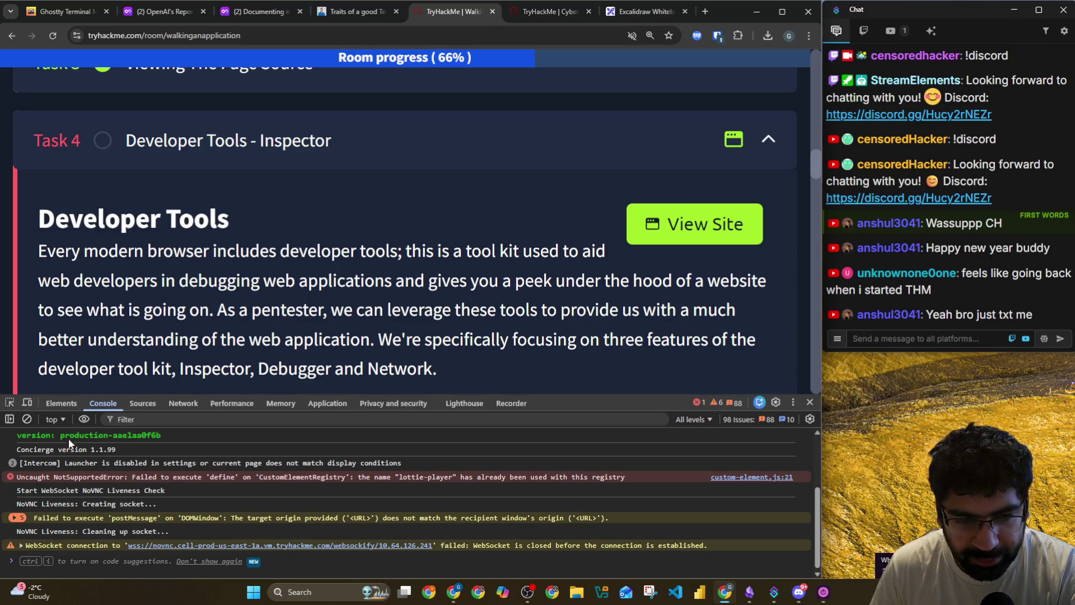
left_click_drag(69, 439, 140, 431)
scroll(164, 480, "up", 1)
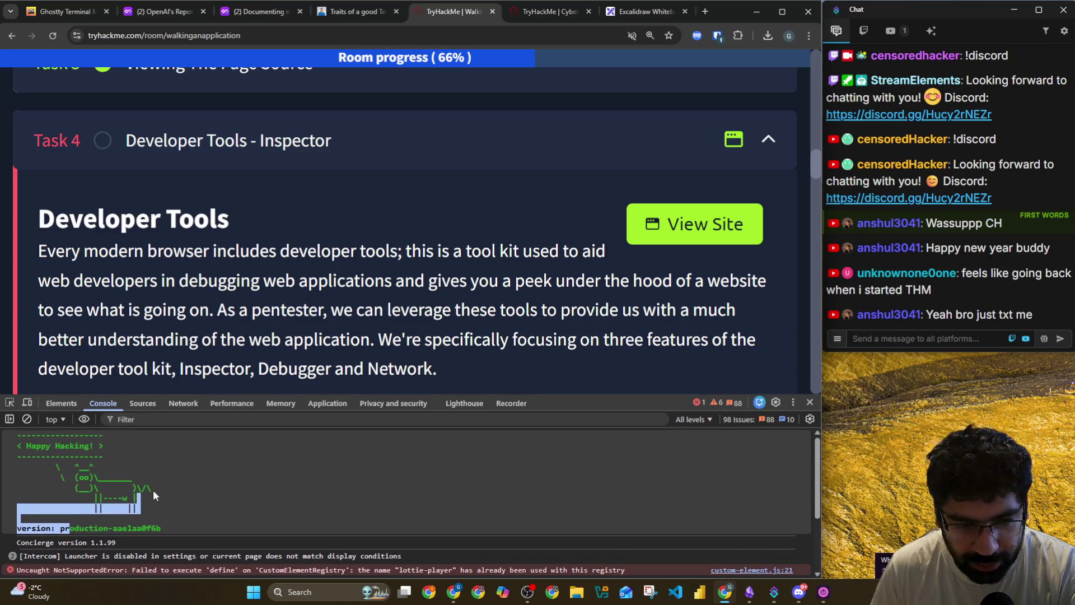
mouse_move(13, 455)
left_mouse_down()
mouse_move(121, 480)
mouse_move(166, 518)
left_mouse_up()
scroll(168, 509, "down", 3)
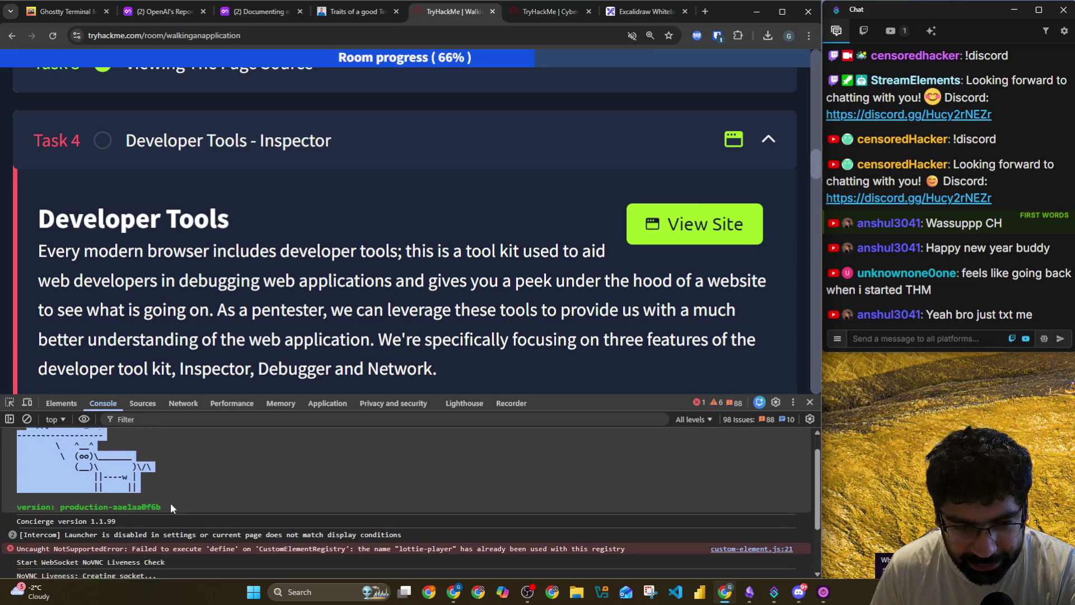
In Sources, expand static > image and preview module-tree-diagram-dark.png, then show the Network panel
left_click(142, 405)
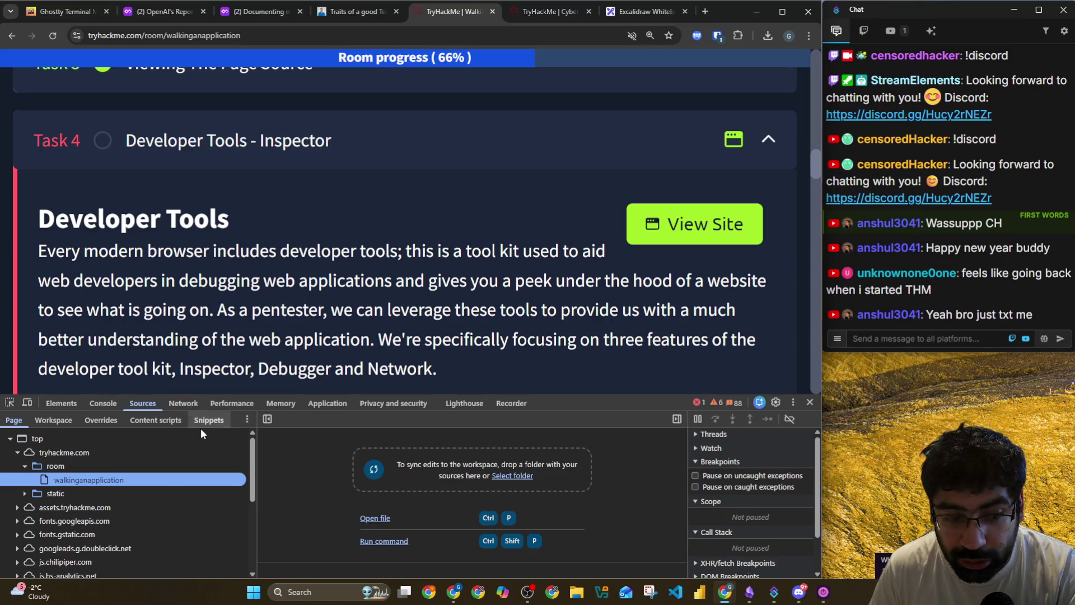
scroll(160, 483, "down", 5)
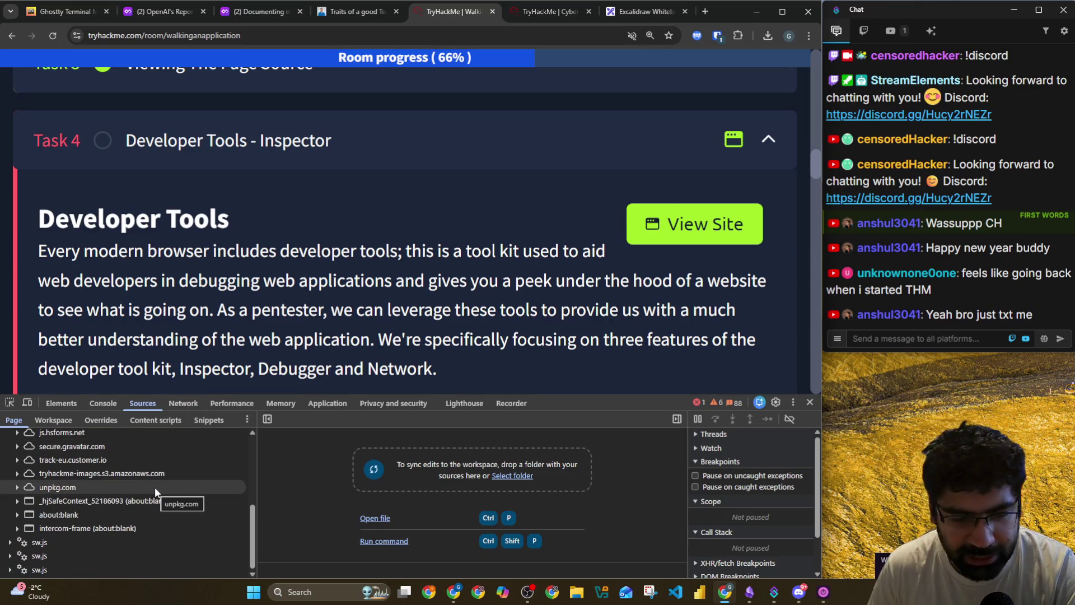
scroll(155, 486, "up", 5)
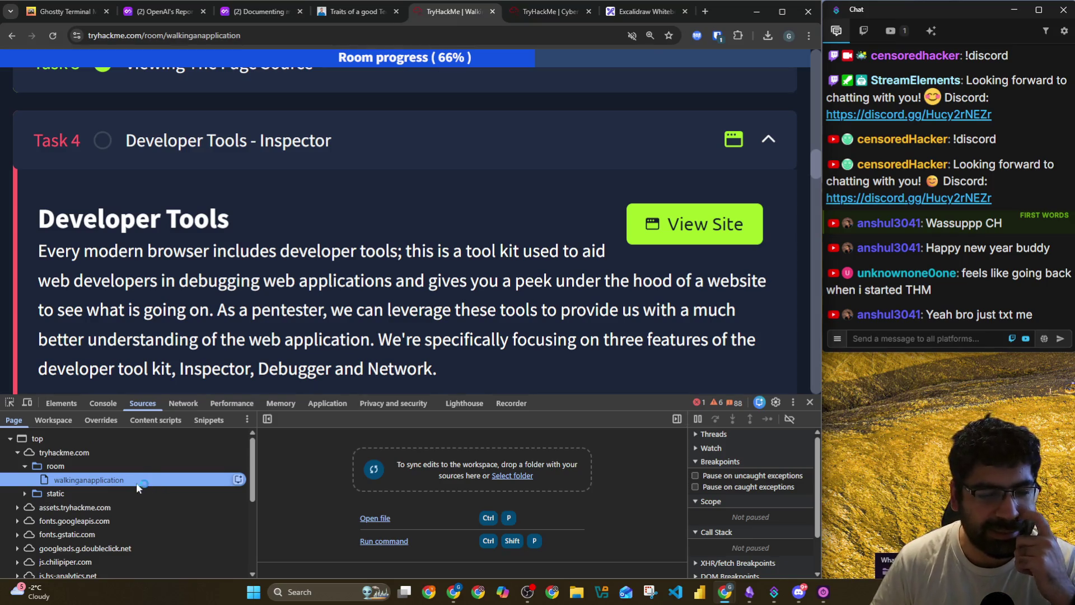
left_click(89, 491)
left_click(25, 494)
scroll(133, 505, "down", 2)
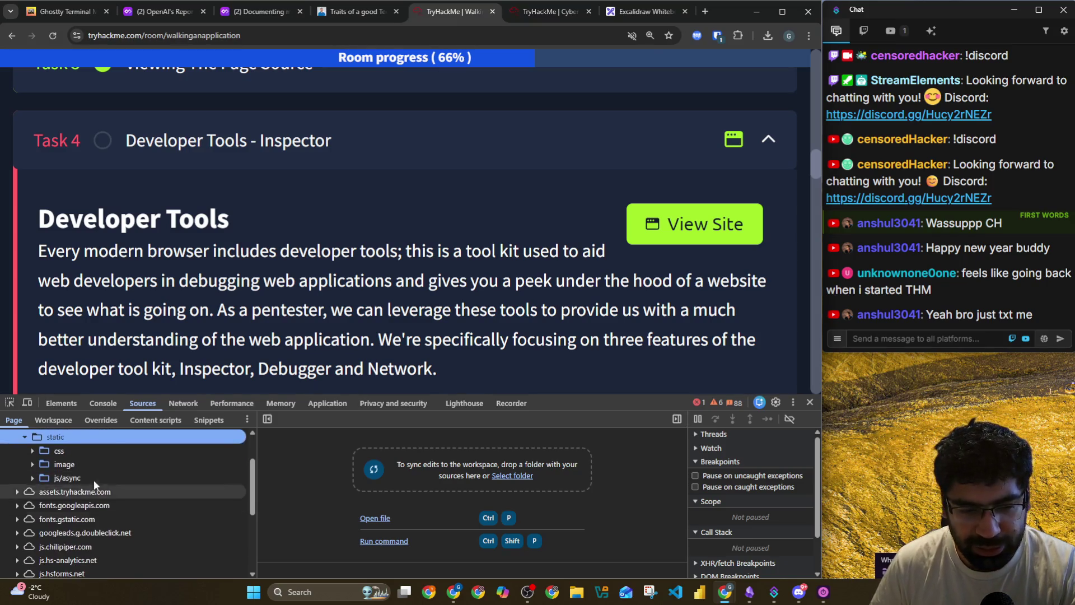
left_click(32, 463)
left_click(103, 479)
scroll(405, 500, "down", 2)
scroll(341, 496, "up", 2)
left_click(185, 403)
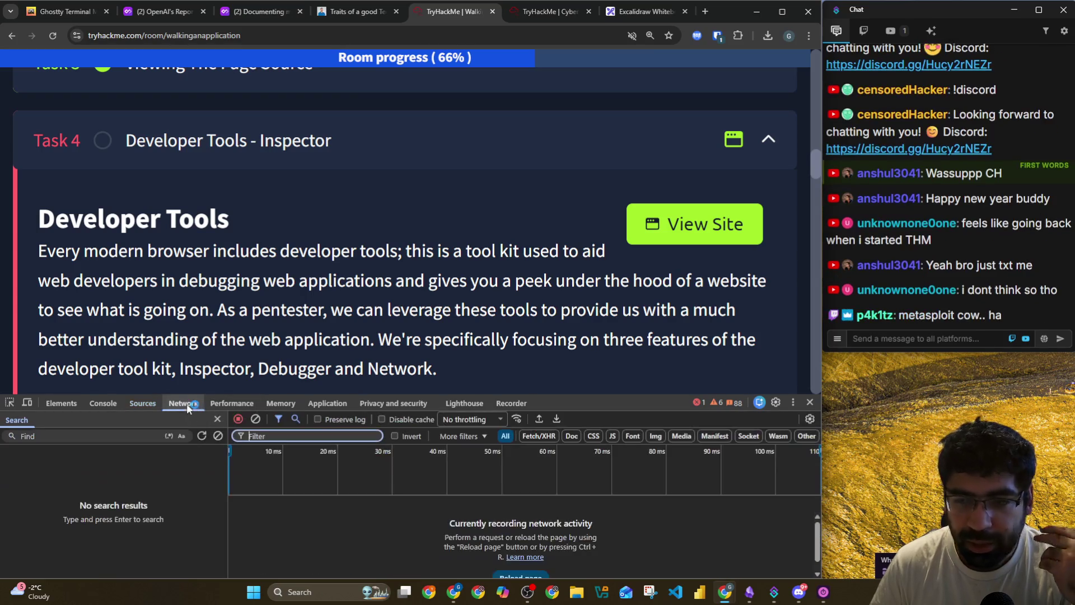
left_click(143, 403)
scroll(115, 484, "up", 2)
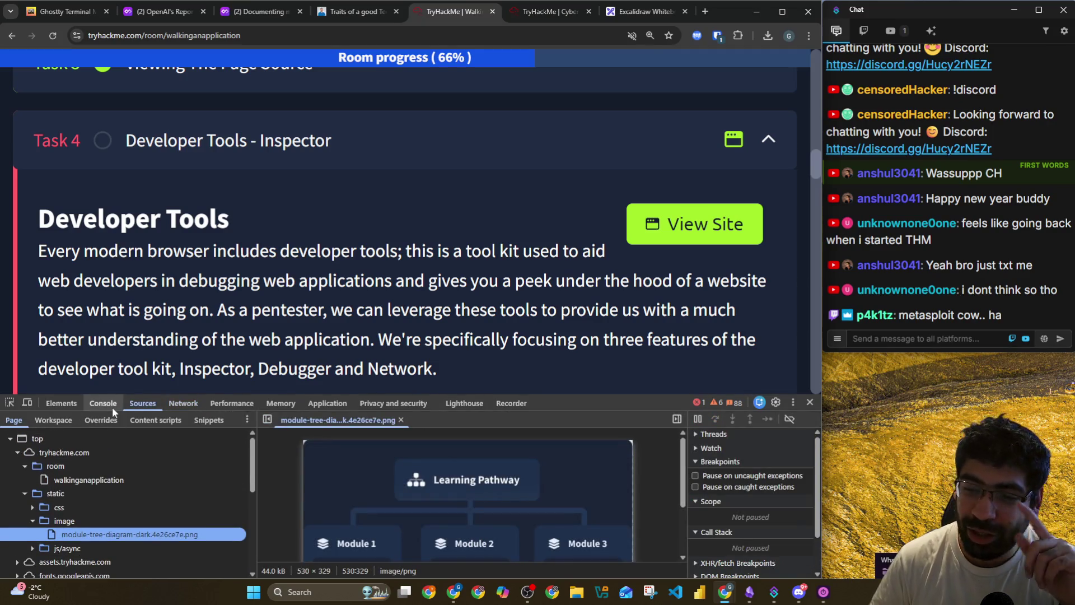
left_click(112, 407)
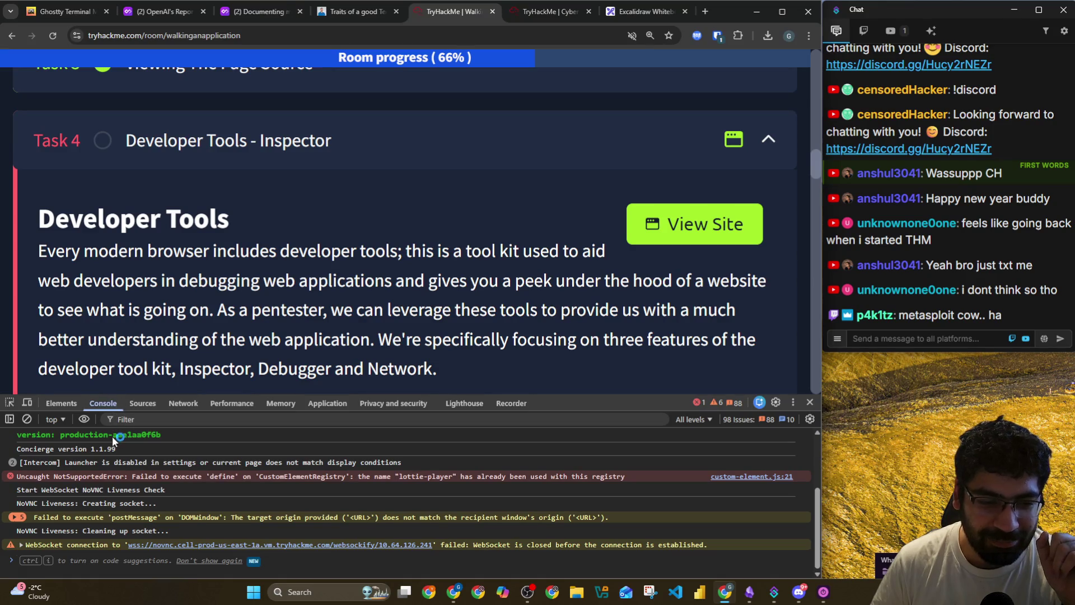
scroll(123, 456, "up", 3)
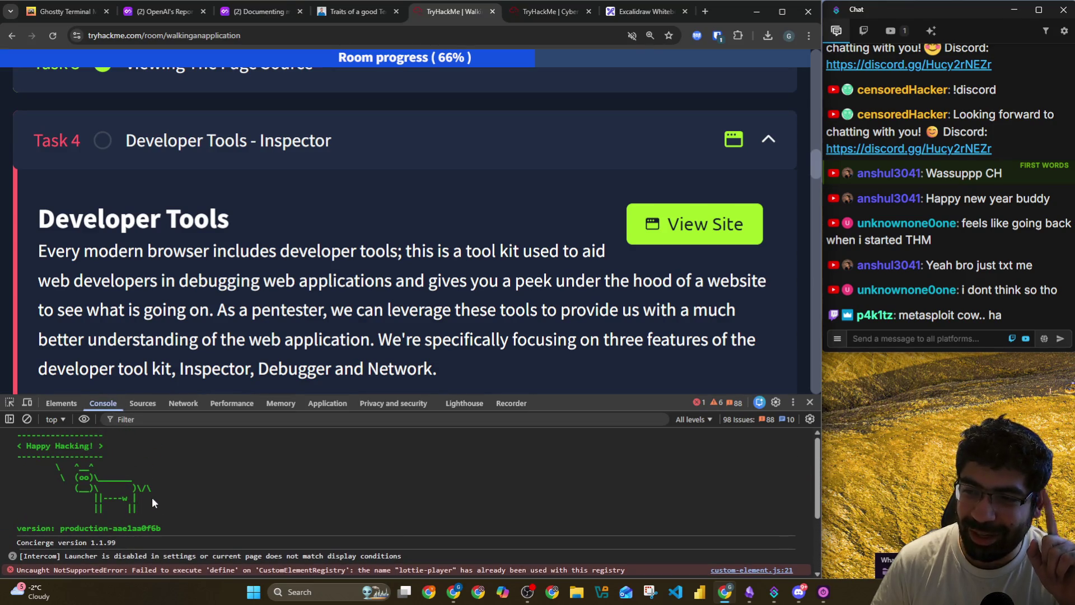
mouse_move(166, 509)
left_mouse_down()
mouse_move(23, 496)
mouse_move(8, 471)
left_mouse_up()
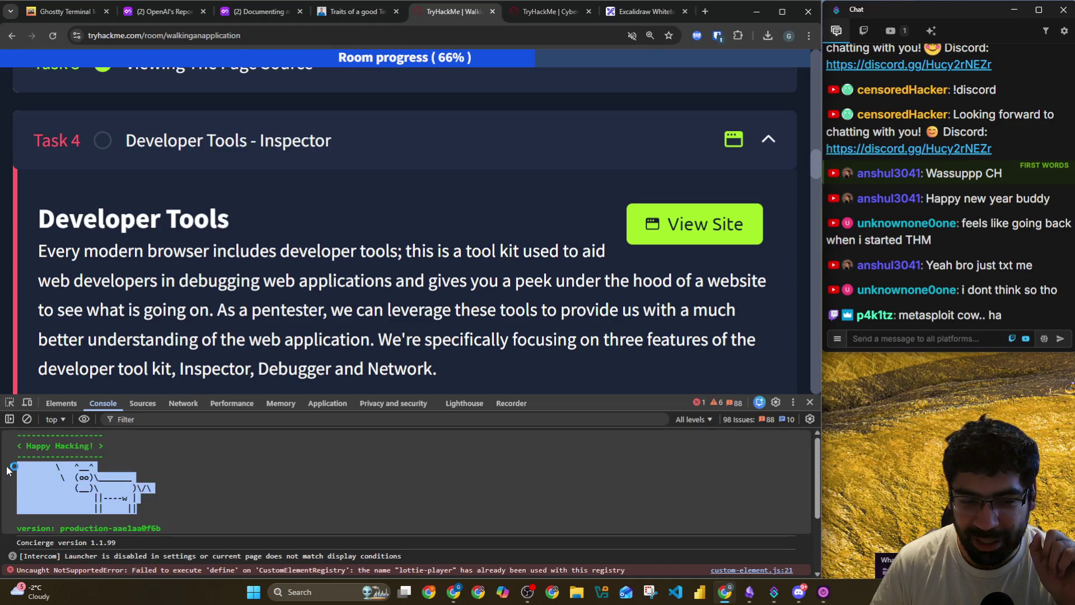
left_click(234, 486)
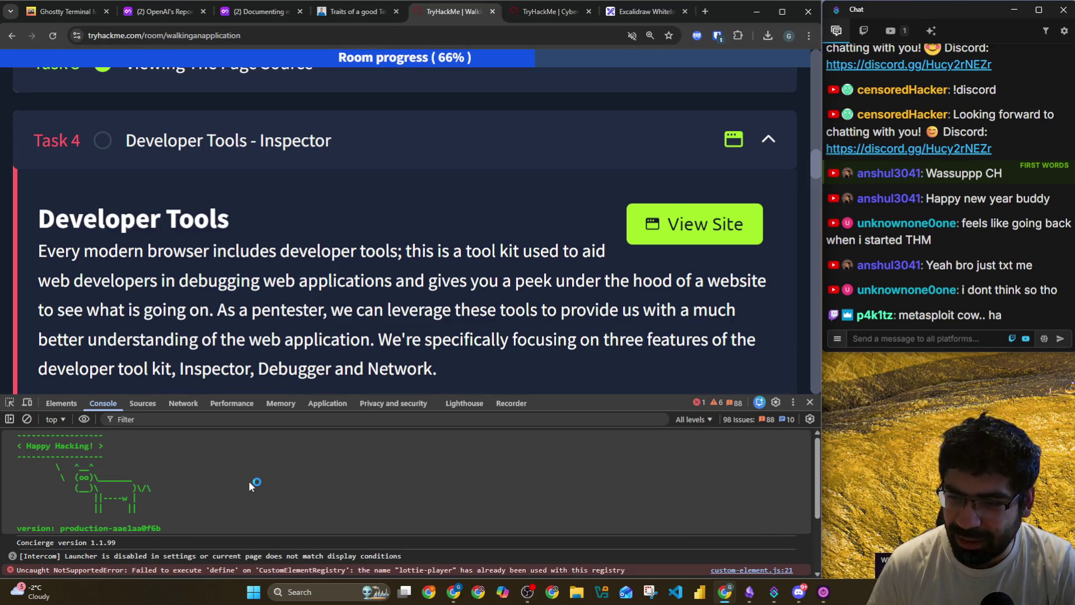
left_click(152, 401)
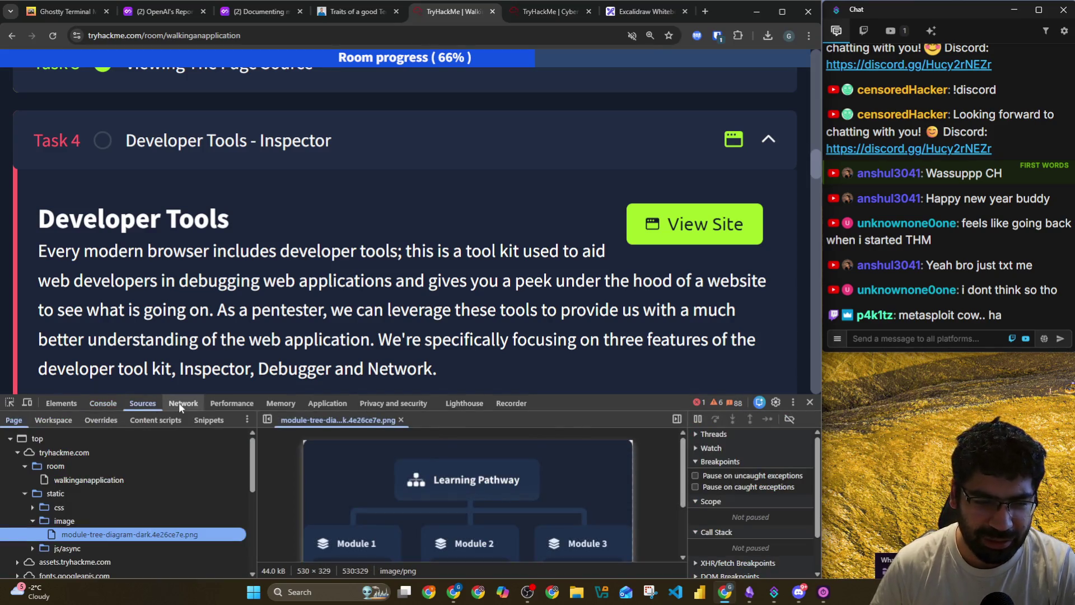
left_click(179, 402)
left_click(228, 399)
left_click(282, 403)
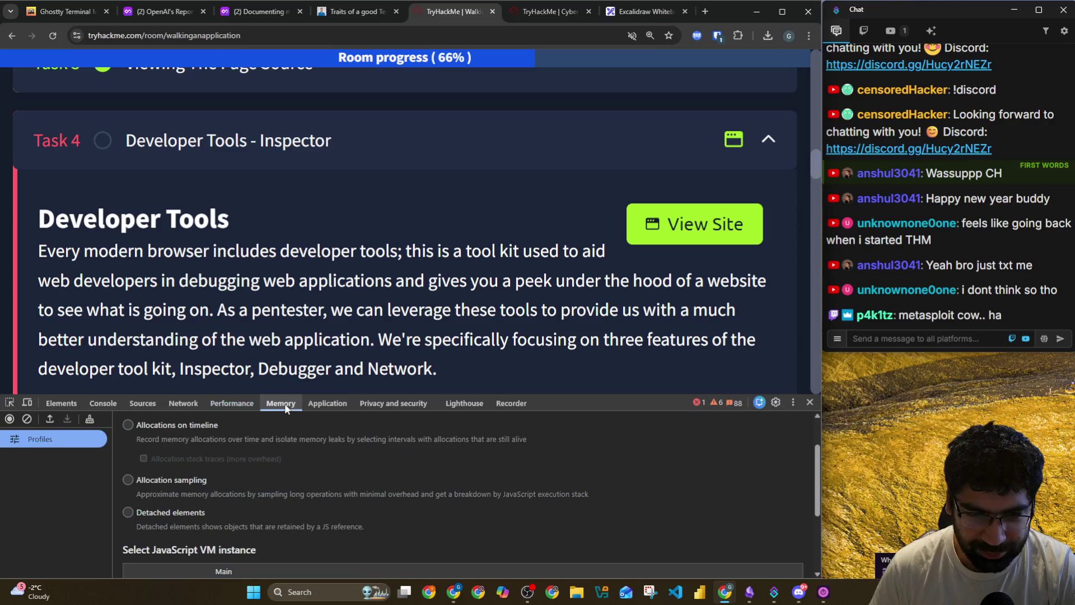
left_click(232, 403)
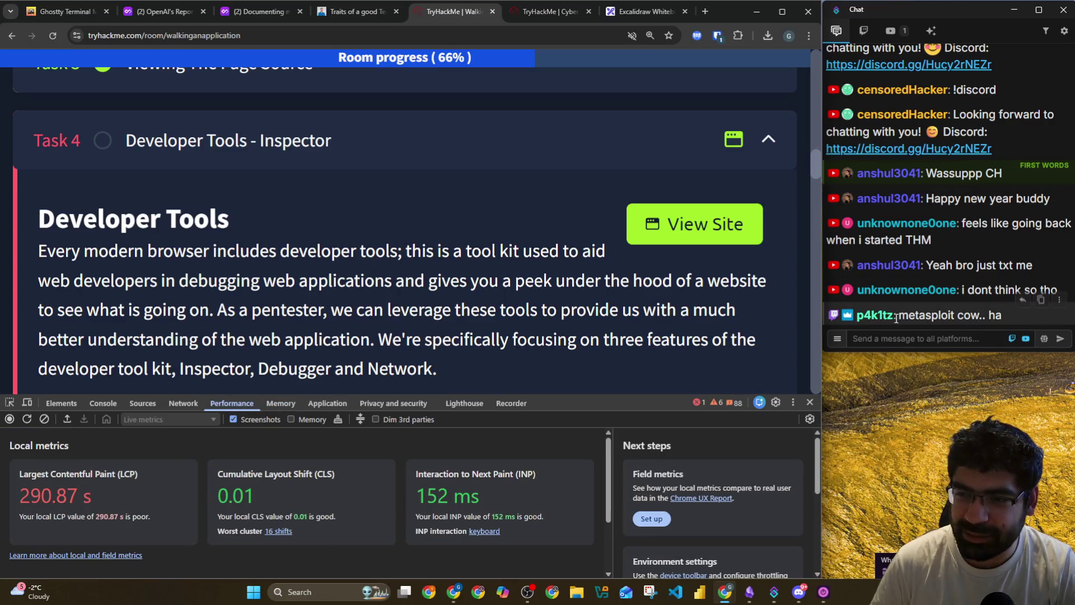
left_click(147, 403)
left_click(185, 405)
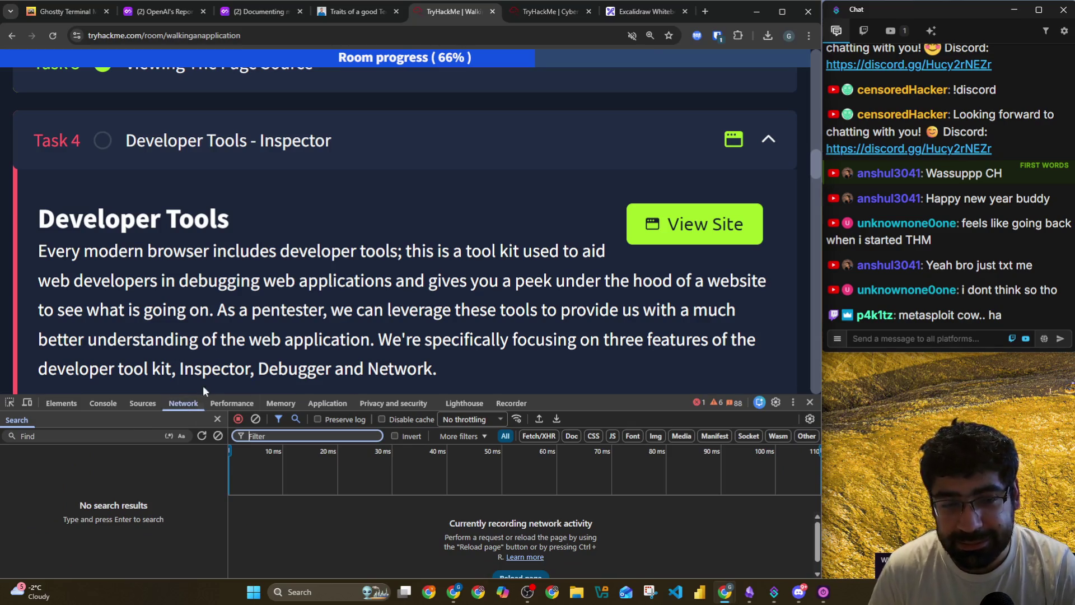
scroll(200, 336, "down", 2)
Cycle through the Elements, Console and Sources panels, then close DevTools
left_click_drag(179, 256, 367, 256)
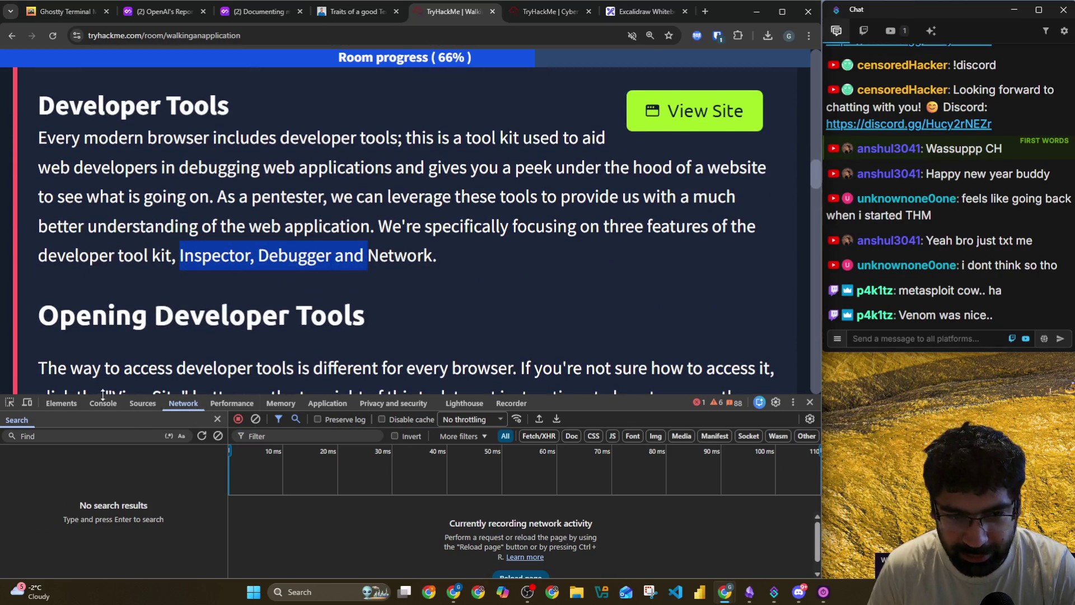
left_click(67, 403)
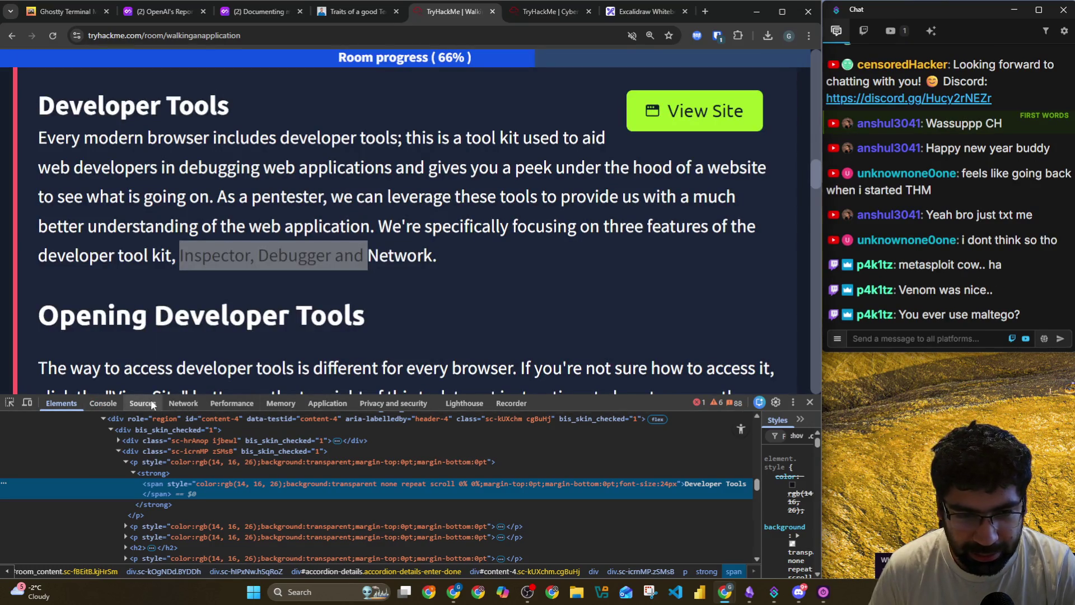
left_click(115, 403)
left_click(140, 403)
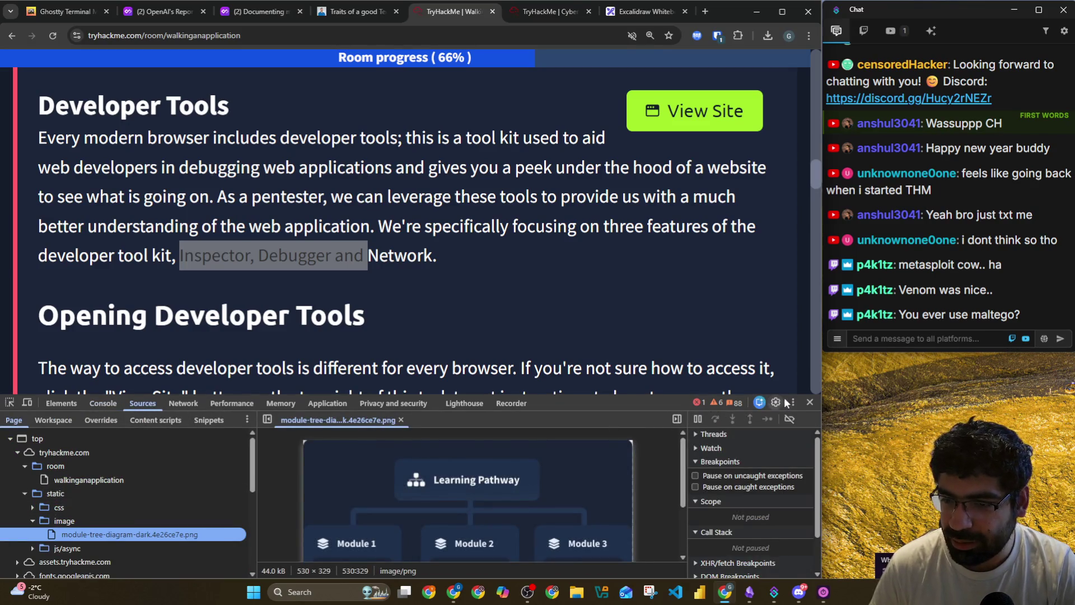
left_click(810, 402)
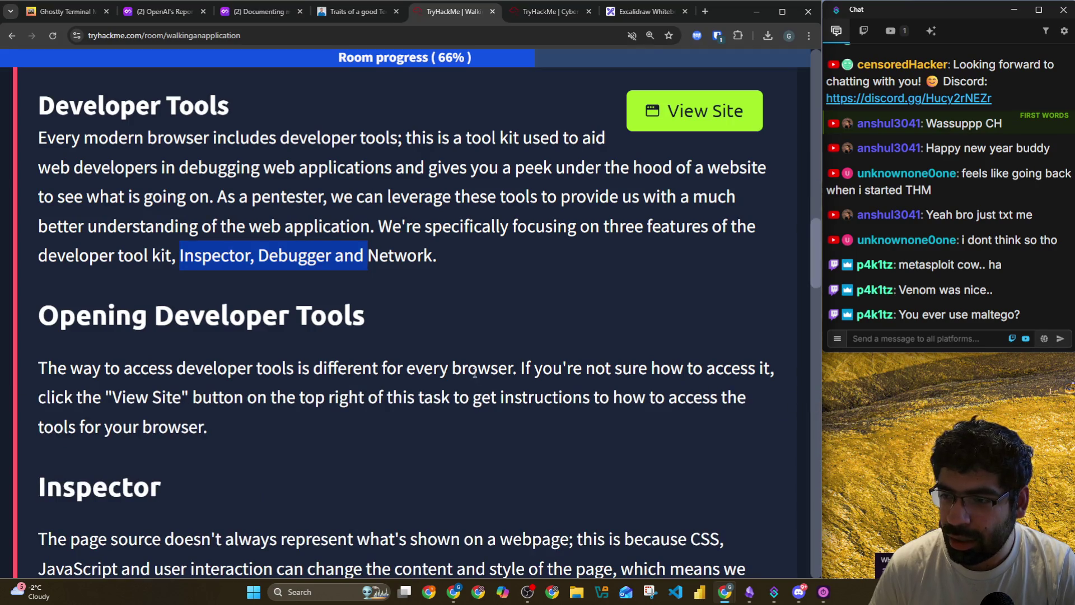
left_click(233, 332)
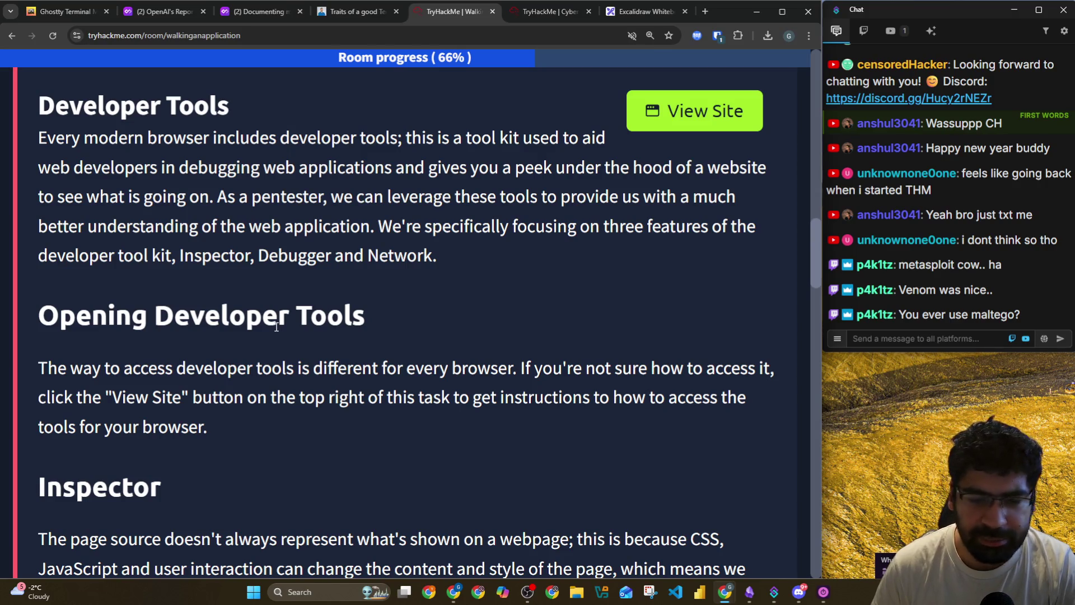
scroll(275, 323, "down", 2)
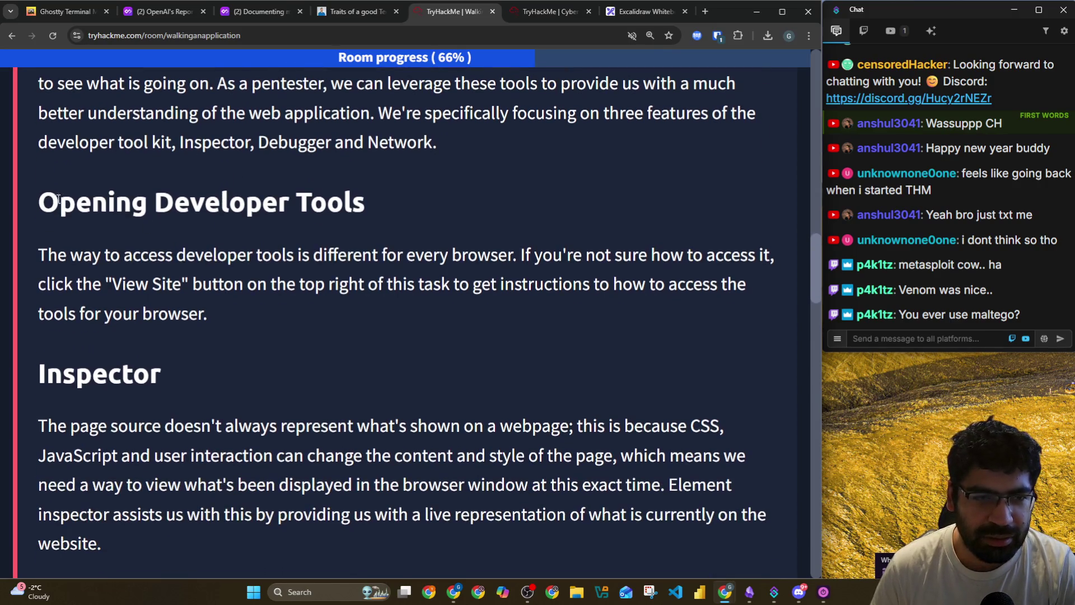
left_click_drag(46, 202, 396, 202)
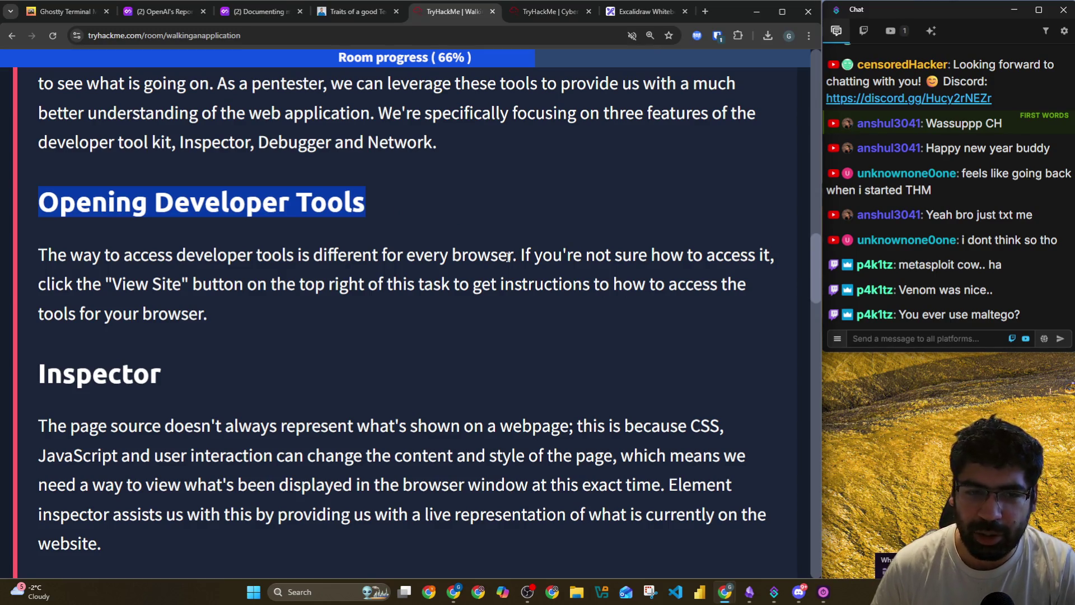
left_click(185, 268)
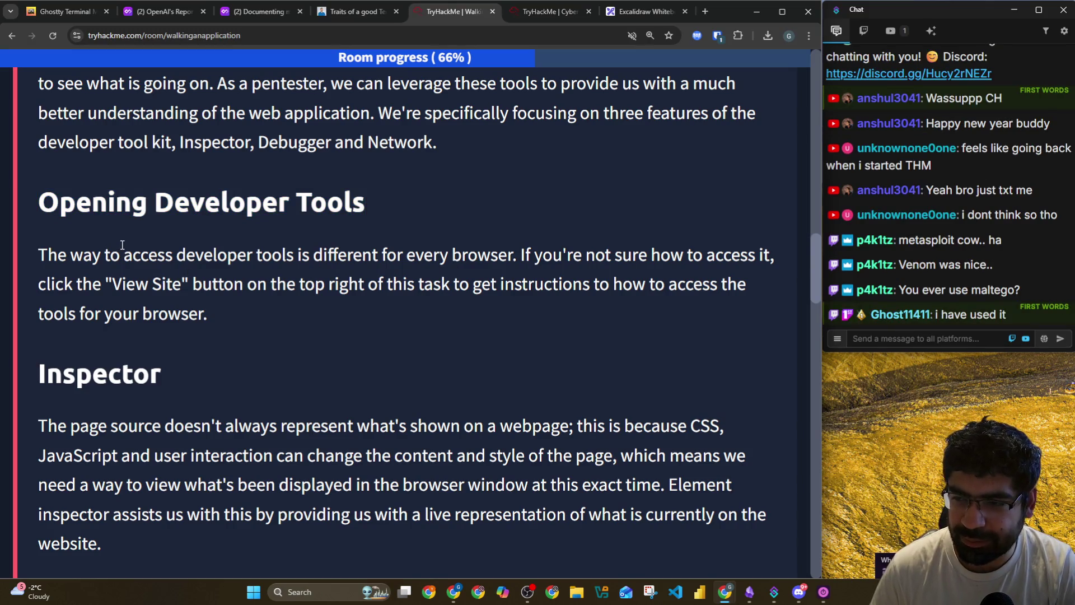
scroll(141, 239, "down", 1)
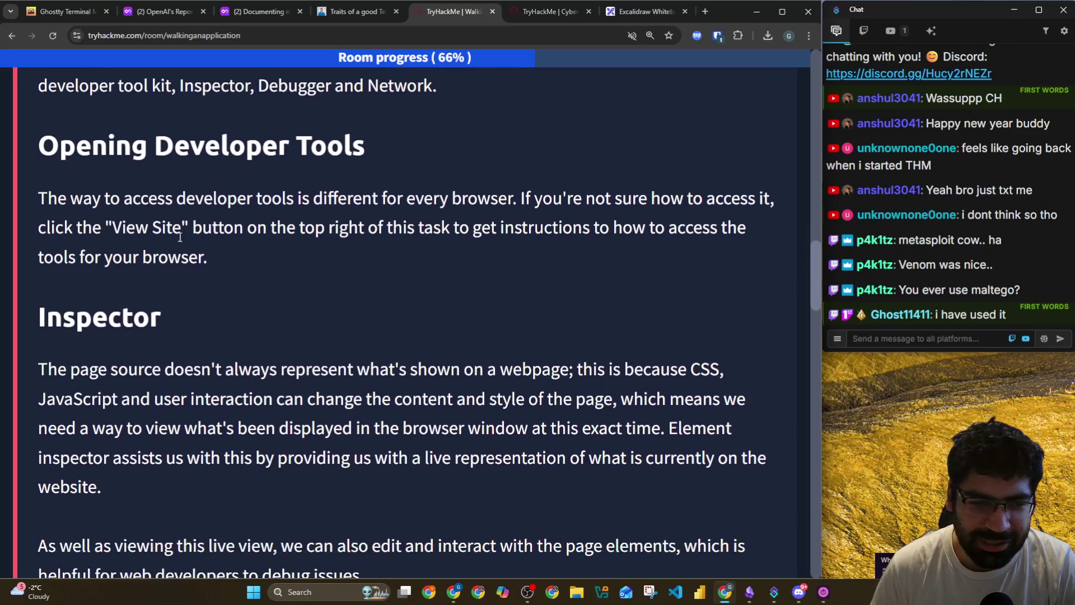
left_click_drag(38, 199, 277, 200)
left_click(295, 207)
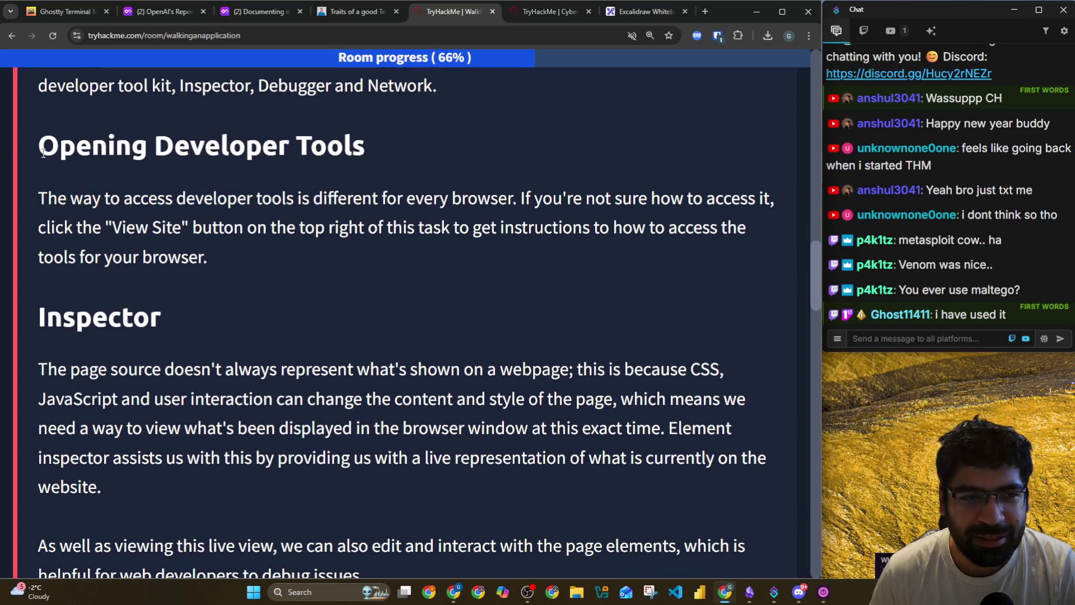
left_click_drag(43, 152, 402, 153)
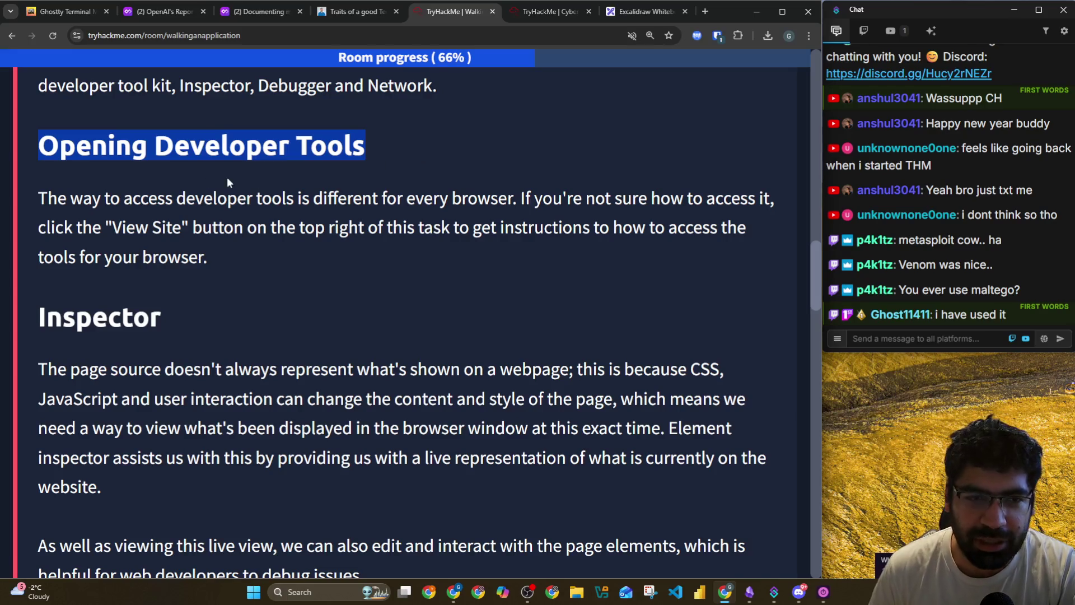
left_click(77, 202)
left_click_drag(41, 195, 315, 208)
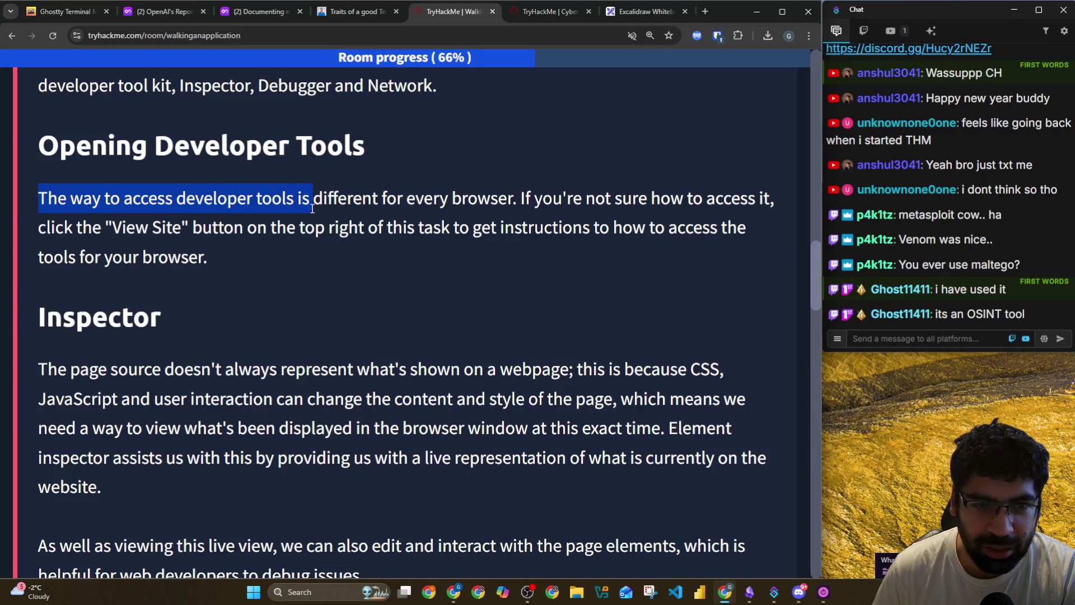
left_click(271, 228)
left_click_drag(271, 203, 771, 204)
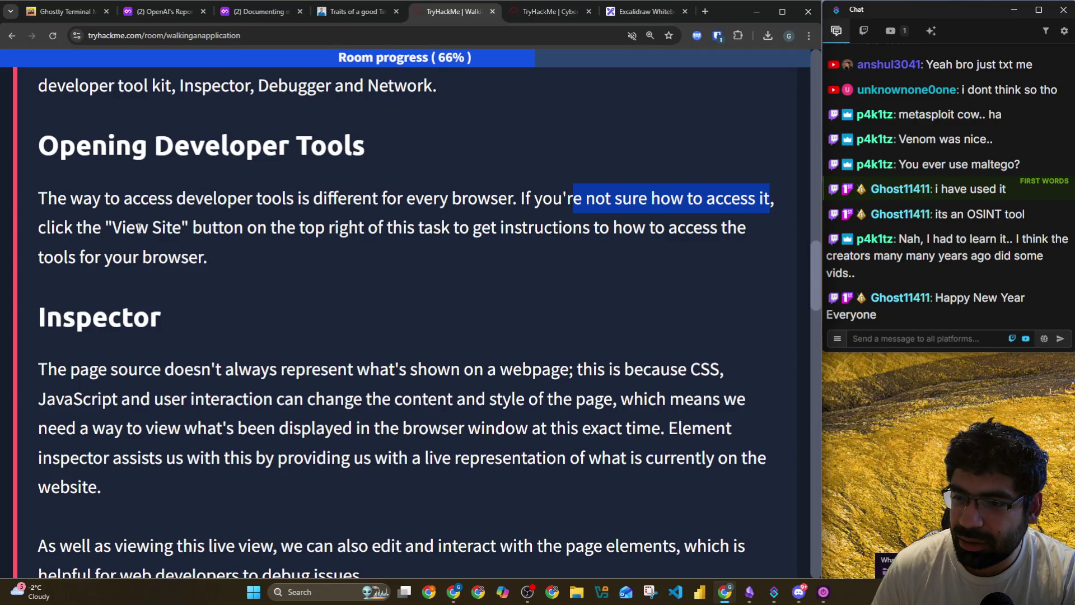
left_click(108, 241)
mouse_move(38, 209)
left_mouse_down()
mouse_move(162, 202)
mouse_move(153, 227)
mouse_move(255, 210)
left_mouse_up()
left_click_drag(59, 147, 311, 198)
mouse_move(185, 201)
left_mouse_down()
mouse_move(498, 213)
mouse_move(525, 203)
left_mouse_up()
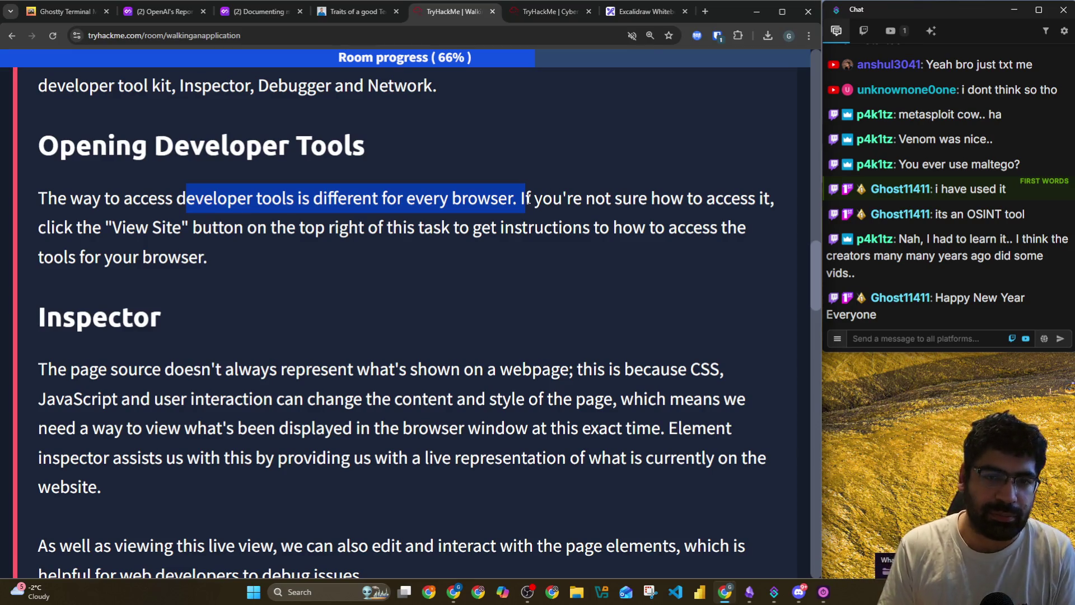
left_click(528, 199)
left_click_drag(527, 199, 782, 203)
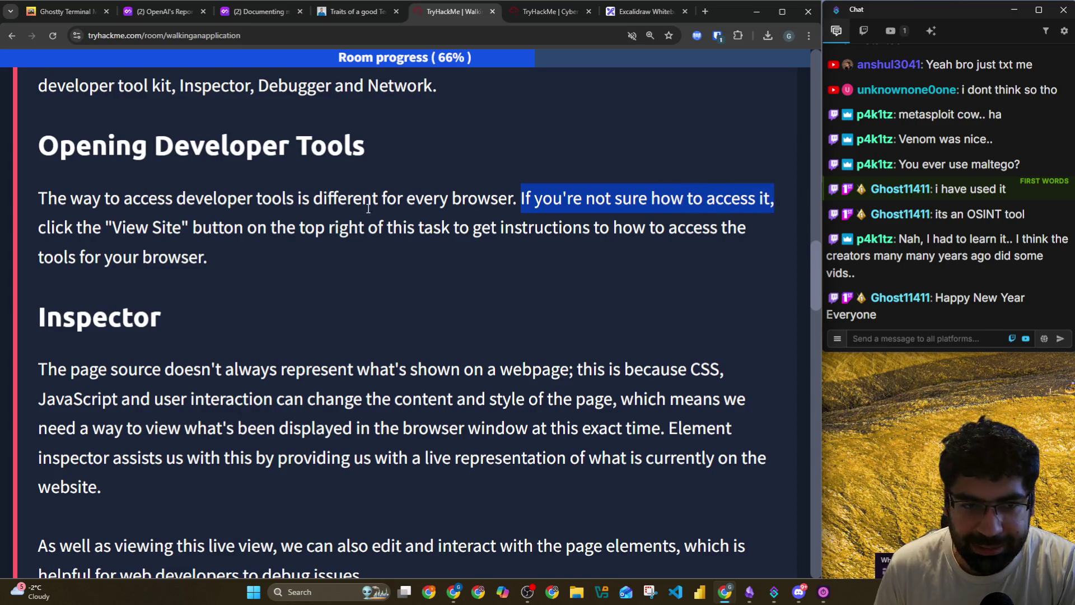
mouse_move(40, 228)
left_mouse_down()
mouse_move(229, 247)
mouse_move(742, 239)
left_mouse_up()
scroll(512, 243, "up", 2)
scroll(588, 249, "up", 3)
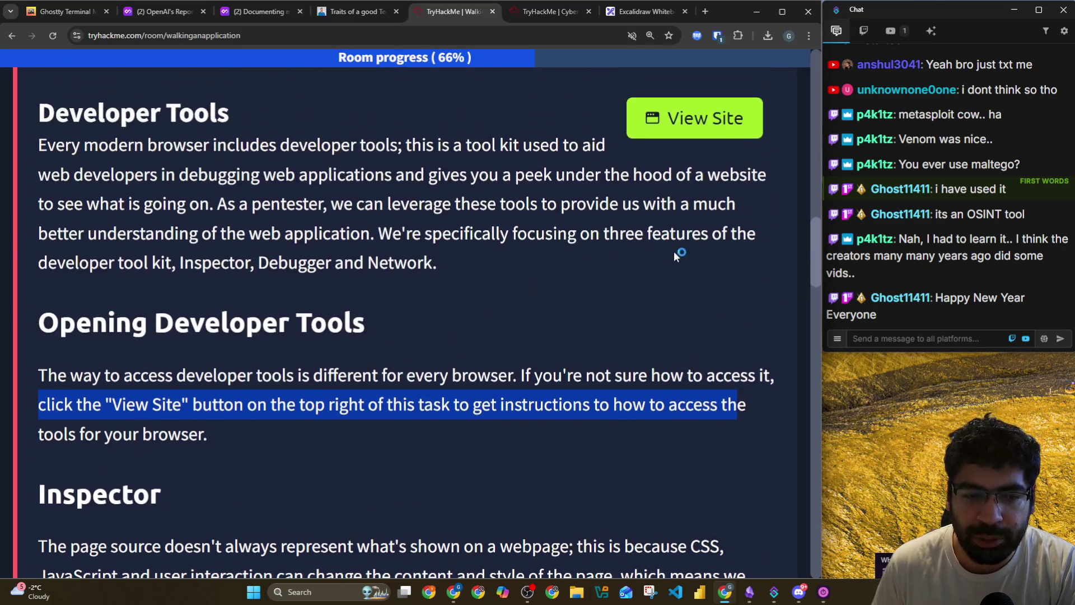
left_click(677, 227)
Dismiss the large-screen warning and compare the Chrome developer-tools instructions with the browser menu
left_click(613, 417)
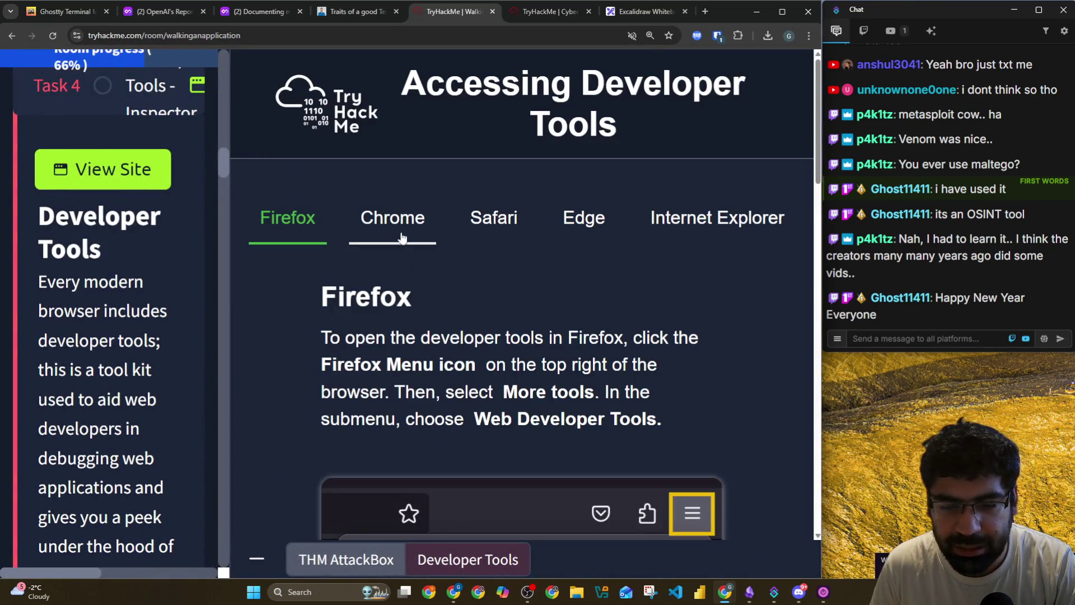
scroll(409, 243, "down", 5)
scroll(442, 280, "up", 5)
left_click(417, 219)
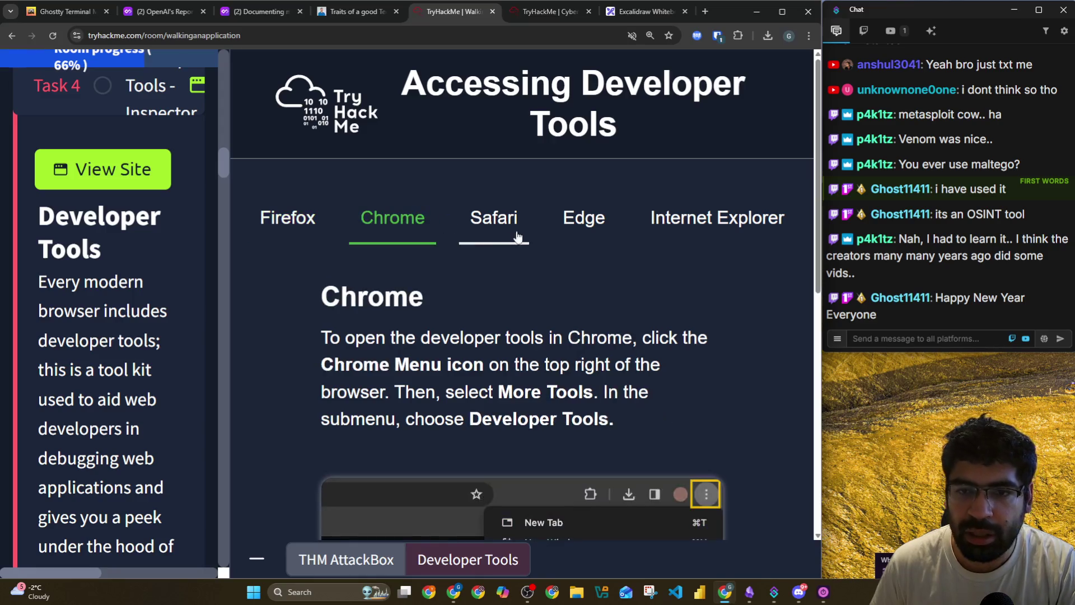
scroll(528, 263, "down", 8)
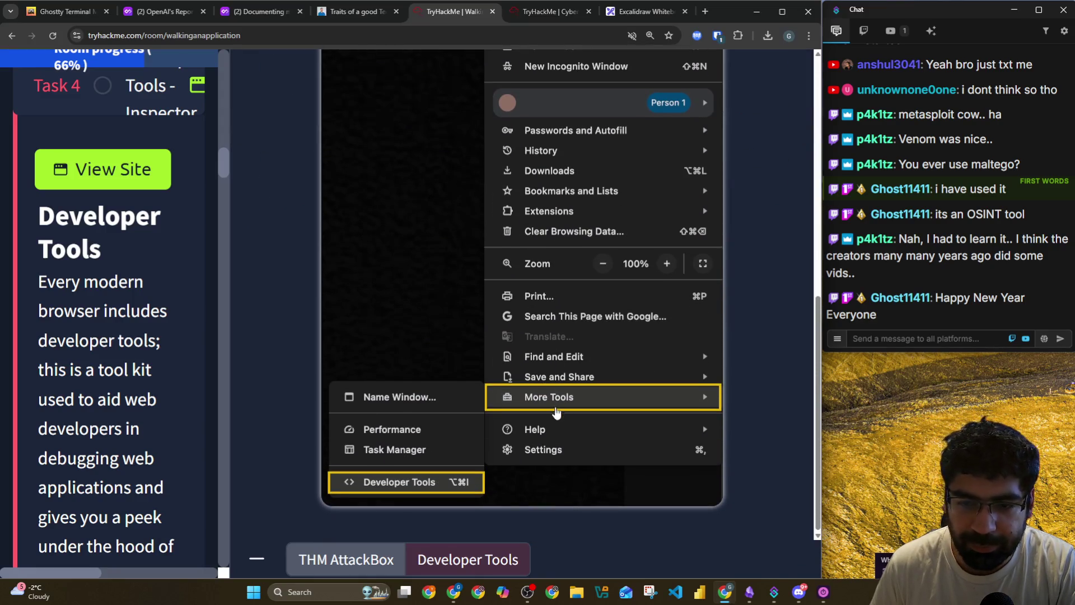
left_click(808, 35)
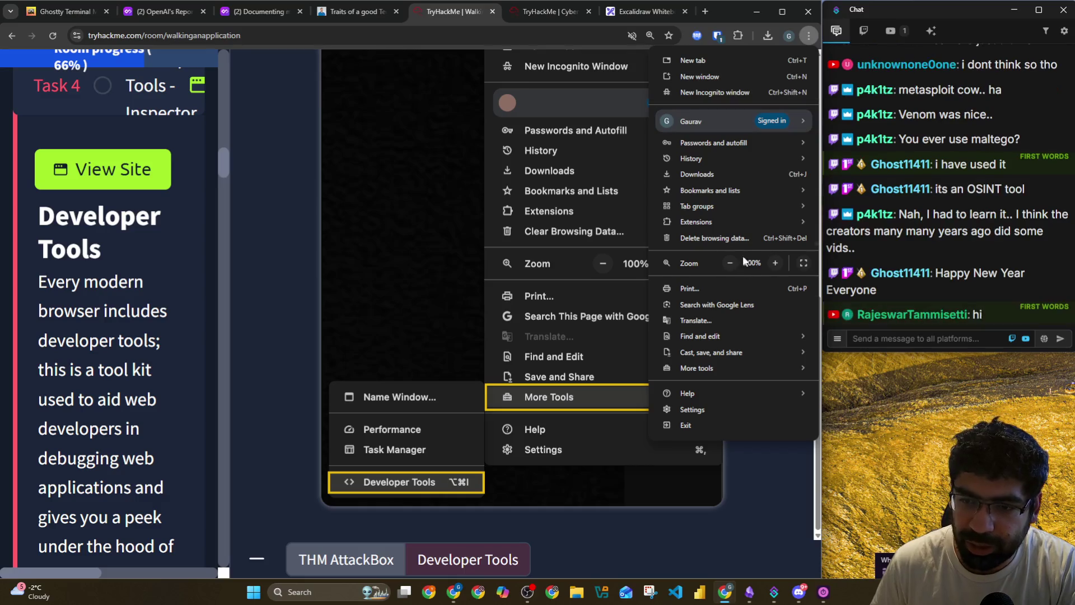
mouse_move(720, 370)
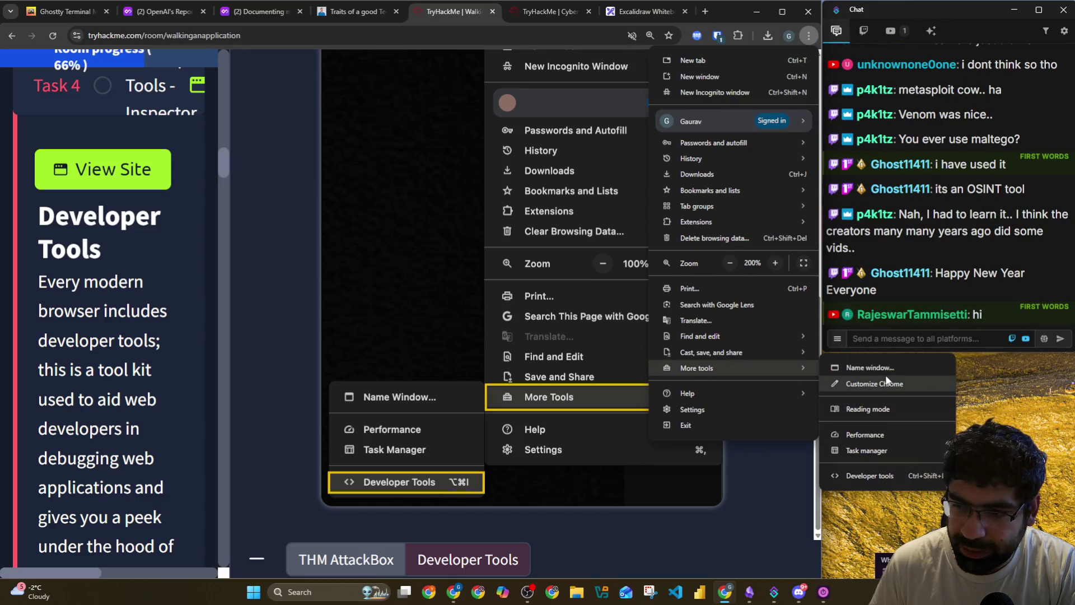
left_click(392, 275)
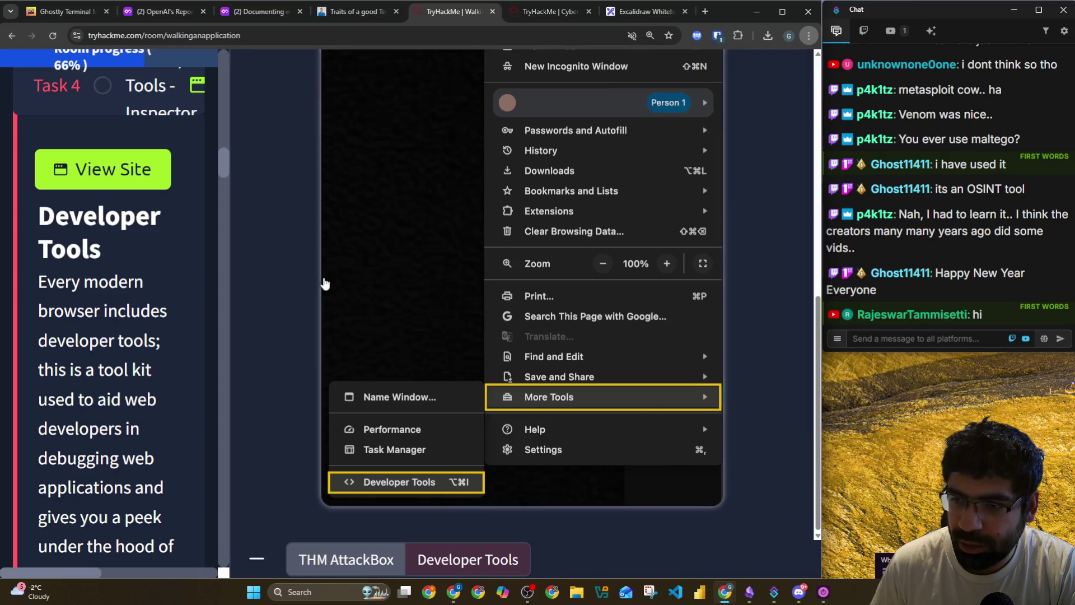
scroll(263, 224, "up", 5)
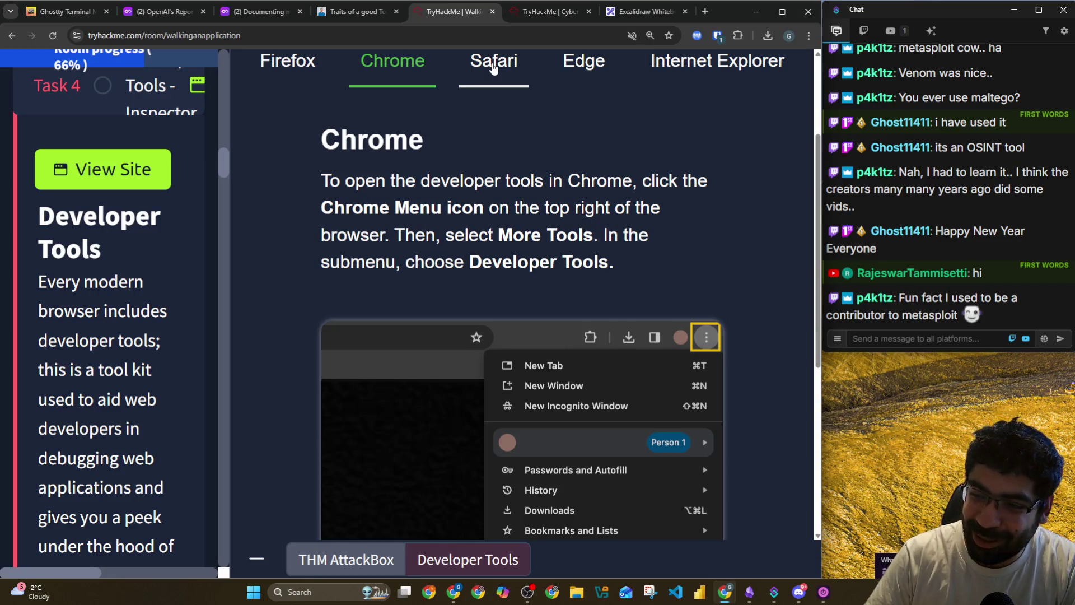
Read the Safari and Edge developer-tools instructions in the guide
left_click(493, 64)
scroll(493, 236, "down", 4)
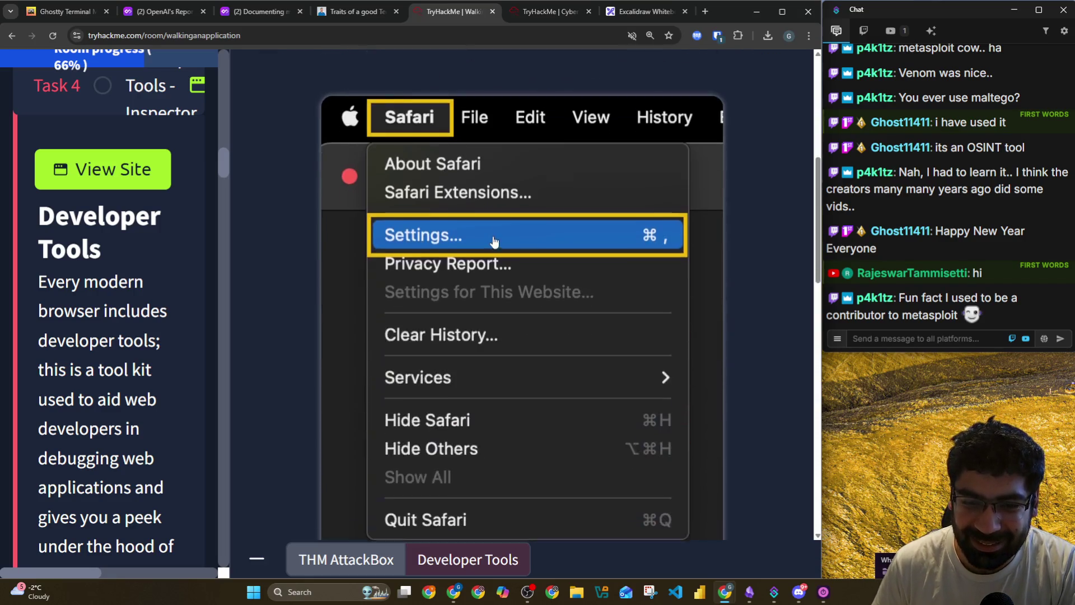
scroll(455, 218, "down", 4)
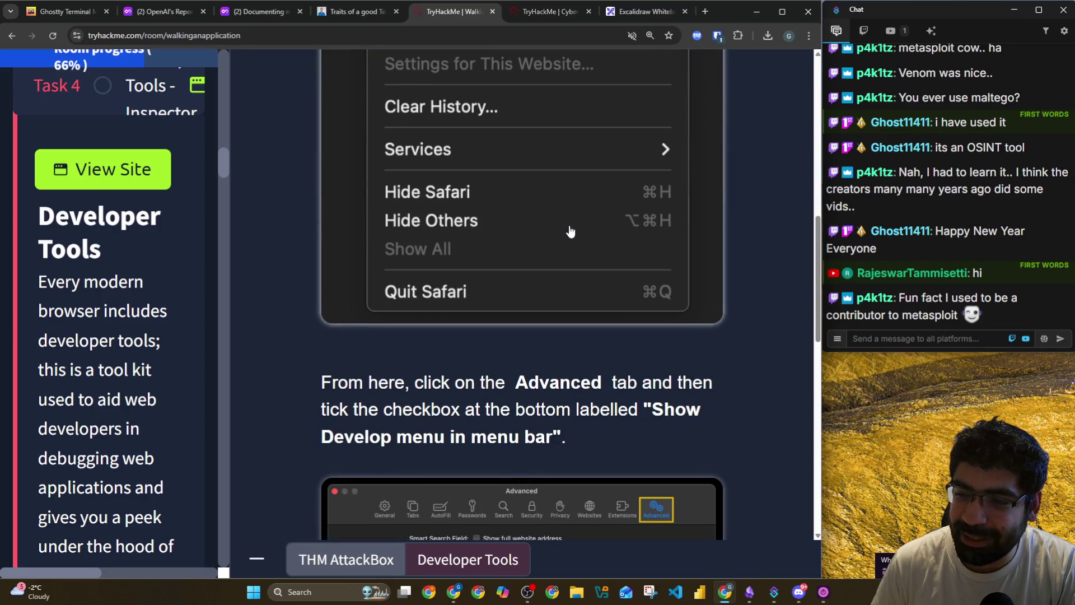
scroll(565, 231, "down", 9)
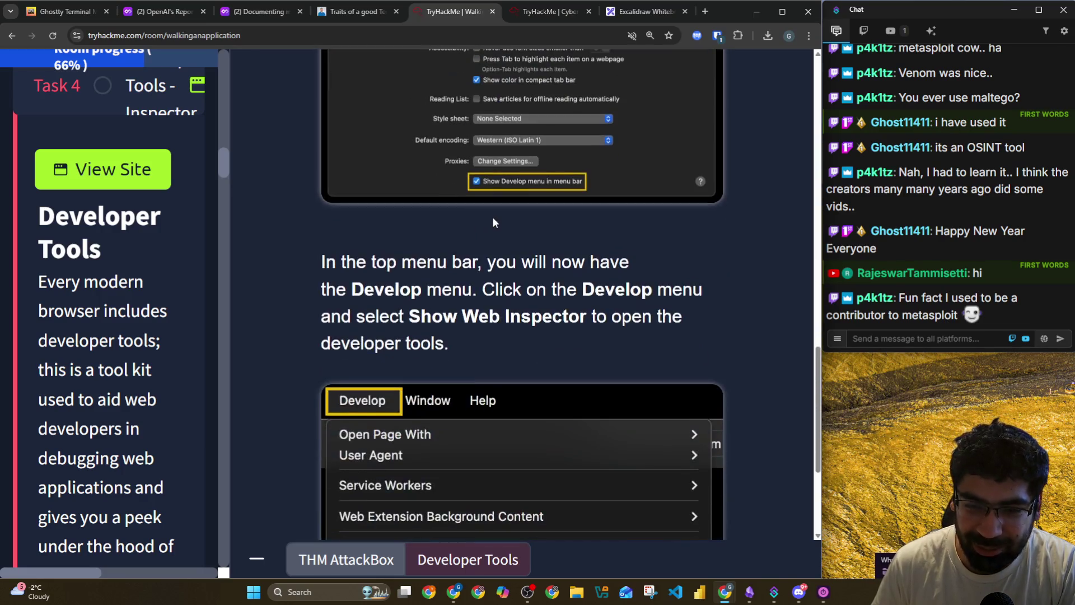
scroll(485, 231, "down", 4)
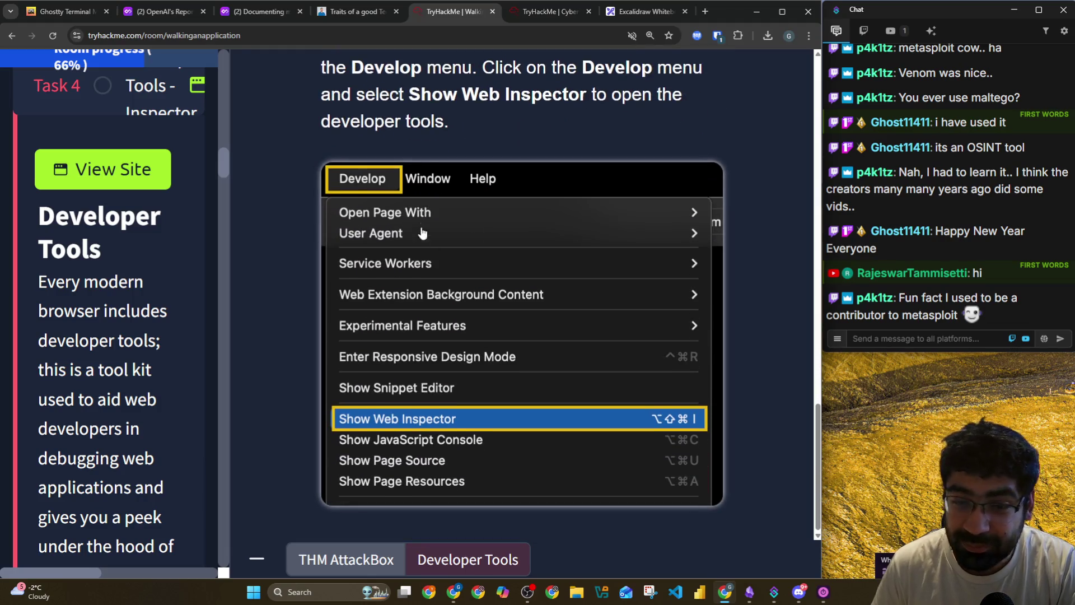
scroll(444, 207, "up", 7)
scroll(444, 206, "up", 12)
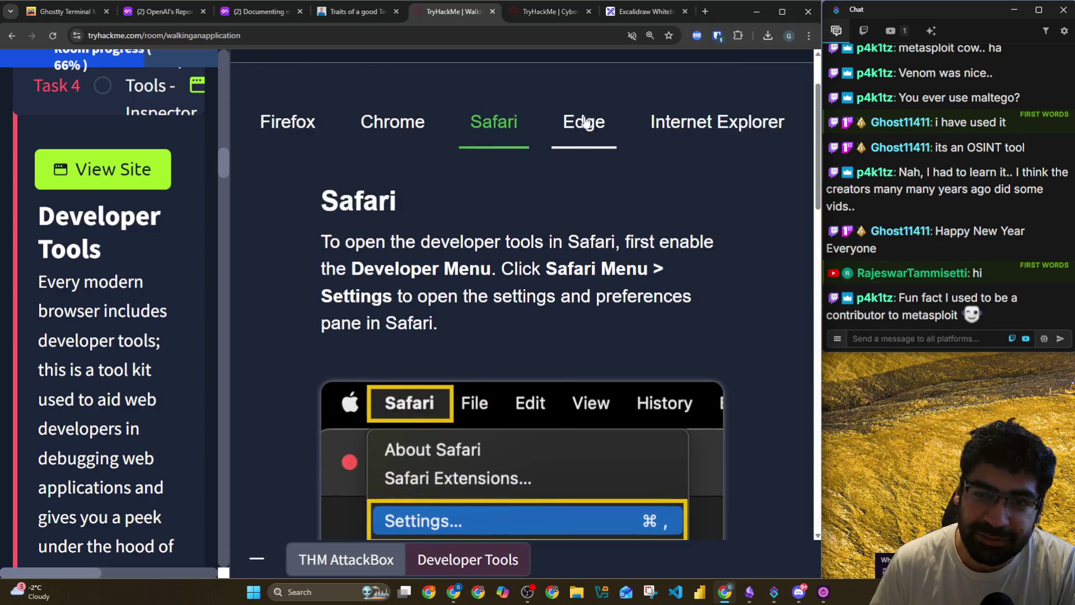
left_click(583, 115)
scroll(584, 116, "down", 4)
scroll(587, 162, "up", 5)
Check the Internet Explorer instructions, revisit Edge, then close the guide pane
left_click(741, 168)
scroll(741, 168, "down", 5)
scroll(649, 208, "up", 4)
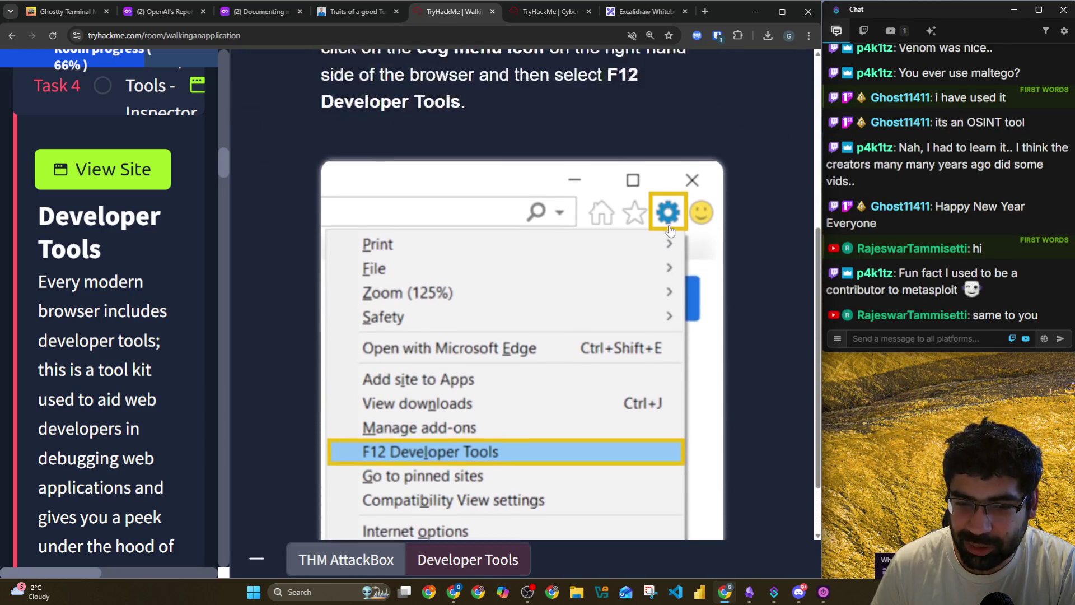
scroll(649, 209, "up", 2)
left_click(584, 223)
scroll(576, 227, "down", 8)
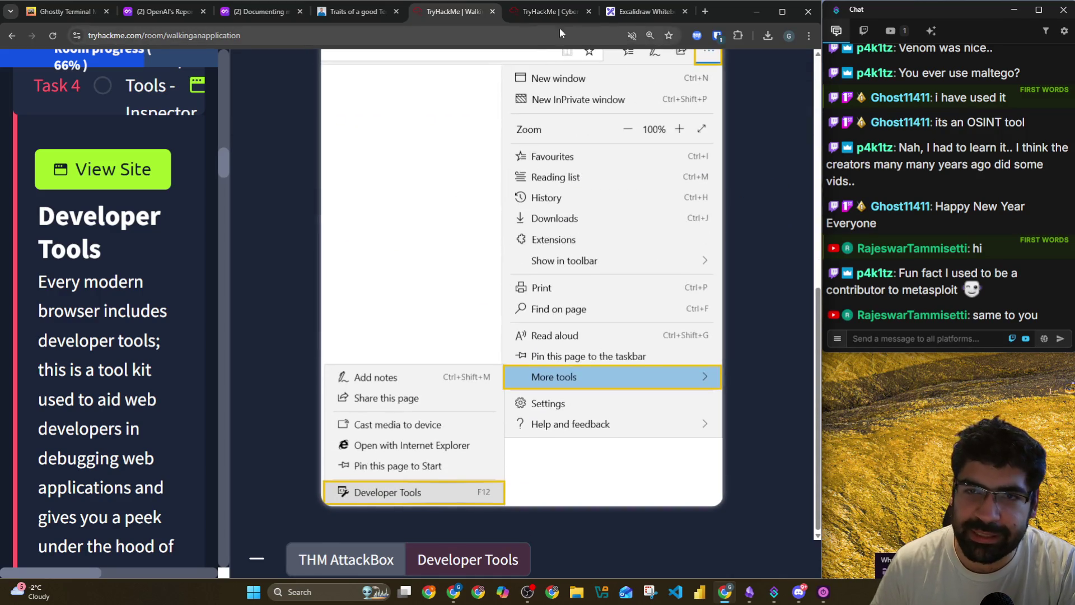
left_click(256, 558)
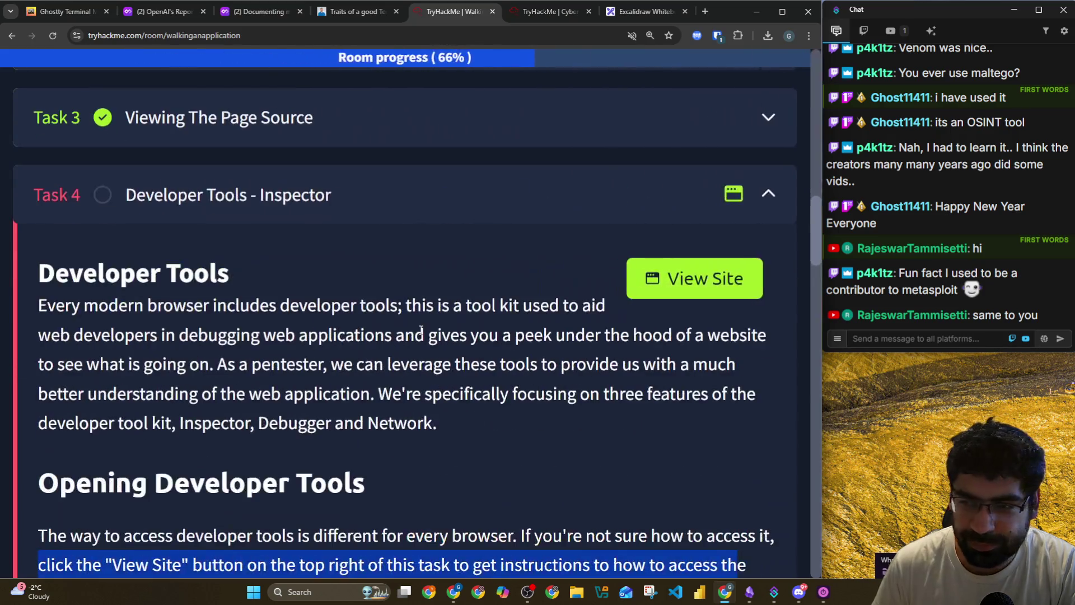
scroll(358, 274, "down", 1)
scroll(359, 274, "down", 3)
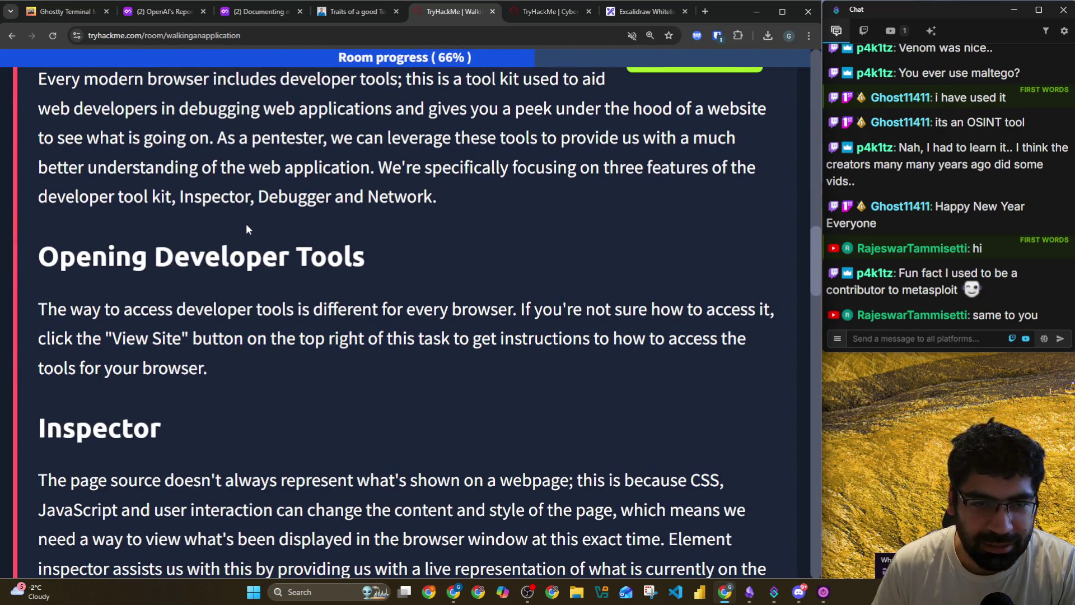
scroll(246, 229, "up", 1)
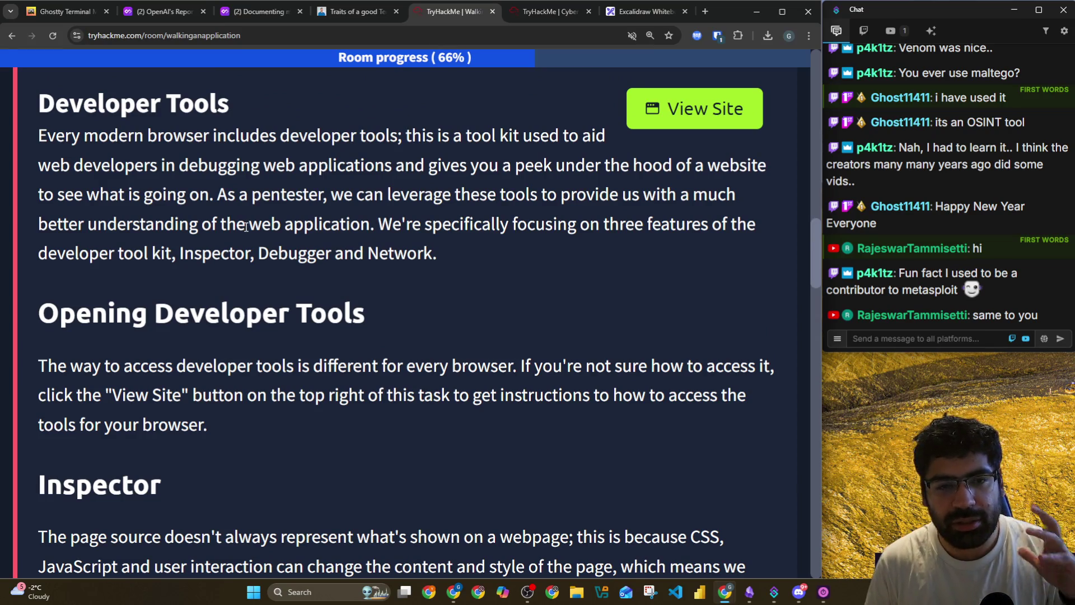
scroll(246, 226, "down", 5)
scroll(259, 243, "down", 3)
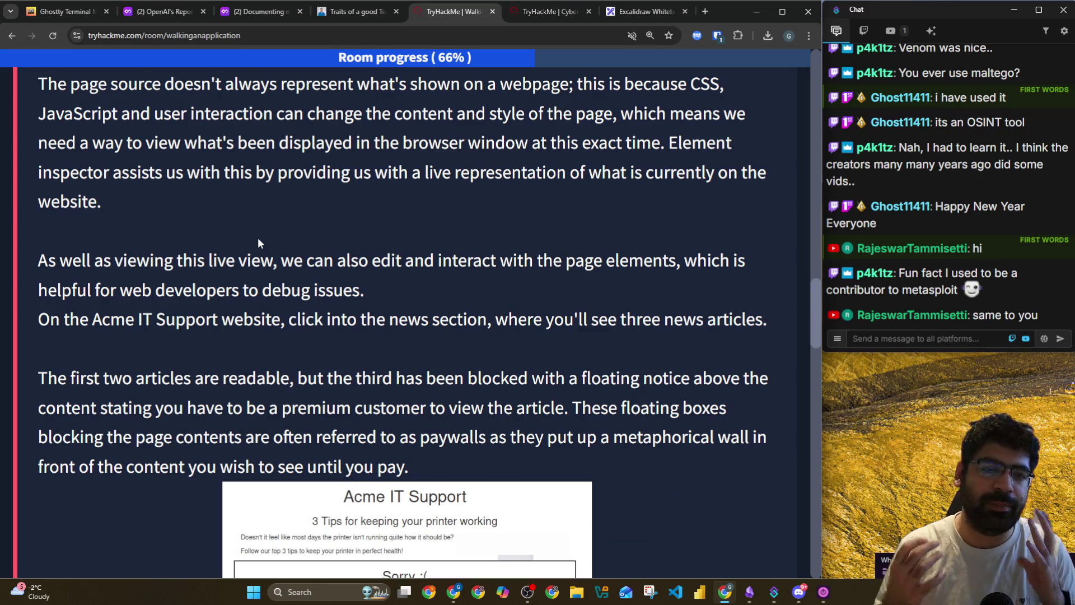
scroll(258, 237, "up", 3)
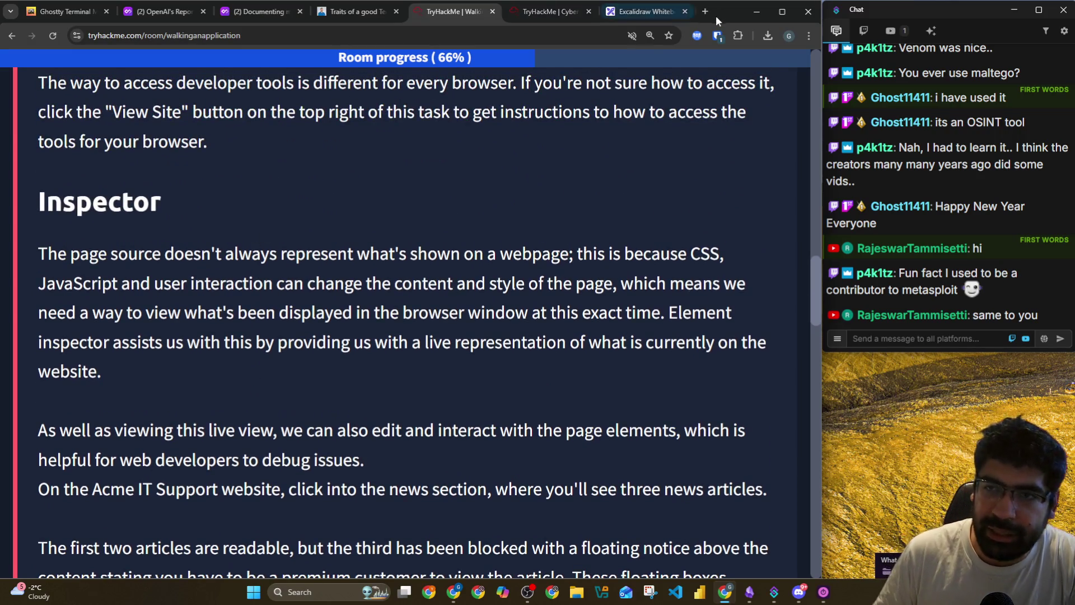
left_click(706, 11)
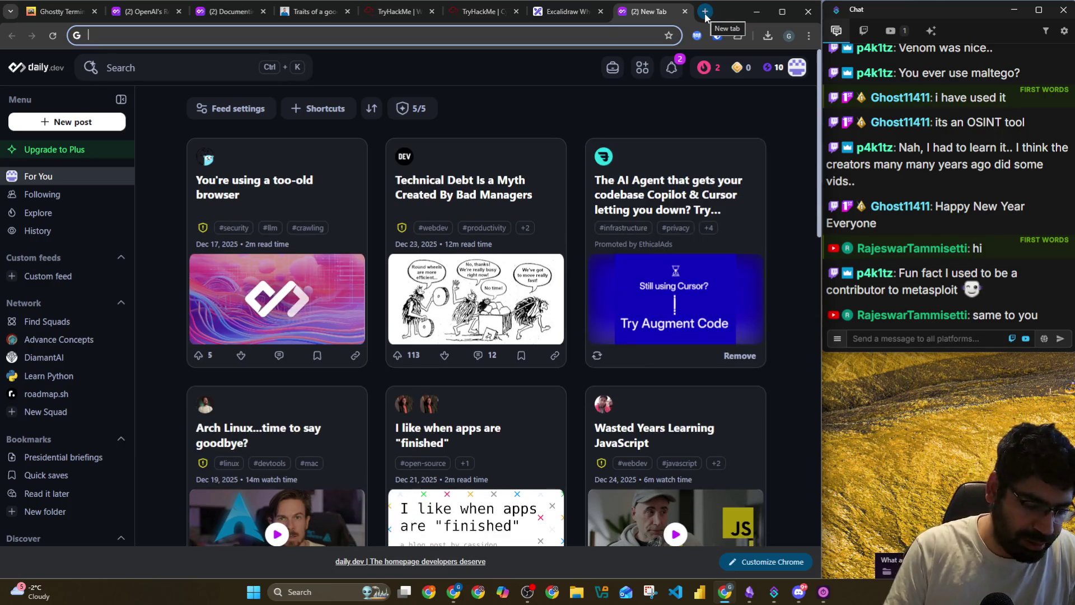
Search Google for 'frontend masters chrome dev tools' and glance at the sponsored result
type("frontend masters chr")
type("ome dev tools")
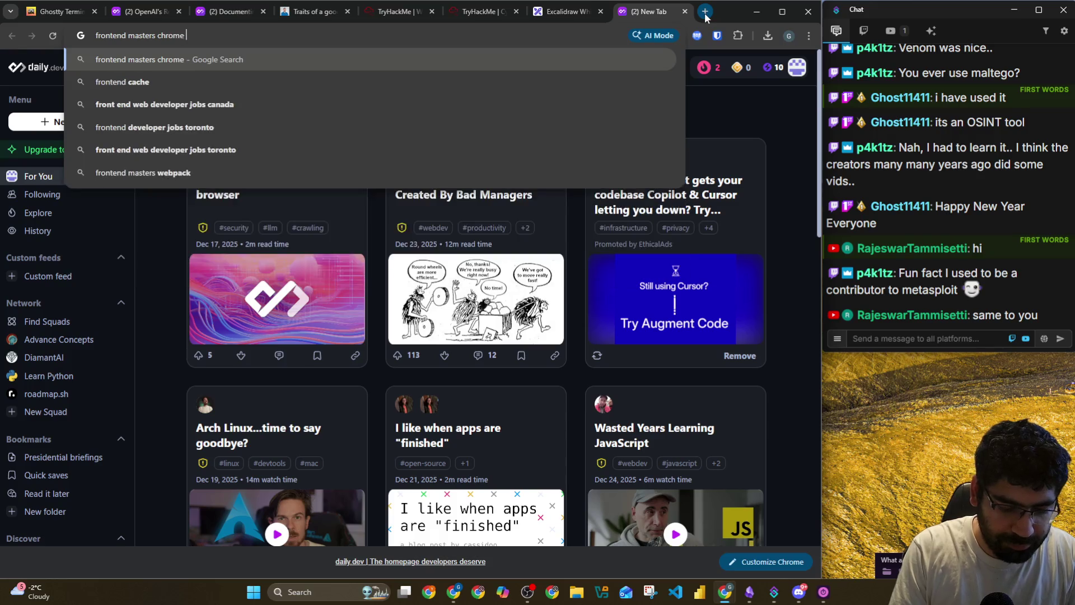
key("Return")
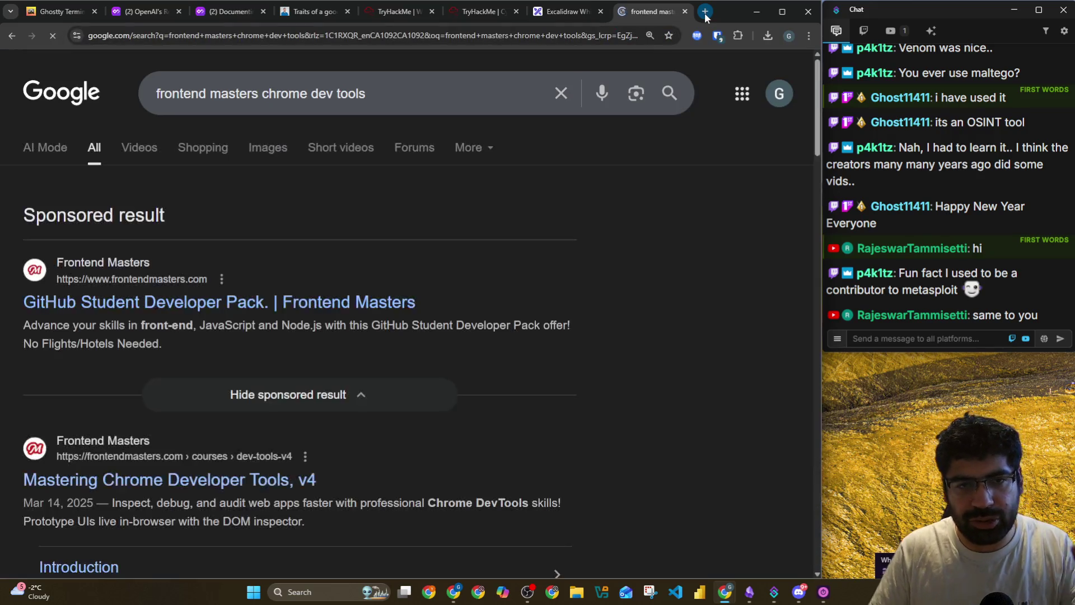
left_click(347, 301)
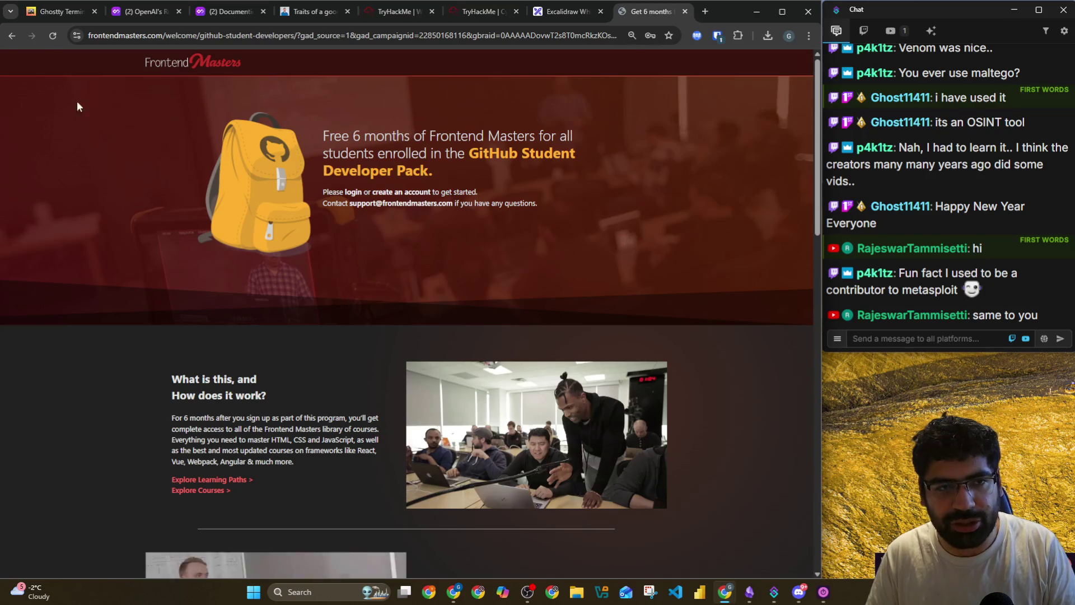
left_click(12, 39)
scroll(179, 280, "down", 3)
scroll(175, 327, "up", 3)
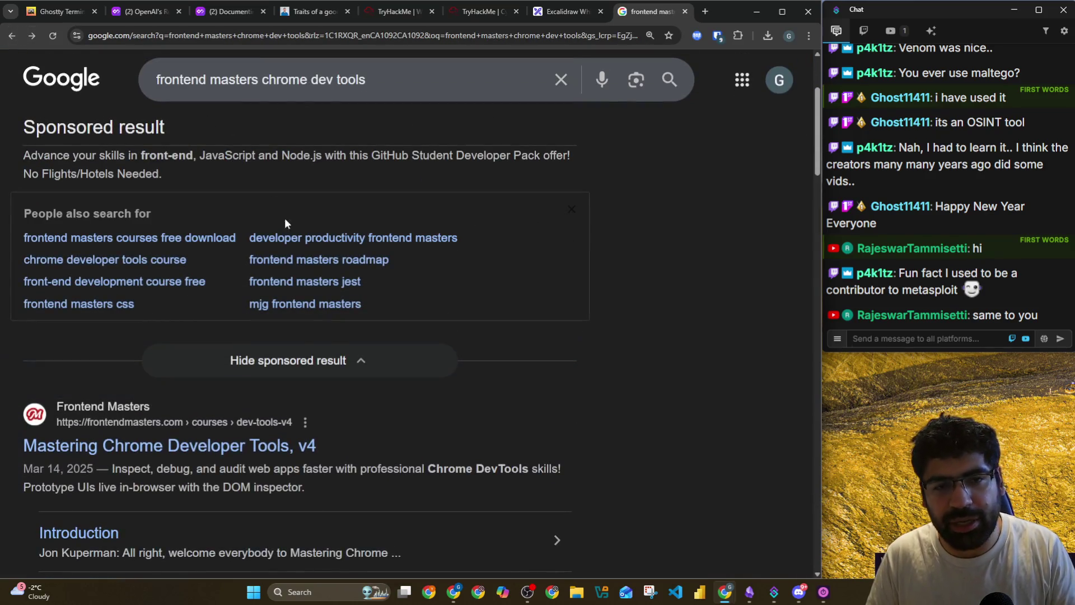
Open the Mastering Chrome Developer Tools, v4 course page, read it, then close the tab
scroll(142, 311, "down", 5)
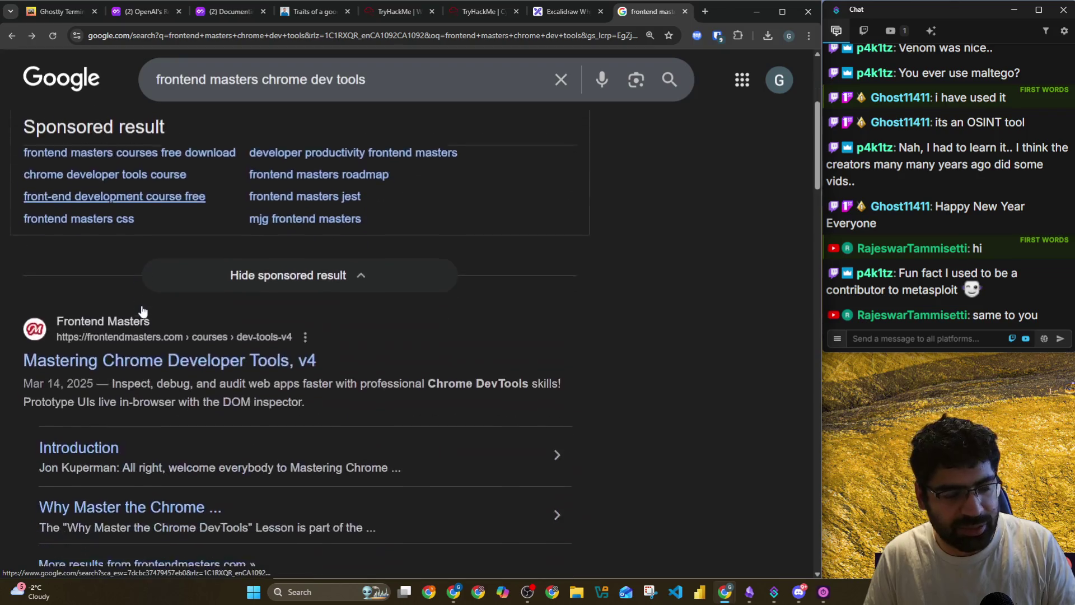
left_click(146, 275)
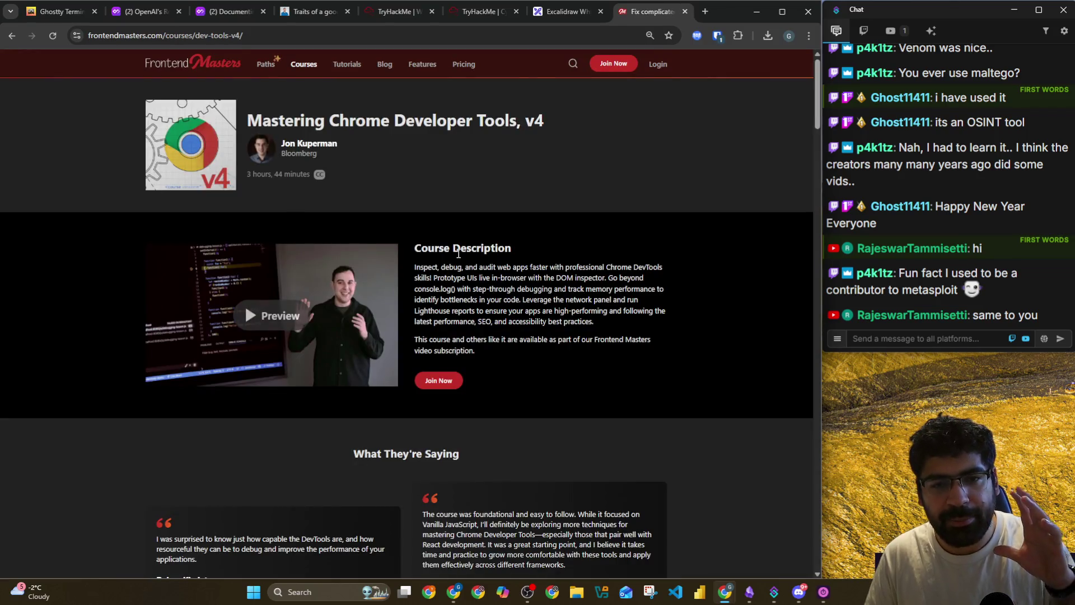
key("ctrl+plus")
key("ctrl+plus")
left_click_drag(226, 141, 582, 146)
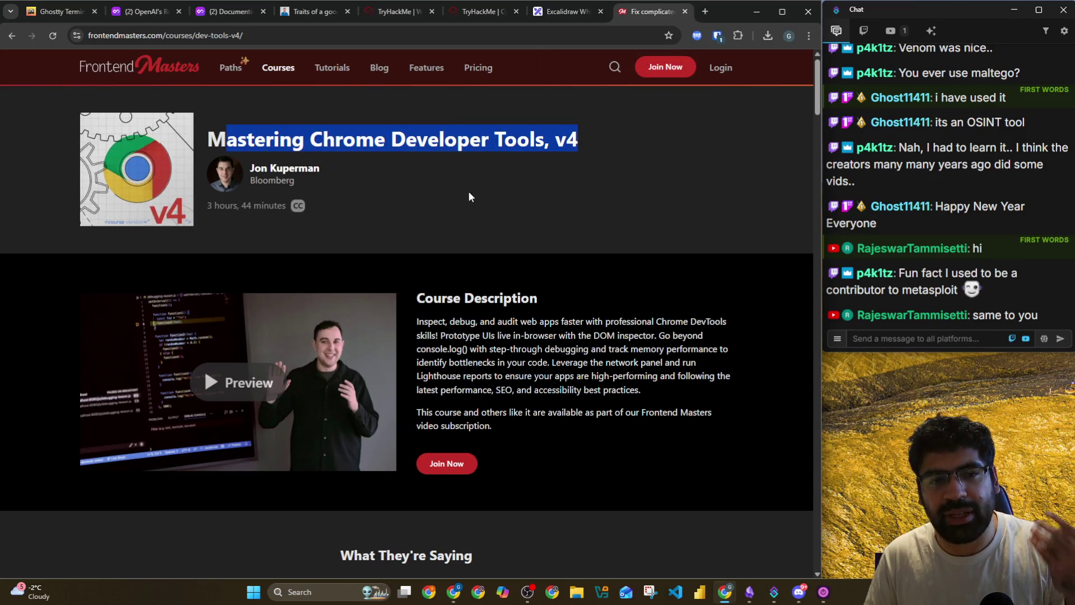
scroll(468, 191, "down", 10)
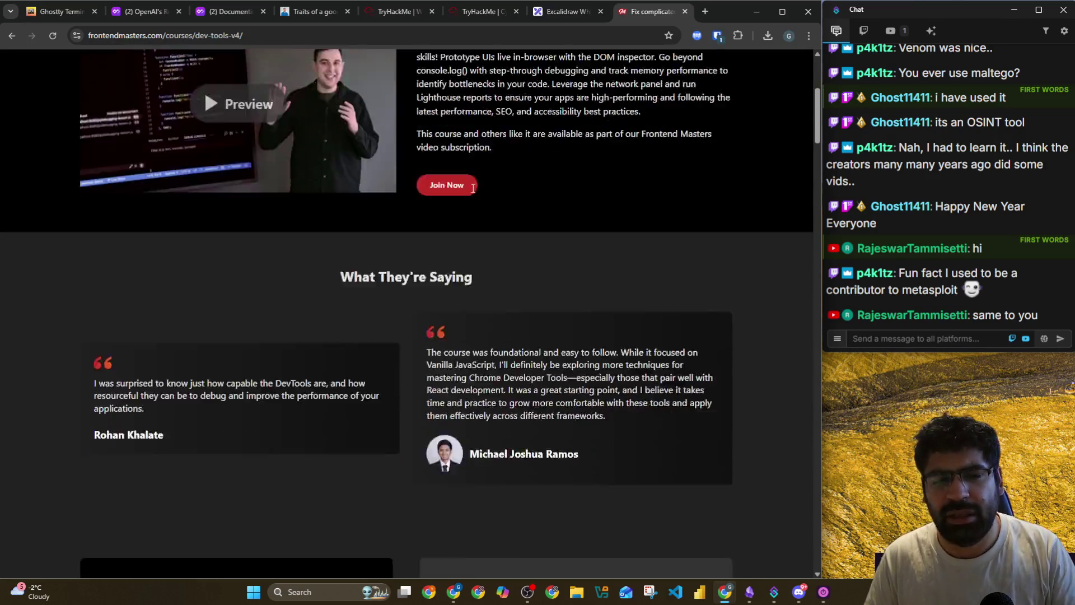
scroll(473, 187, "down", 17)
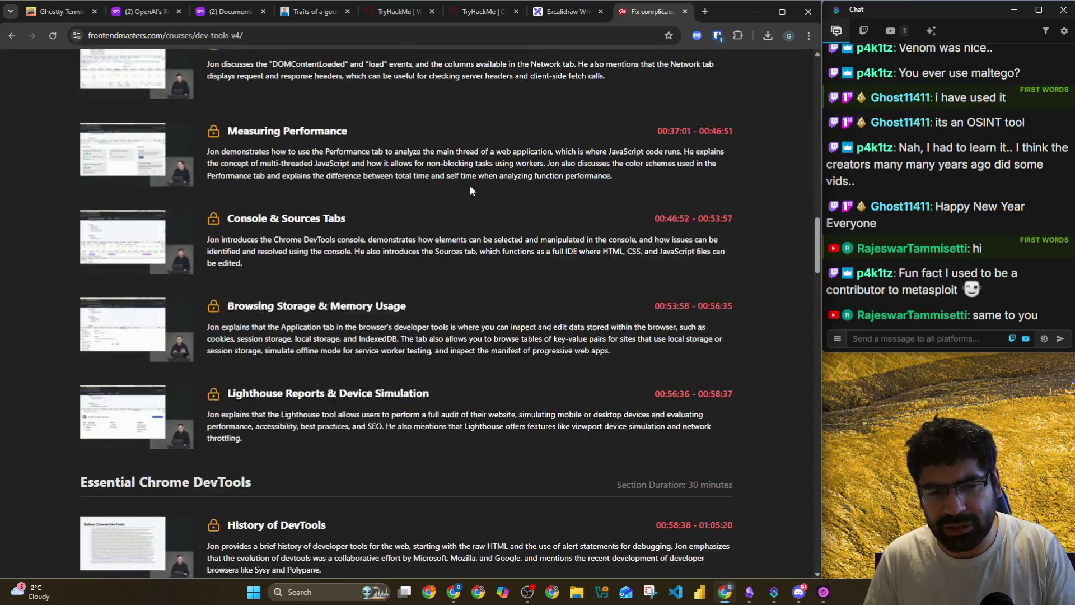
left_click(685, 12)
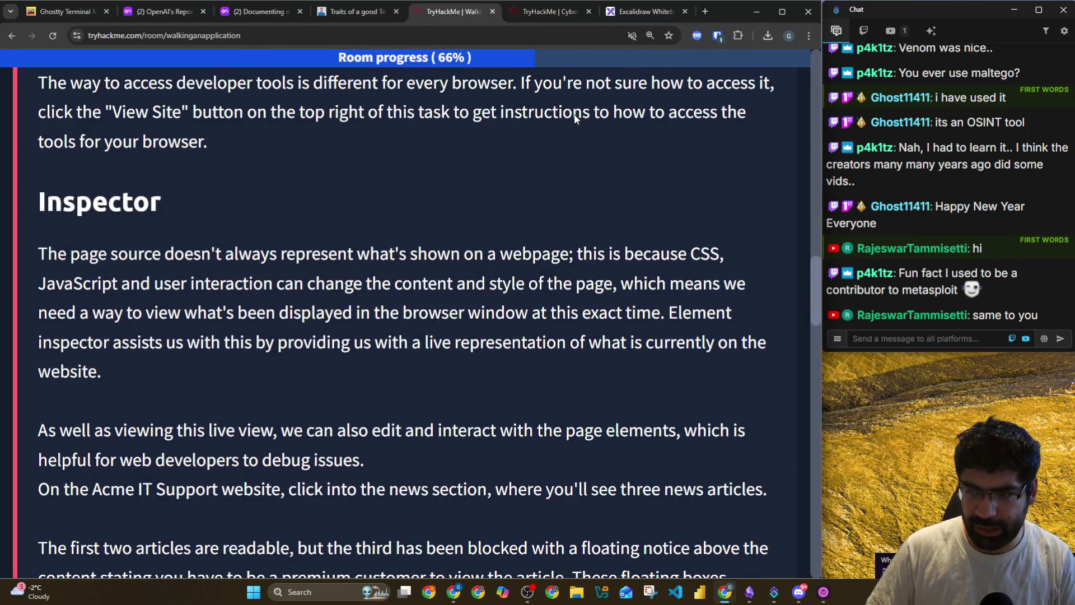
scroll(504, 134, "down", 1)
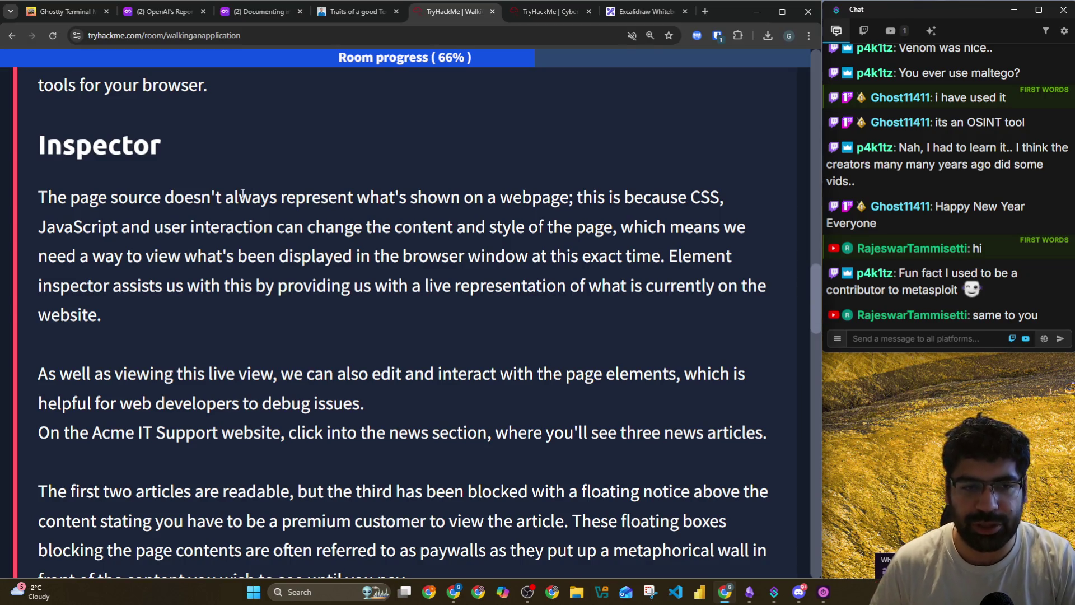
scroll(205, 203, "down", 2)
scroll(312, 199, "up", 1)
left_click_drag(388, 140, 593, 141)
left_click(276, 169)
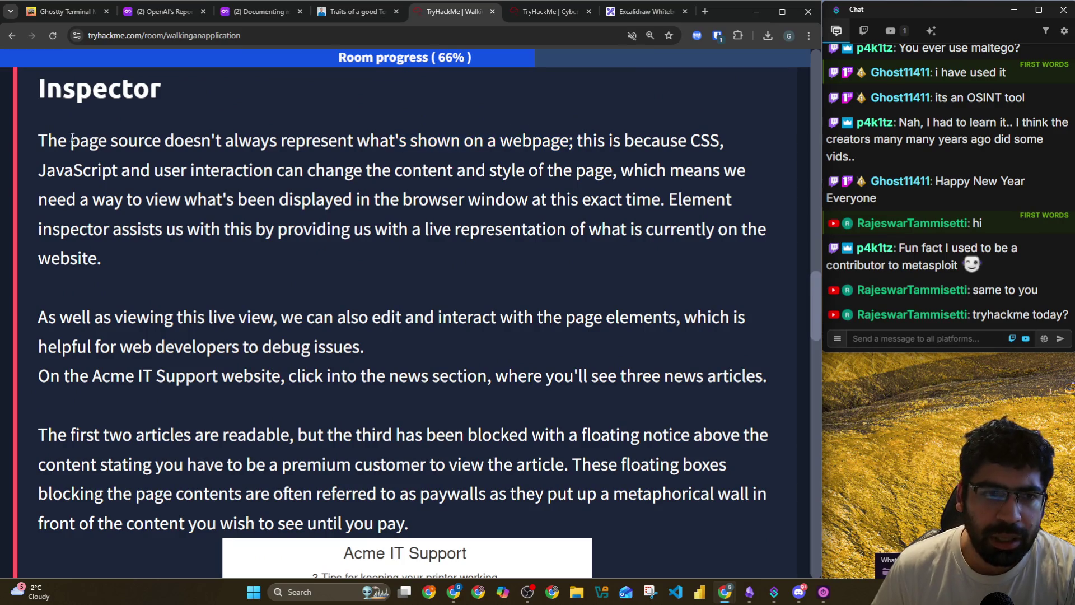
left_click_drag(40, 143, 165, 143)
scroll(260, 182, "up", 2)
mouse_move(82, 328)
left_mouse_down()
mouse_move(149, 328)
mouse_move(411, 252)
left_mouse_up()
scroll(381, 250, "up", 1)
scroll(380, 249, "down", 2)
left_click_drag(31, 199, 582, 200)
left_click(582, 196)
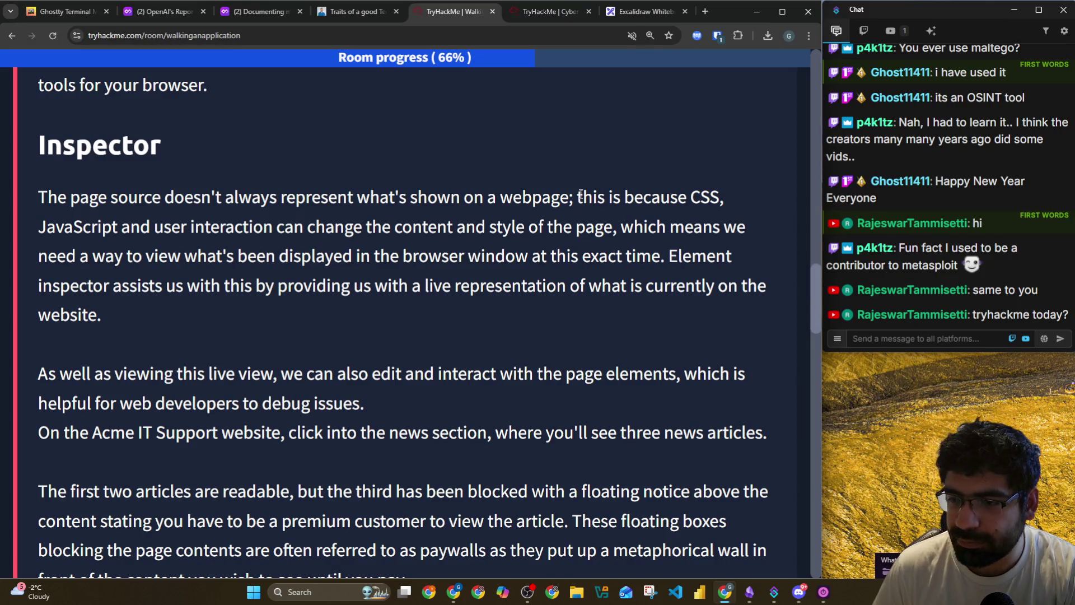
left_click_drag(580, 196, 720, 197)
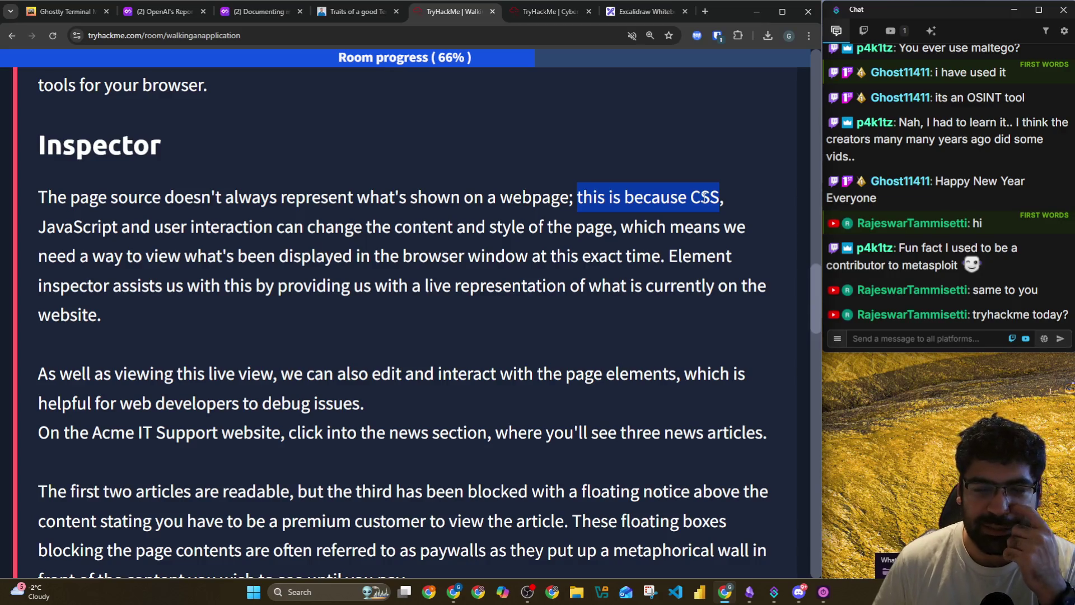
left_click(739, 206)
left_click_drag(607, 197, 721, 198)
left_click_drag(39, 226, 766, 236)
left_click_drag(44, 264, 726, 255)
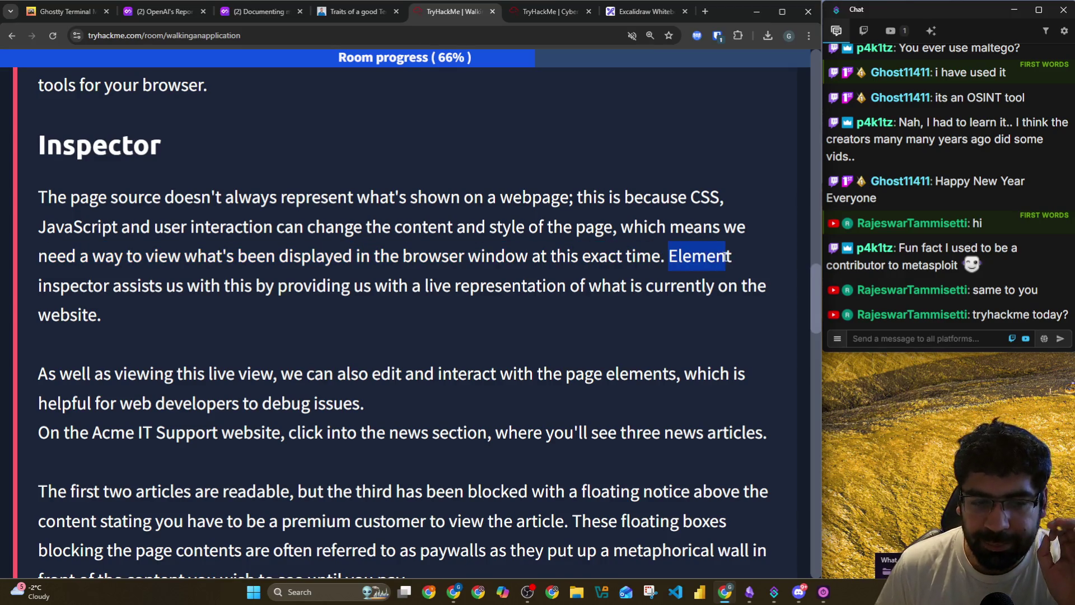
left_click_drag(52, 286, 770, 294)
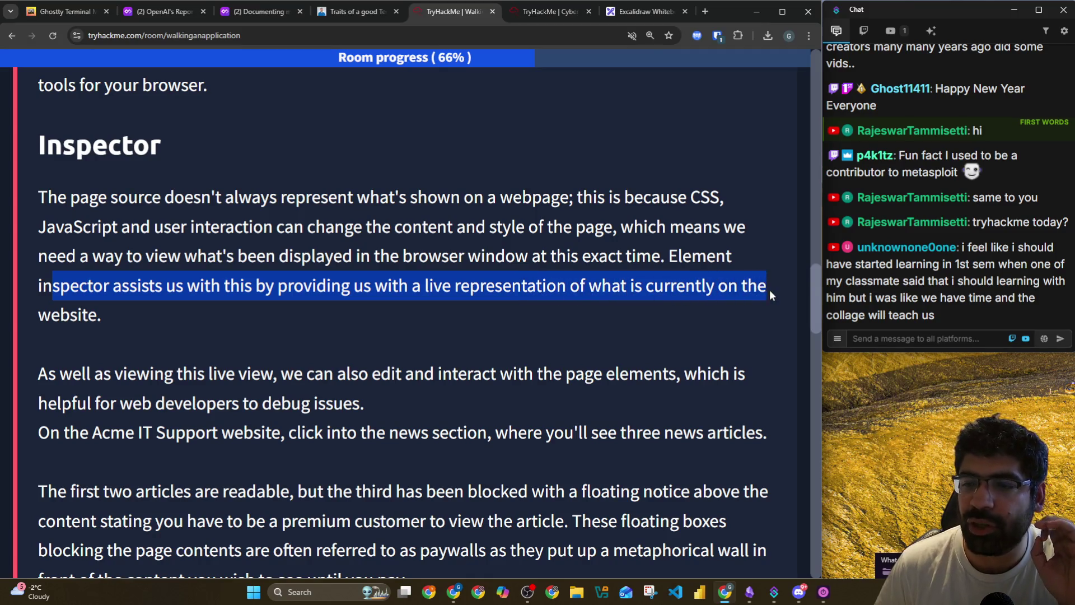
left_click_drag(39, 318, 156, 323)
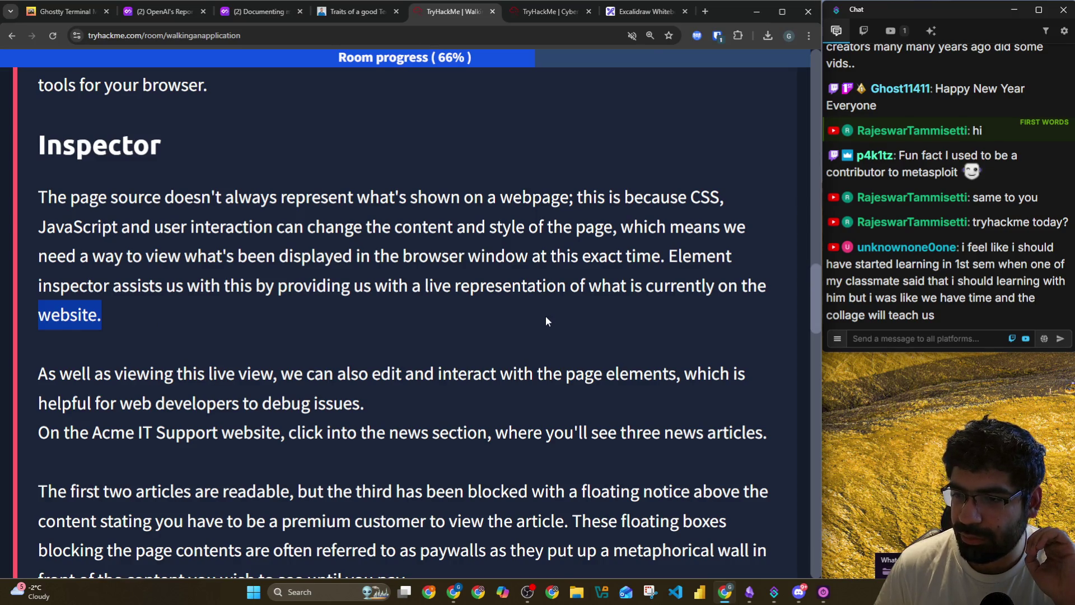
left_click(861, 309)
left_click_drag(883, 298, 1037, 298)
left_click(912, 338)
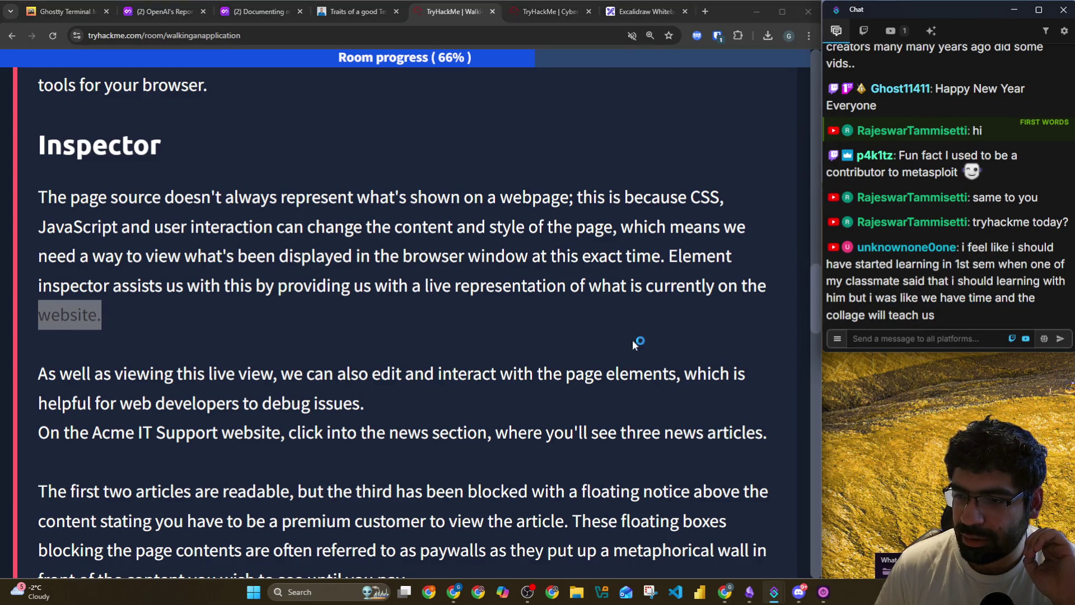
left_click(328, 287)
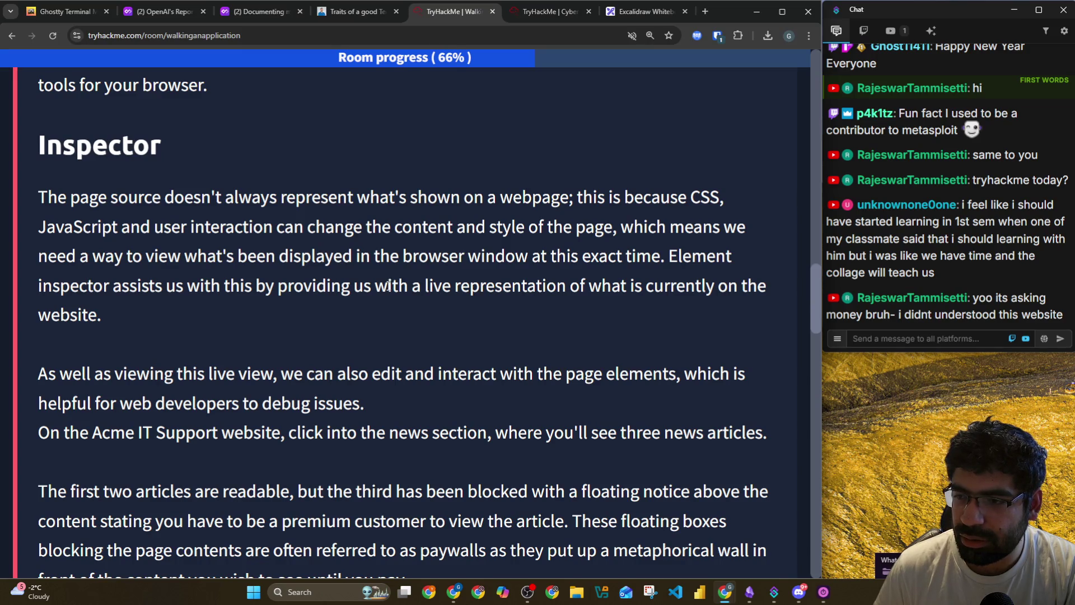
scroll(412, 316, "up", 10)
scroll(412, 315, "up", 10)
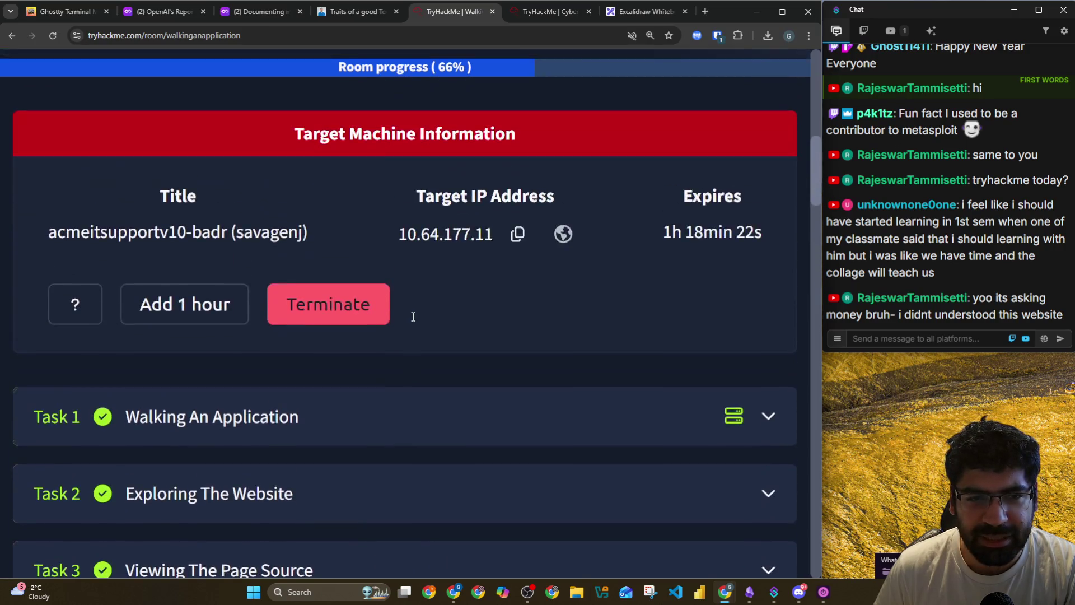
scroll(335, 291, "down", 15)
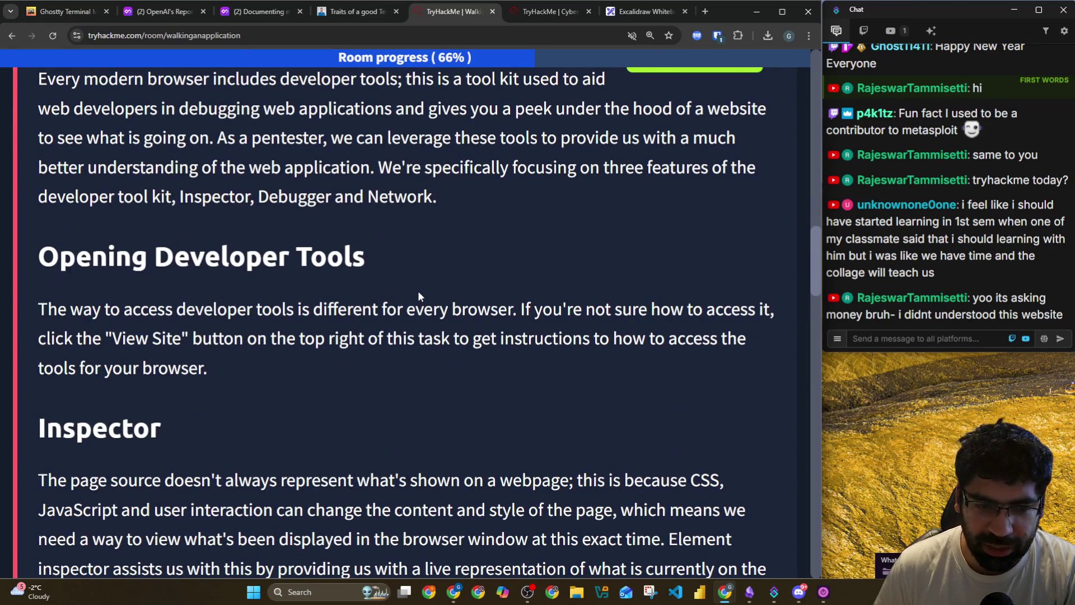
scroll(418, 290, "down", 3)
scroll(417, 291, "down", 2)
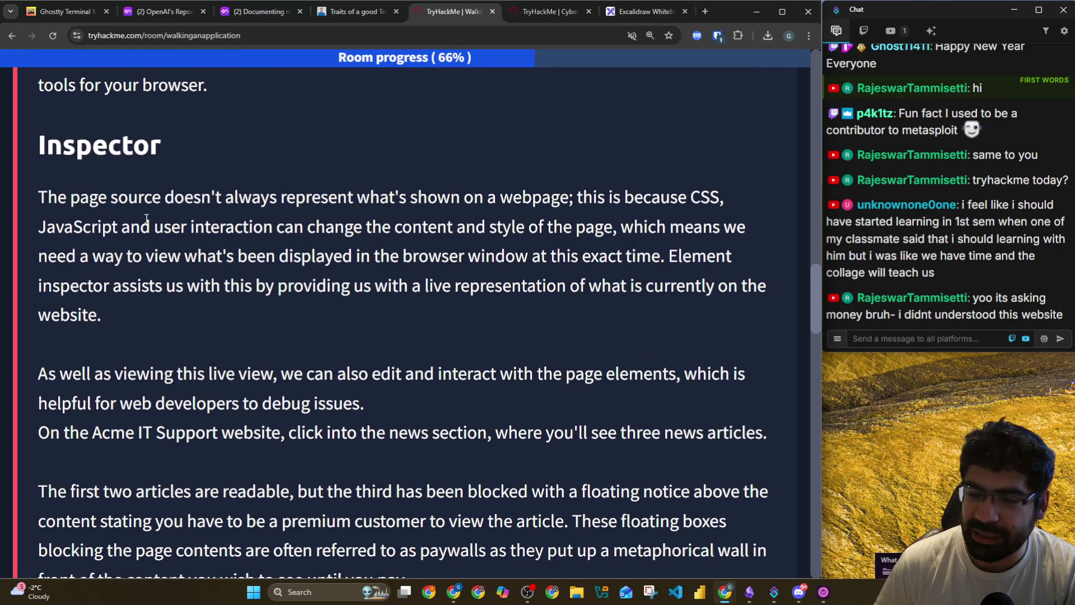
left_click_drag(53, 159, 136, 156)
left_click(143, 200)
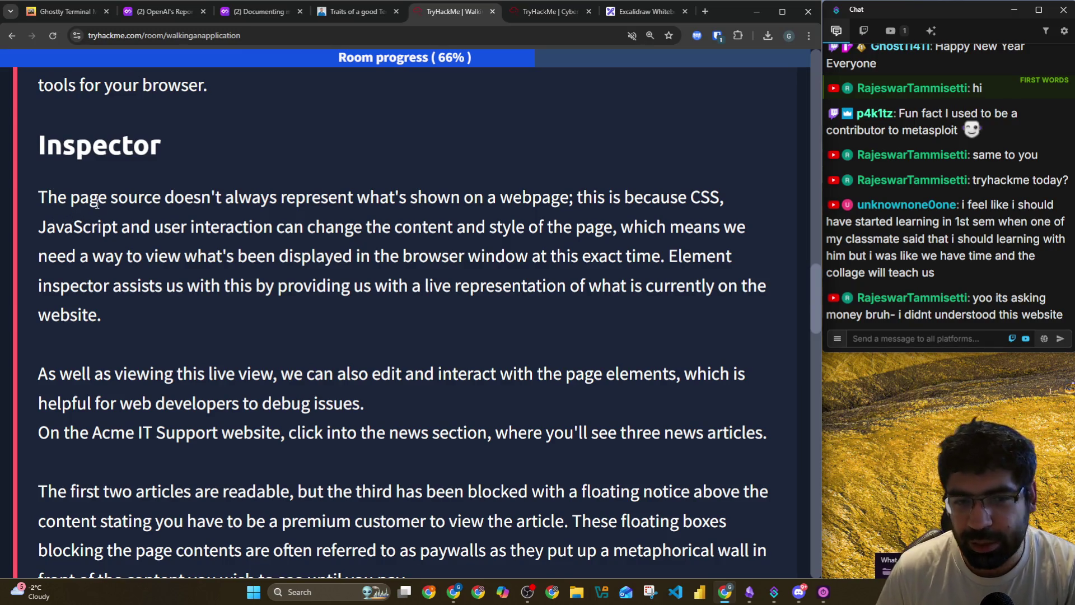
left_click_drag(47, 197, 343, 200)
left_click(500, 215)
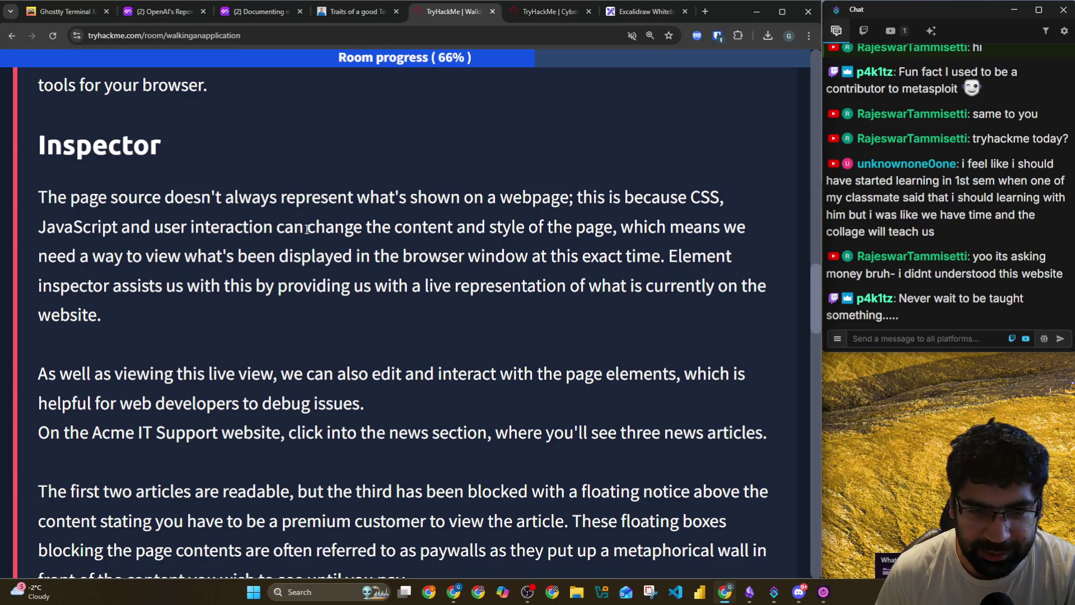
left_click_drag(487, 227, 707, 229)
left_click(715, 233)
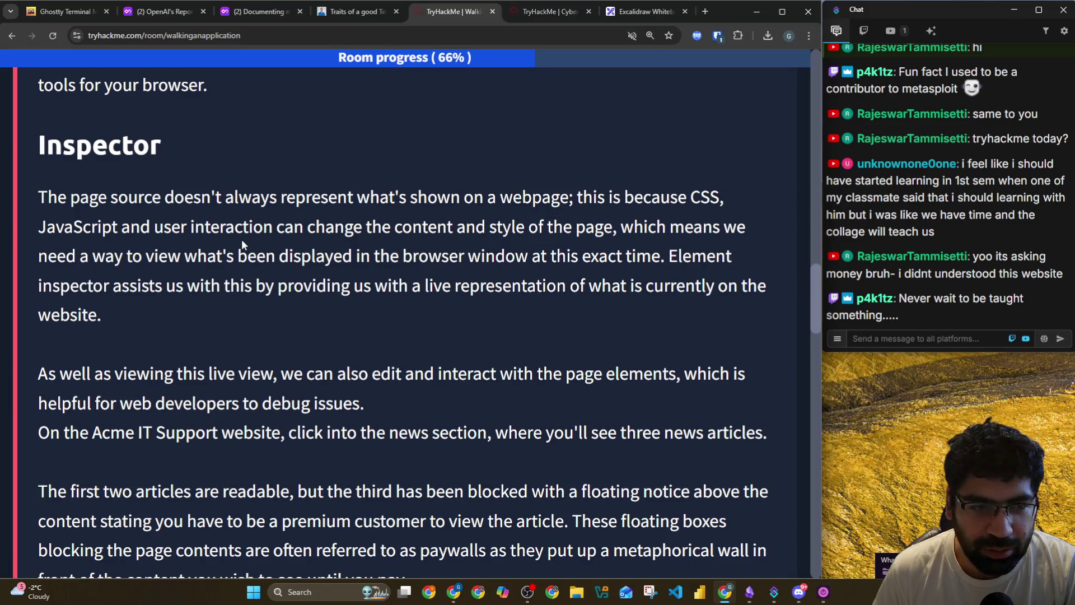
mouse_move(107, 197)
left_mouse_down()
mouse_move(464, 212)
mouse_move(660, 205)
left_mouse_up()
left_click(674, 208)
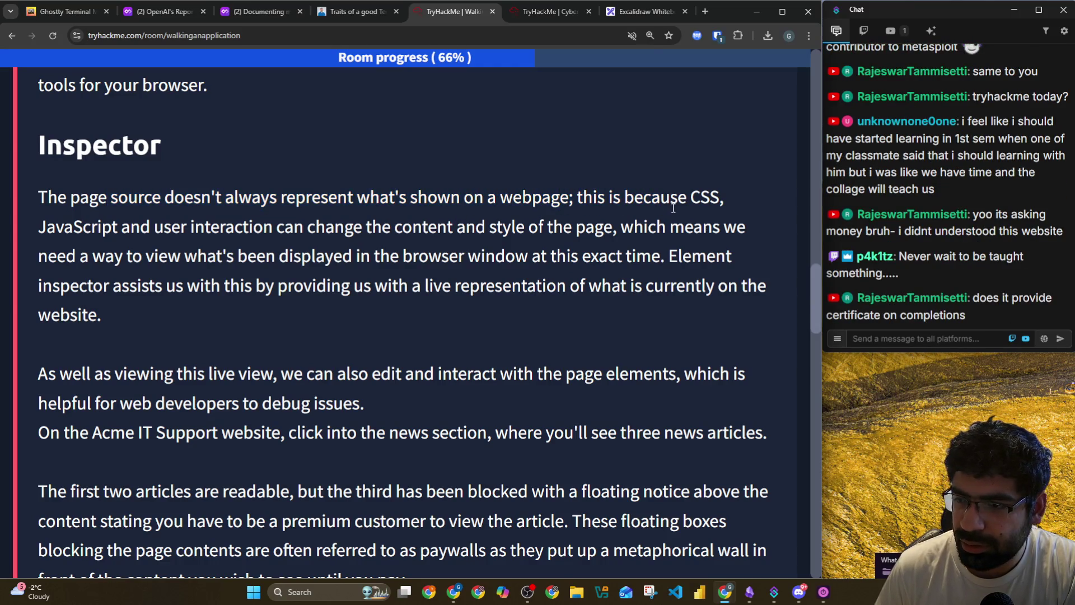
left_click_drag(579, 200, 723, 201)
left_click_drag(56, 226, 747, 235)
left_click_drag(77, 256, 731, 256)
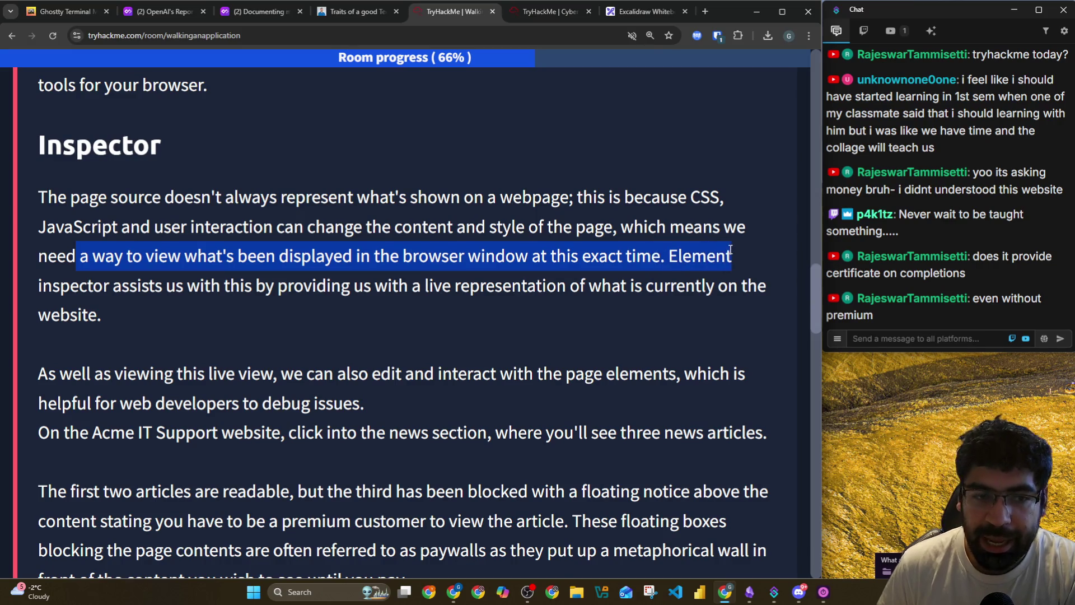
left_click_drag(211, 286, 764, 286)
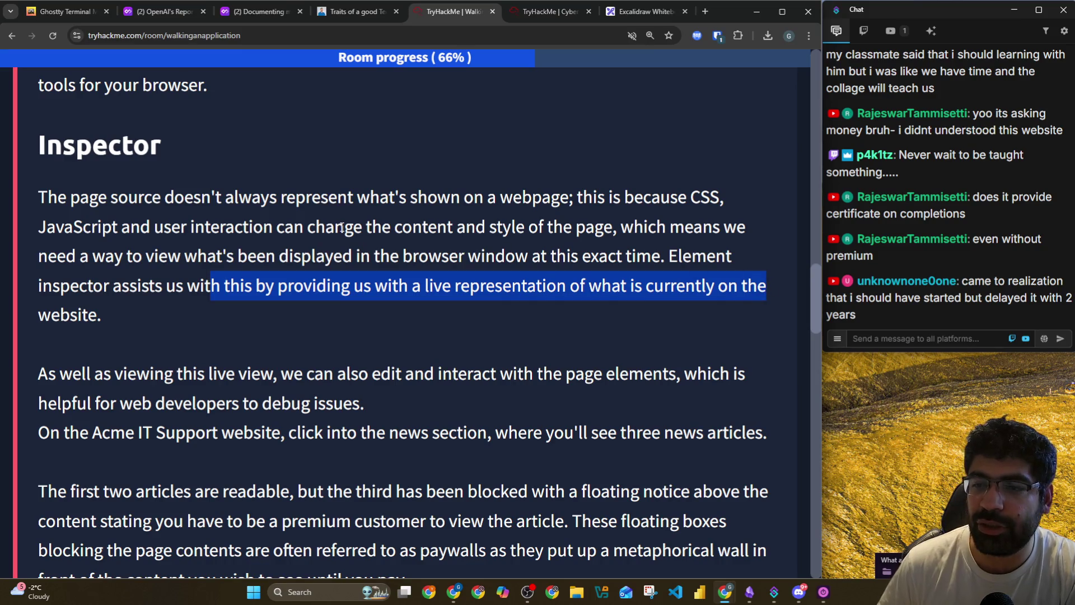
scroll(244, 186, "down", 2)
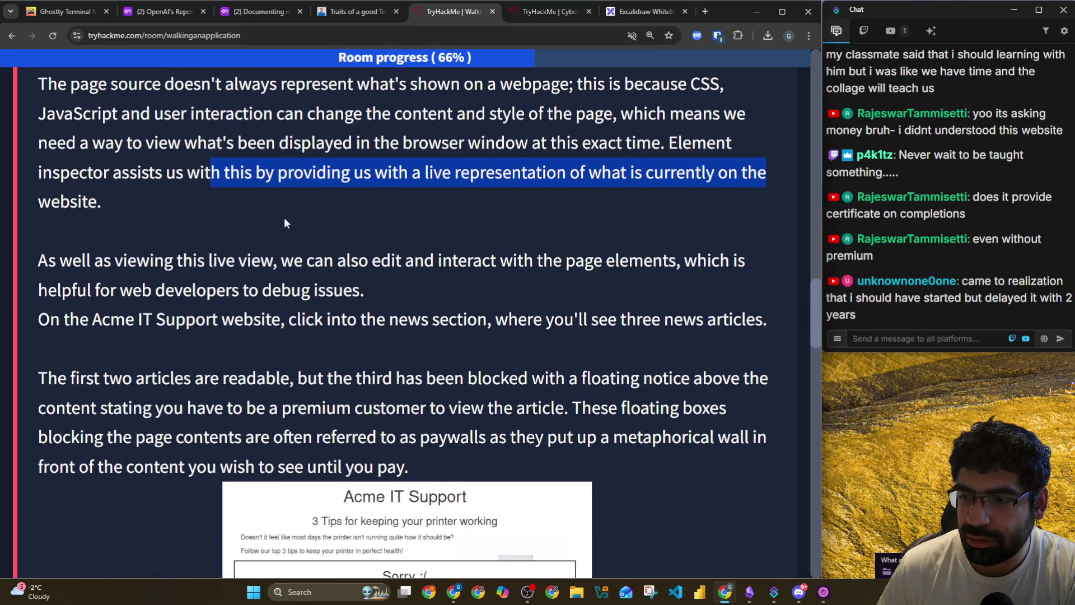
right_click(298, 228)
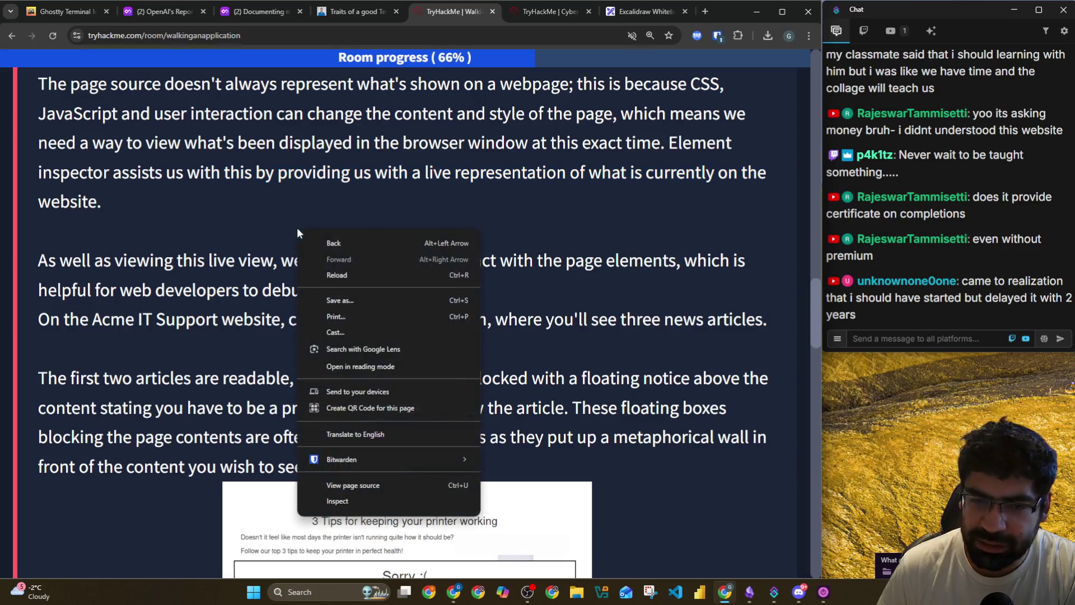
left_click(365, 498)
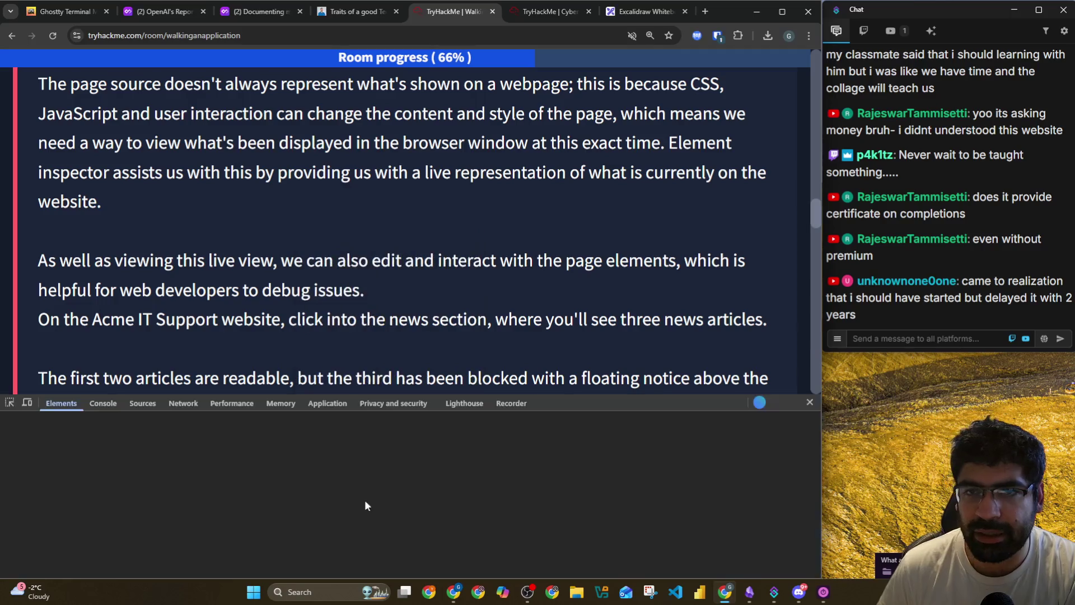
left_click(810, 404)
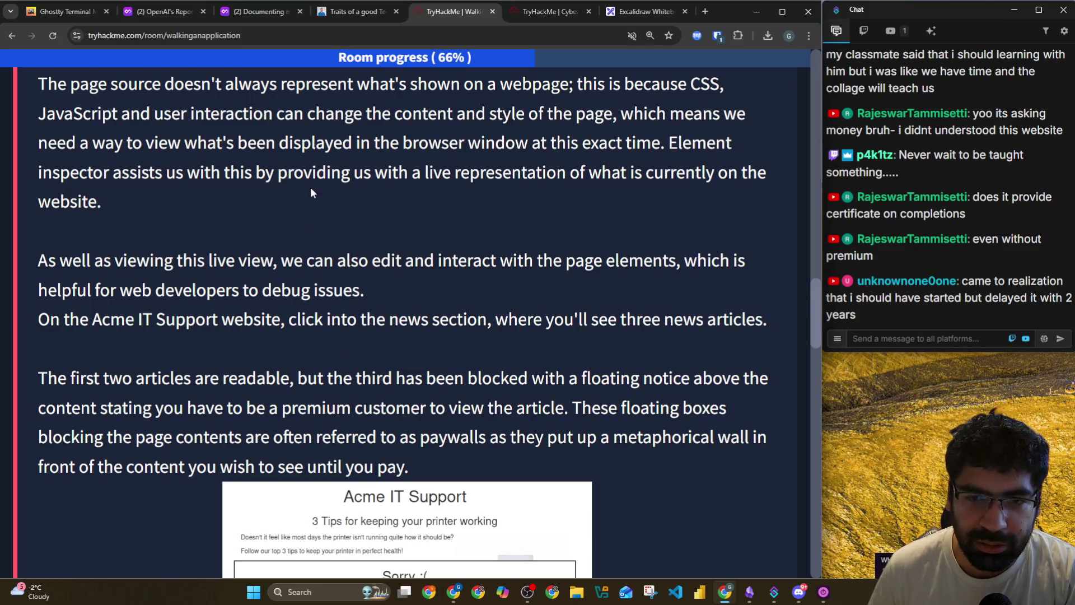
scroll(115, 126, "down", 2)
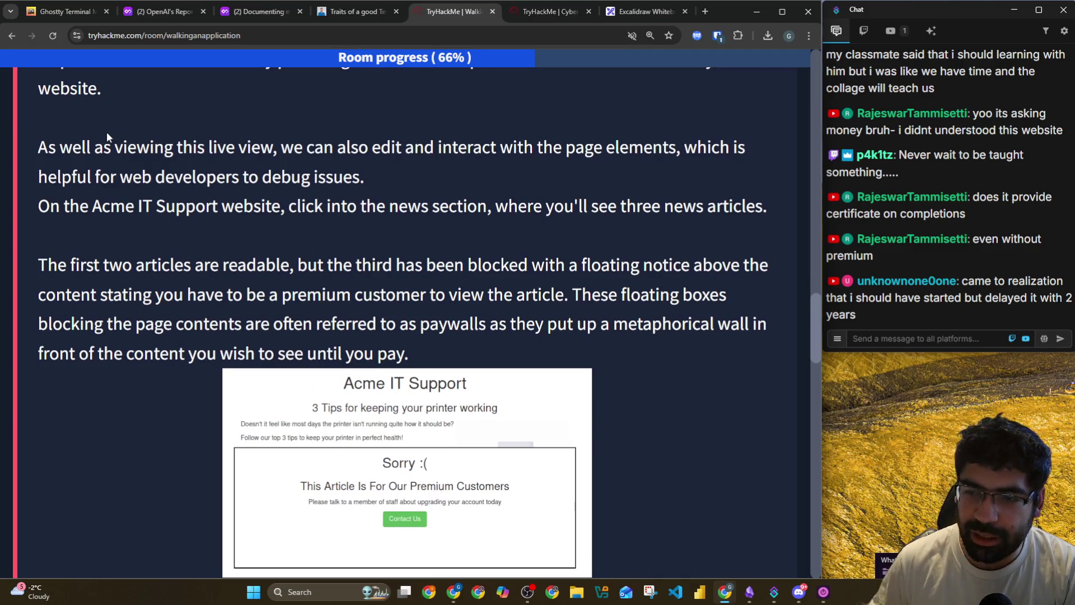
scroll(178, 214, "up", 1)
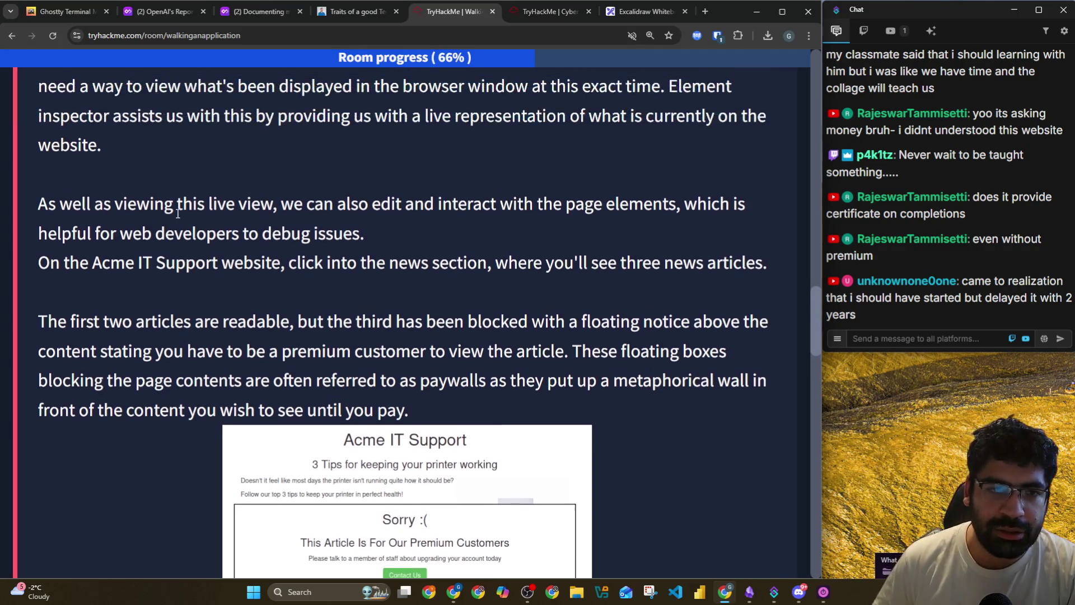
mouse_move(39, 204)
left_mouse_down()
mouse_move(186, 216)
mouse_move(583, 206)
left_mouse_up()
left_click_drag(663, 204, 747, 205)
left_click_drag(38, 234, 365, 234)
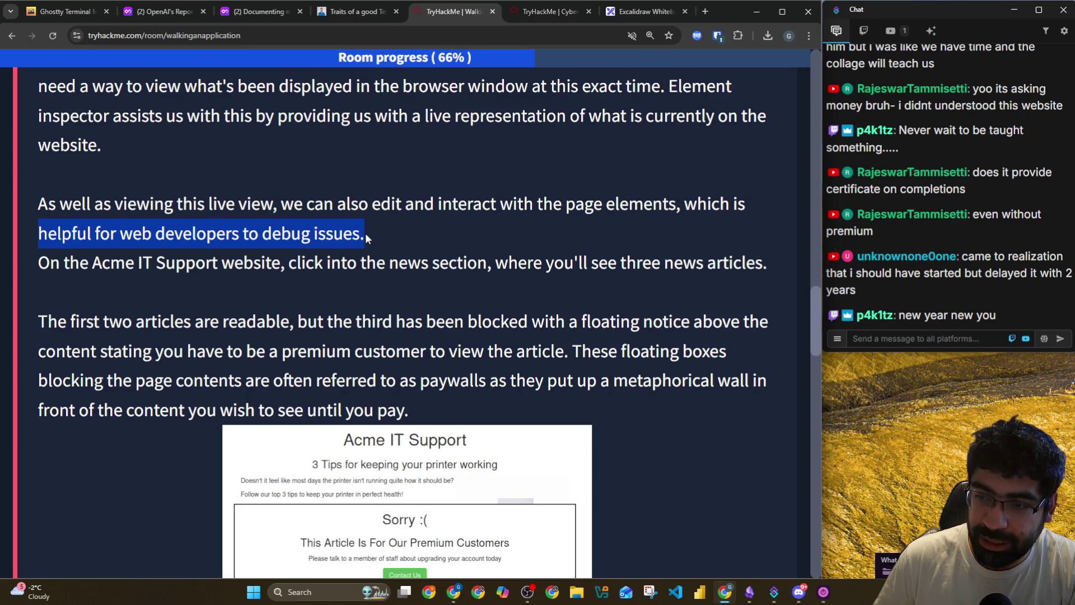
scroll(390, 237, "down", 1)
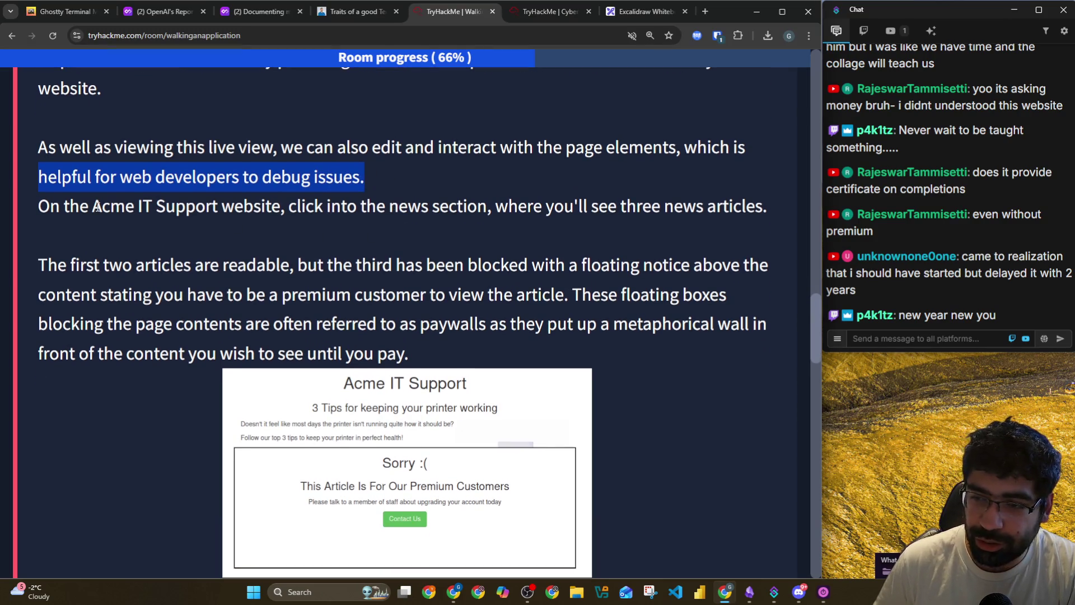
left_click_drag(37, 207, 766, 207)
Close the flag.txt text file and the tmp.zip archive viewer in the AttackBox
left_click(549, 13)
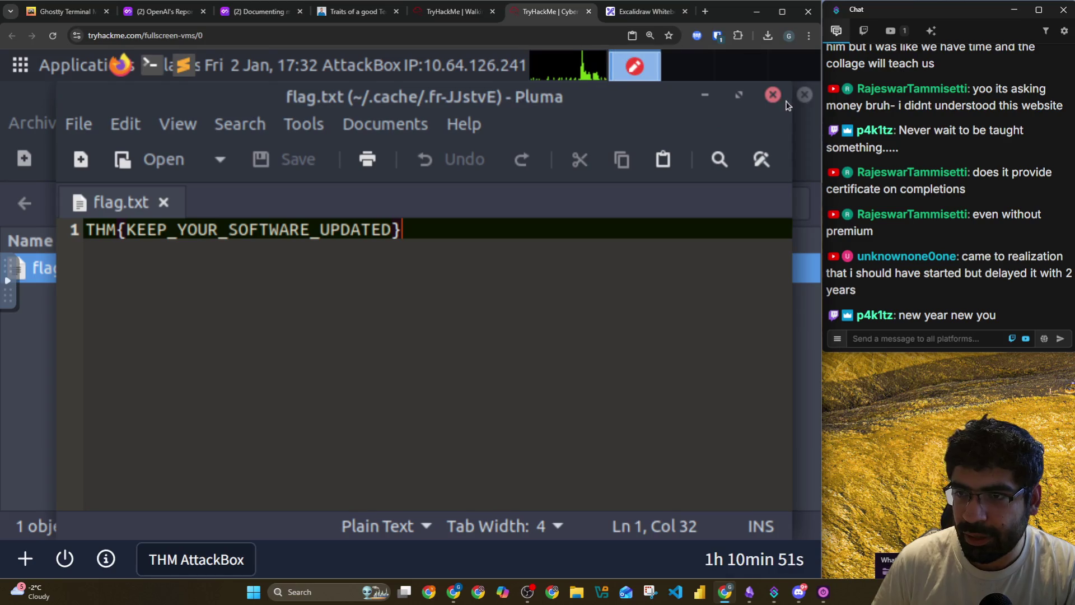
left_click(773, 94)
left_click(805, 95)
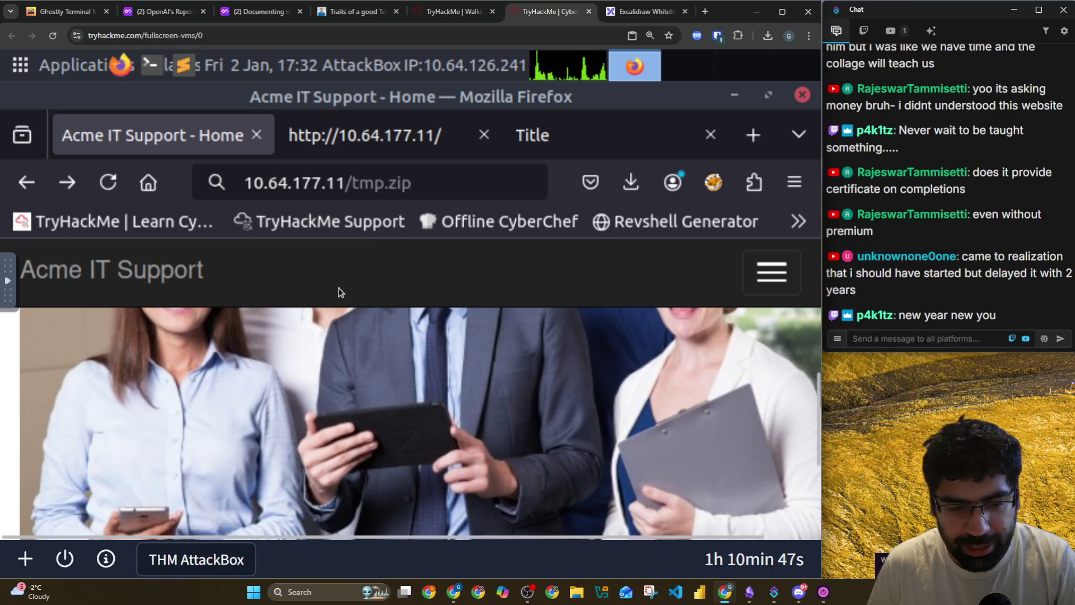
Open the Acme IT Support Latest News page listing its three articles
left_click(455, 11)
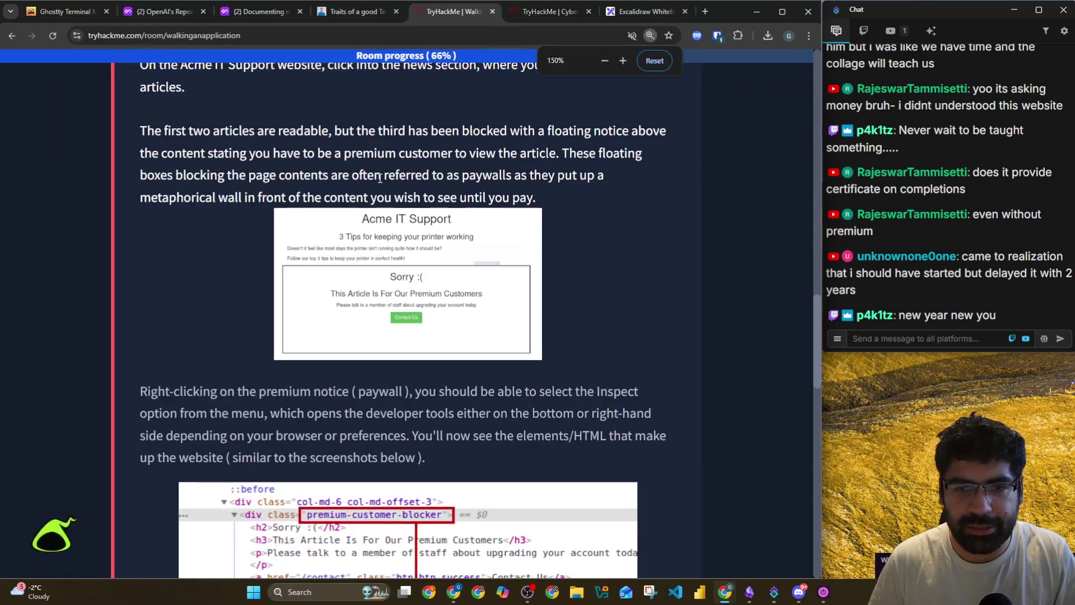
left_click(546, 11)
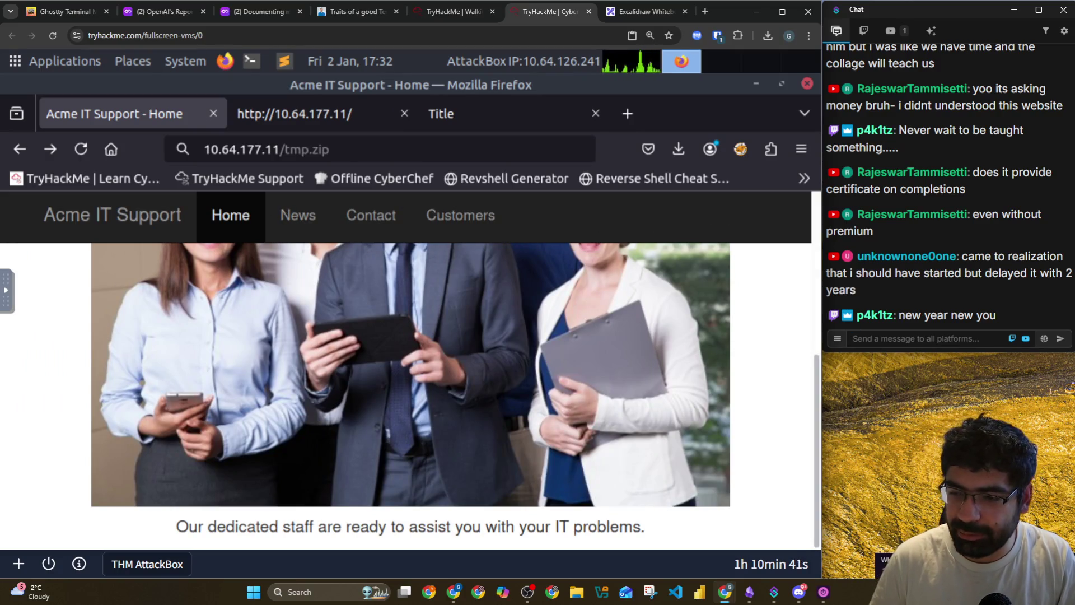
left_click(309, 218)
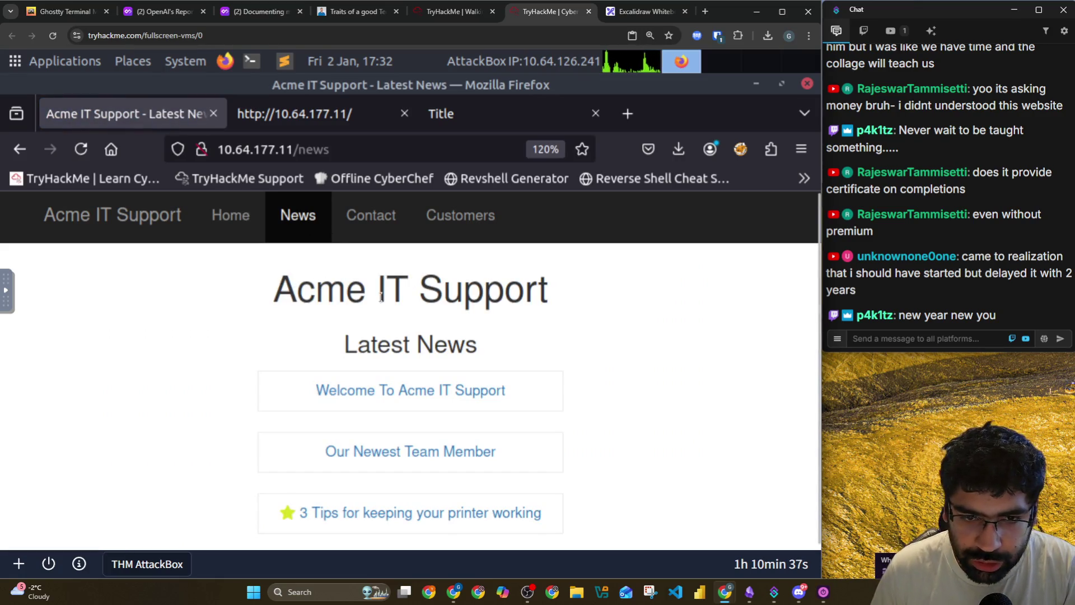
triple_click(351, 293)
scroll(479, 300, "down", 1)
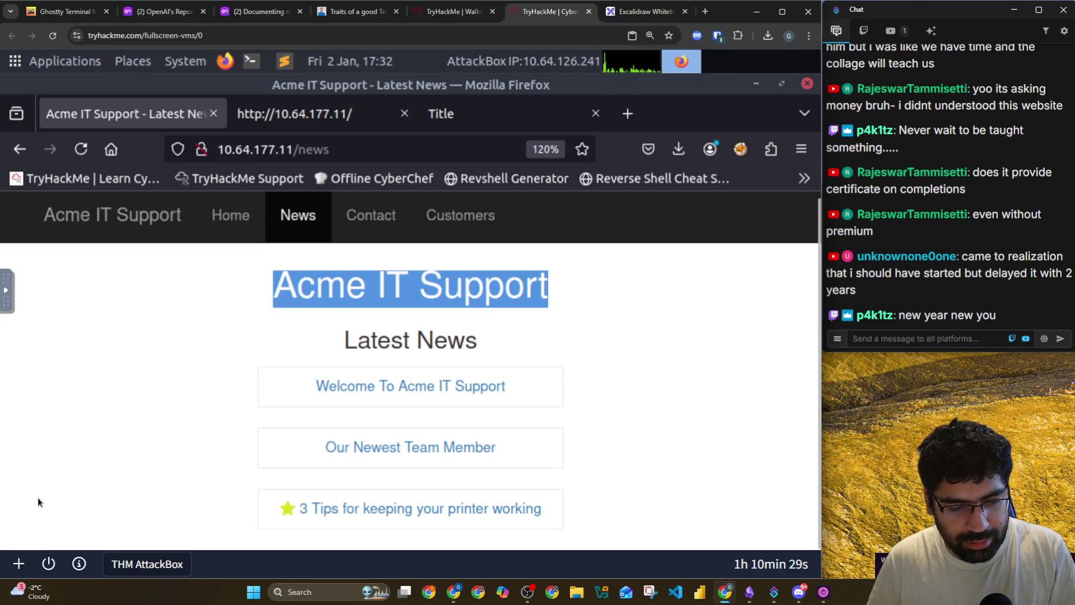
Capture a screen snip of the news article list
key("super+shift+s")
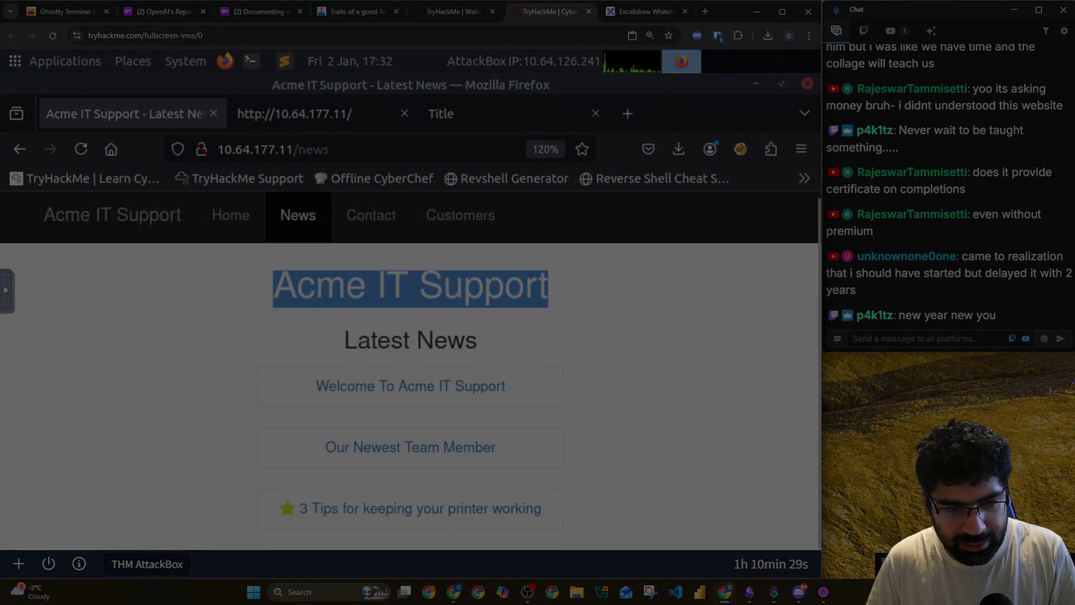
mouse_move(10, 505)
left_mouse_down()
mouse_move(73, 541)
mouse_move(231, 567)
left_mouse_up()
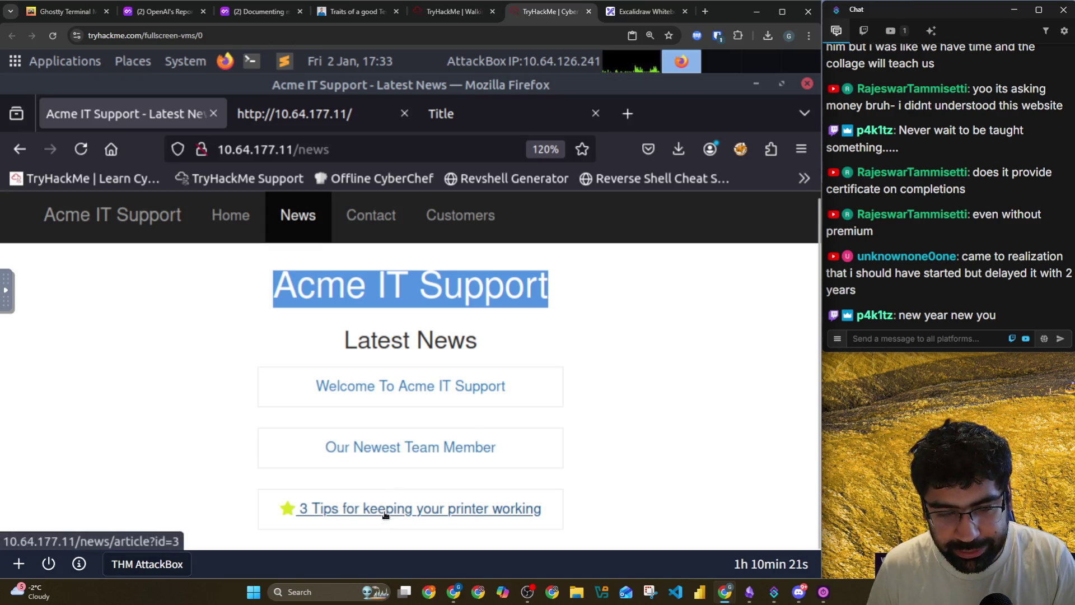
left_click(432, 15)
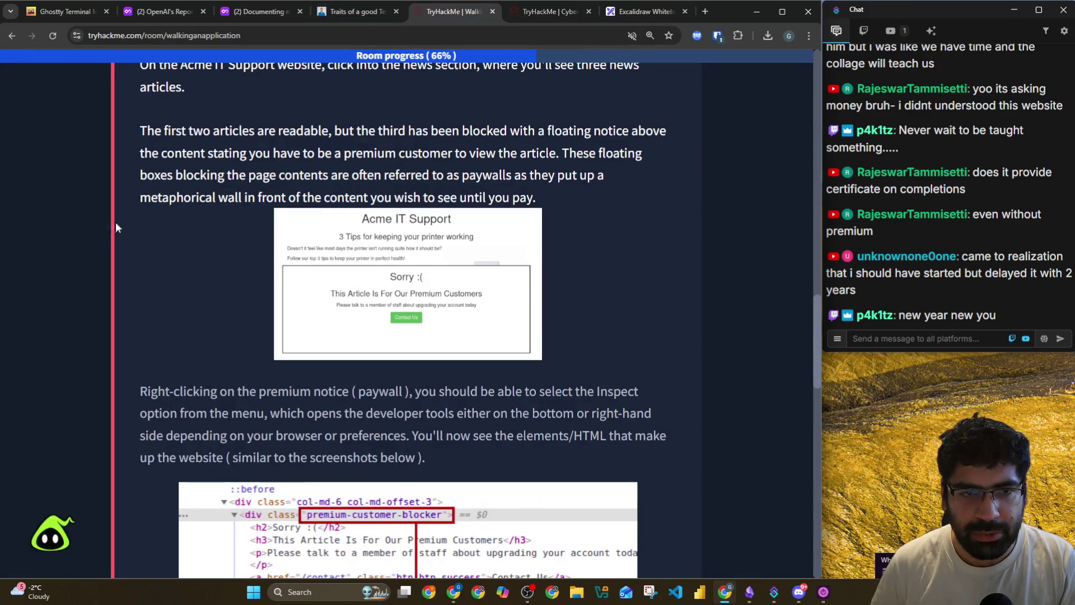
Zoom in and read the Task 4 sentences about the premium notice and paywalls
key("ctrl+plus")
key("ctrl+plus")
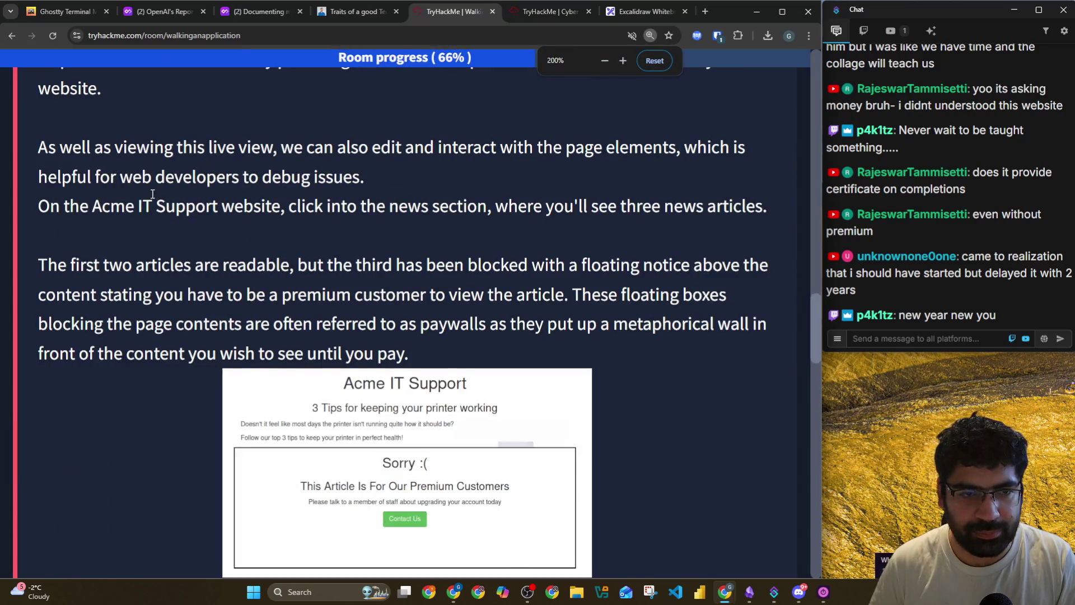
scroll(152, 194, "down", 1)
left_click_drag(109, 208, 761, 201)
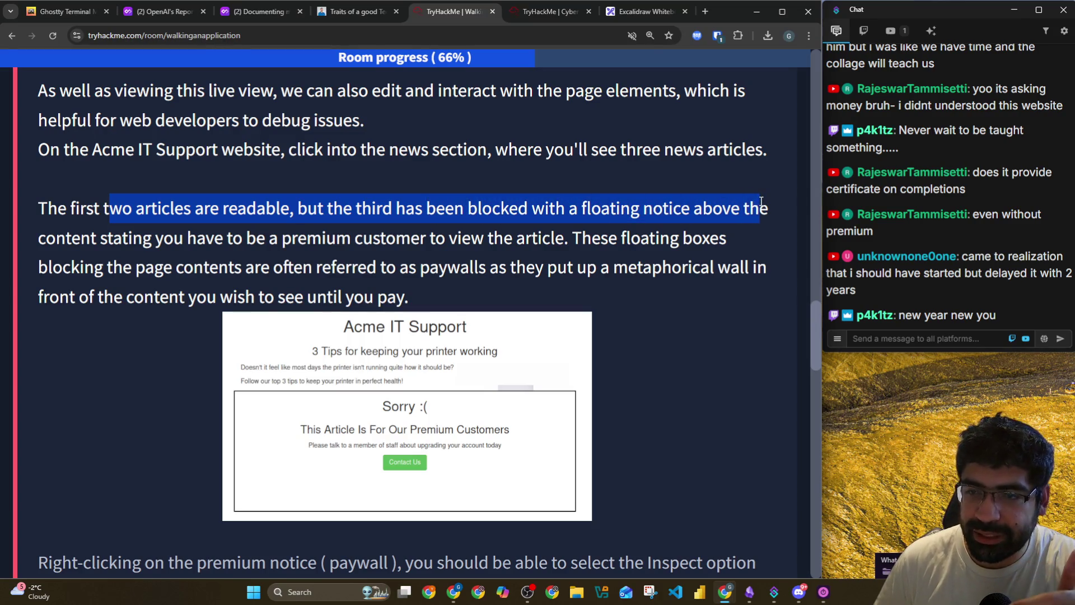
left_click_drag(122, 240, 714, 240)
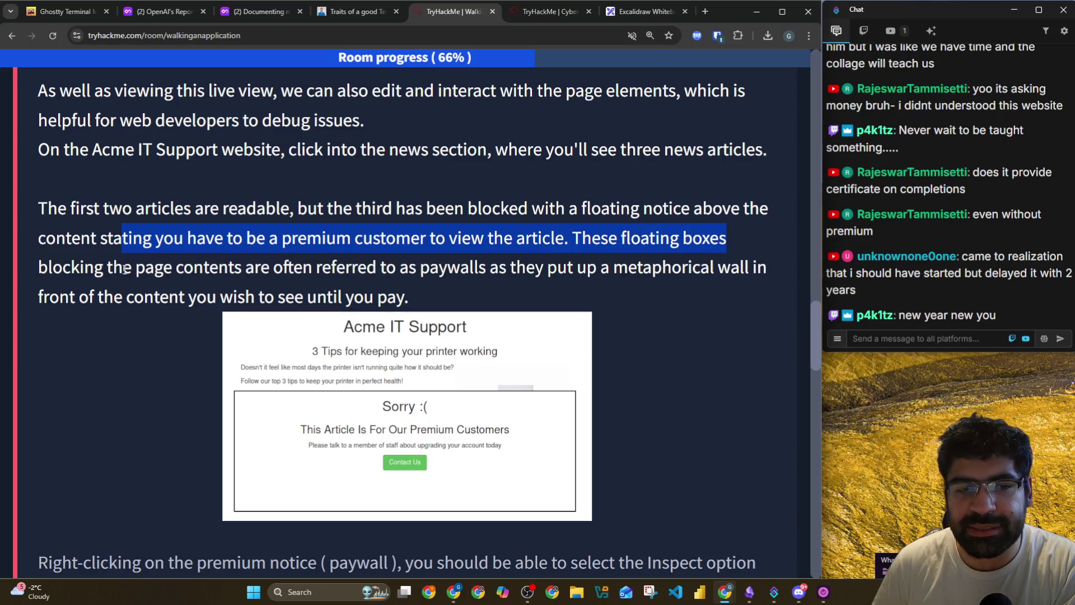
mouse_move(42, 272)
left_mouse_down()
mouse_move(614, 261)
mouse_move(795, 271)
left_mouse_up()
left_click_drag(190, 298, 416, 298)
left_click(540, 14)
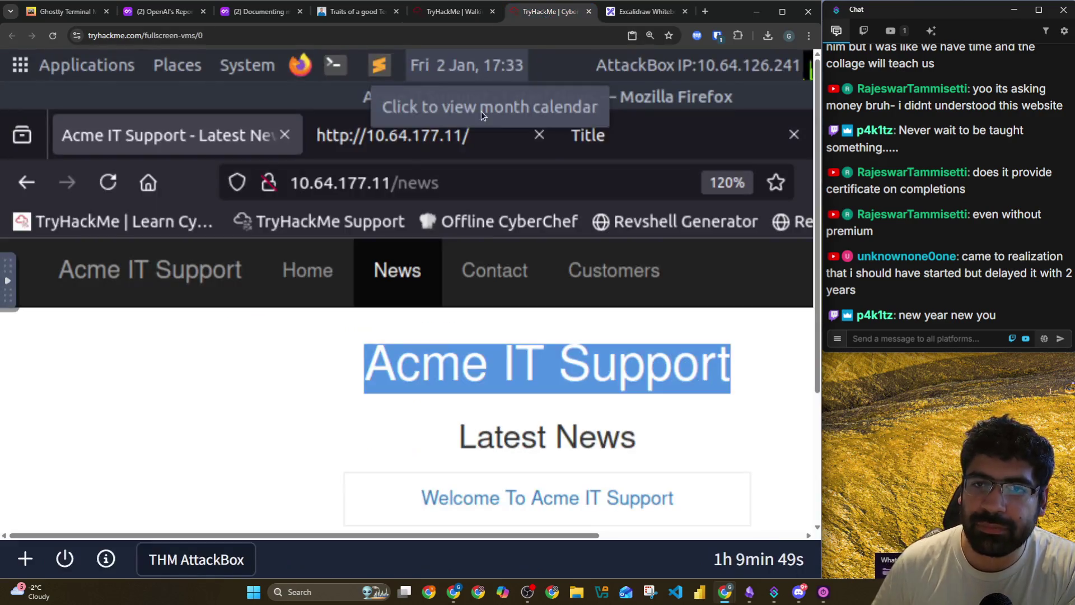
Open the '3 Tips for keeping your printer working' article and select its premium-customers paywall notice
scroll(402, 364, "down", 3)
left_click(372, 481)
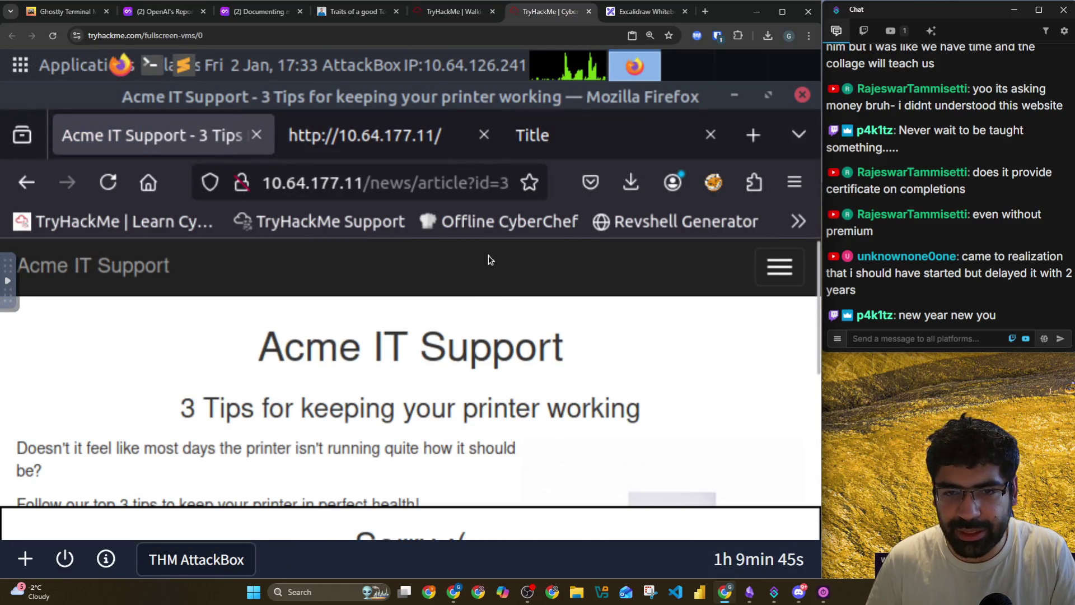
left_click(434, 17)
key("ctrl+minus")
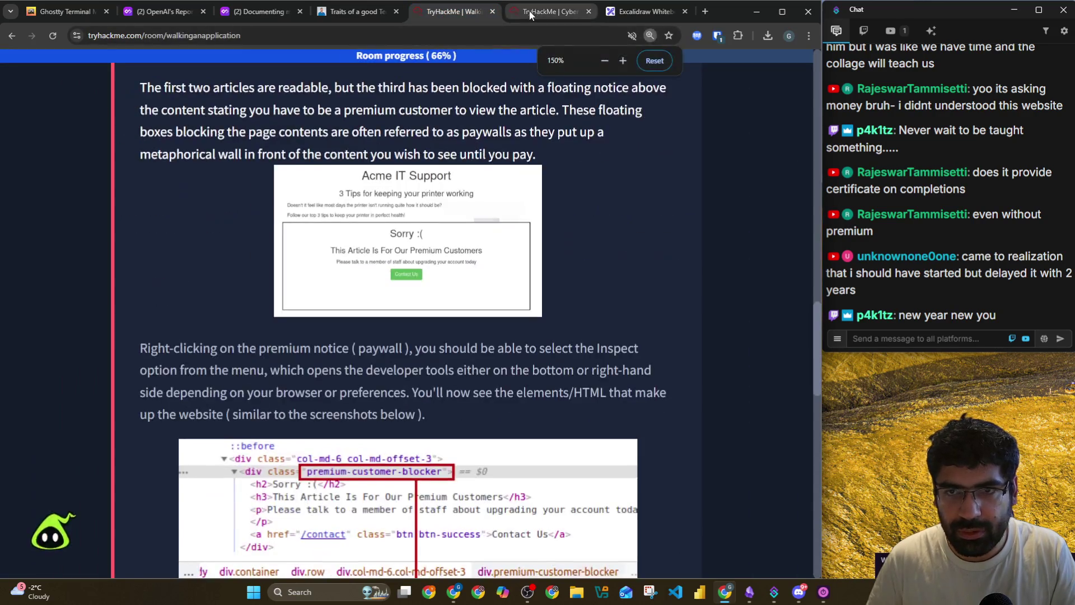
left_click(529, 15)
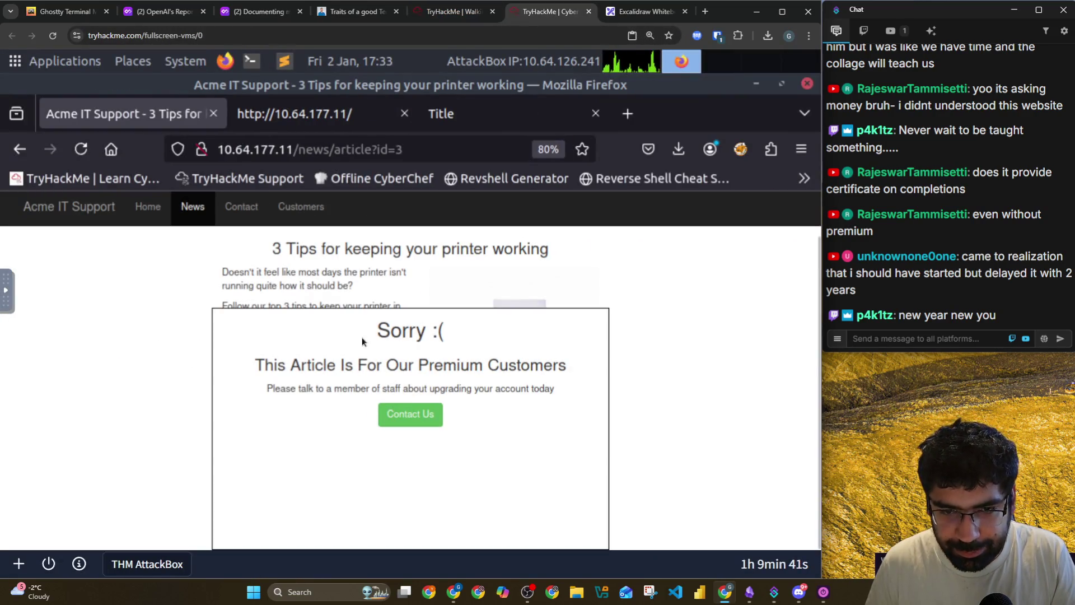
mouse_move(362, 337)
left_mouse_down()
mouse_move(455, 374)
mouse_move(488, 411)
left_mouse_up()
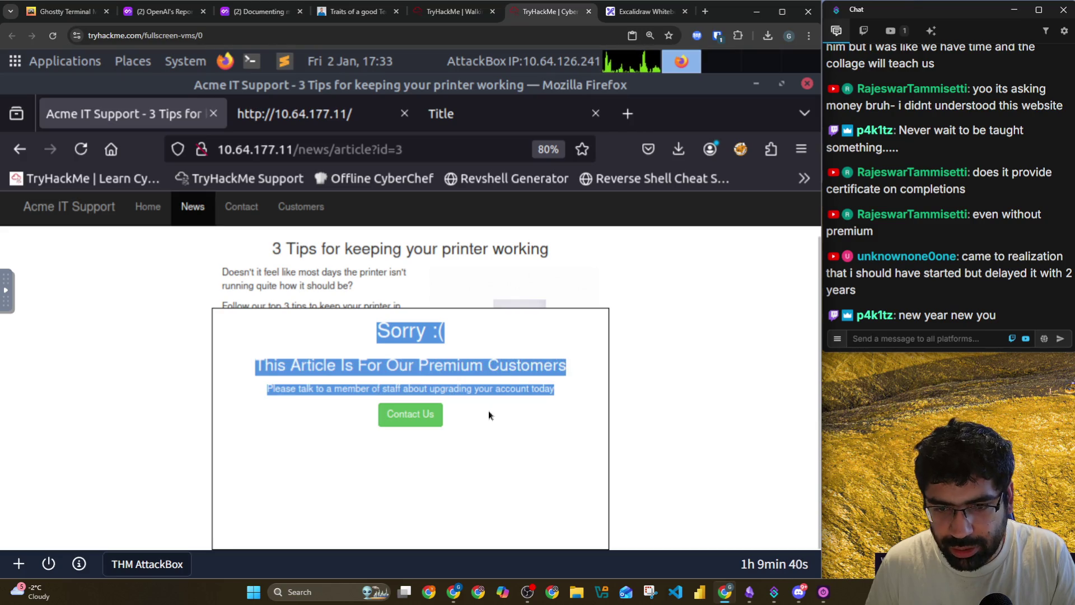
right_click(297, 333)
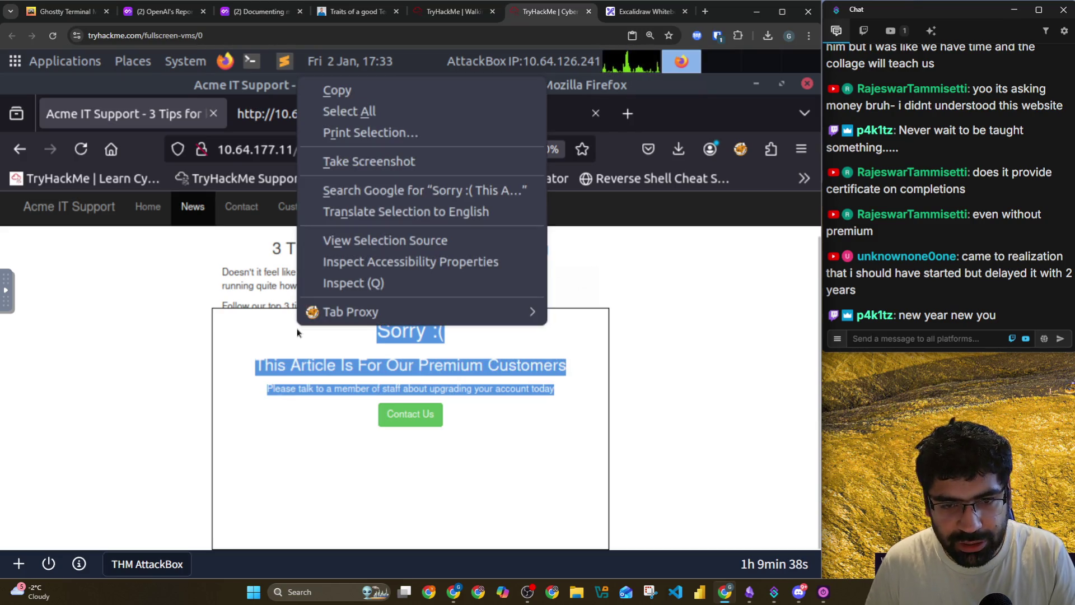
Inspect the paywall and select the premium-customer-blocker element, checking its styles
left_click(362, 278)
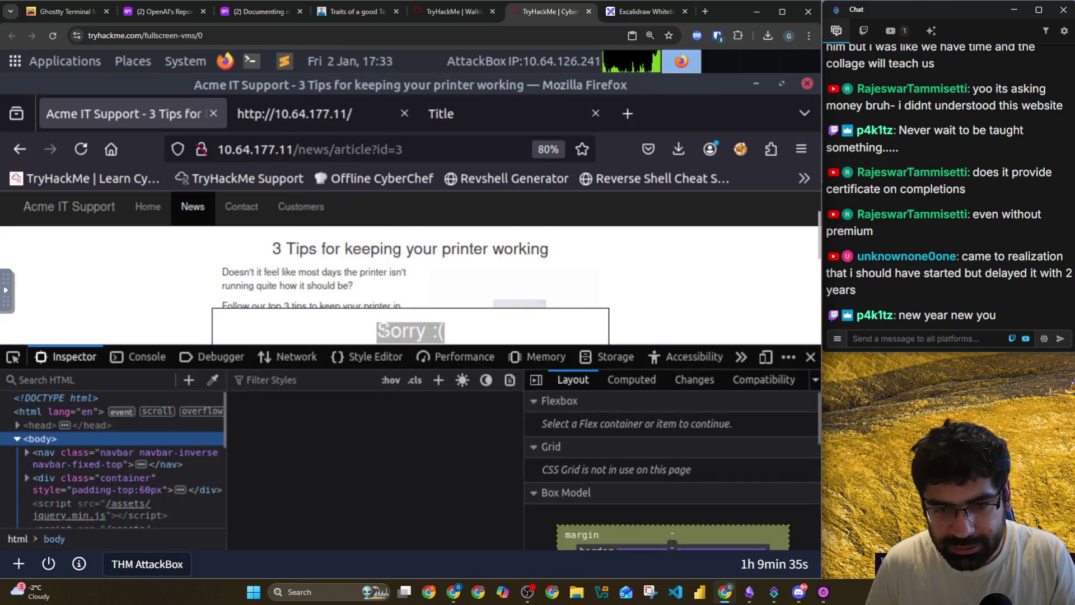
left_click(134, 439)
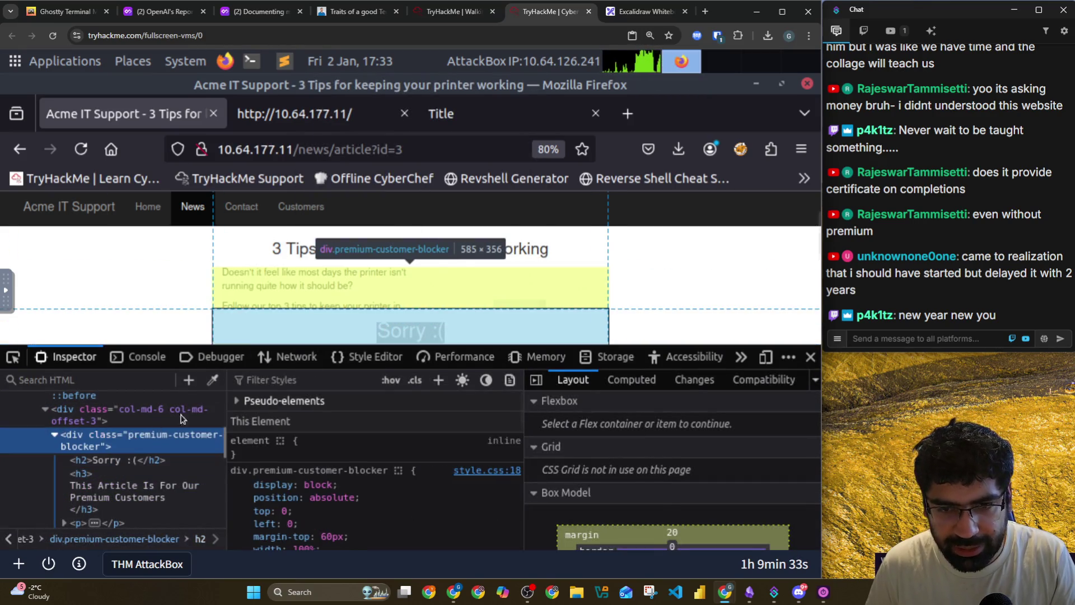
key("ctrl+minus")
key("ctrl+minus")
key("ctrl+minus")
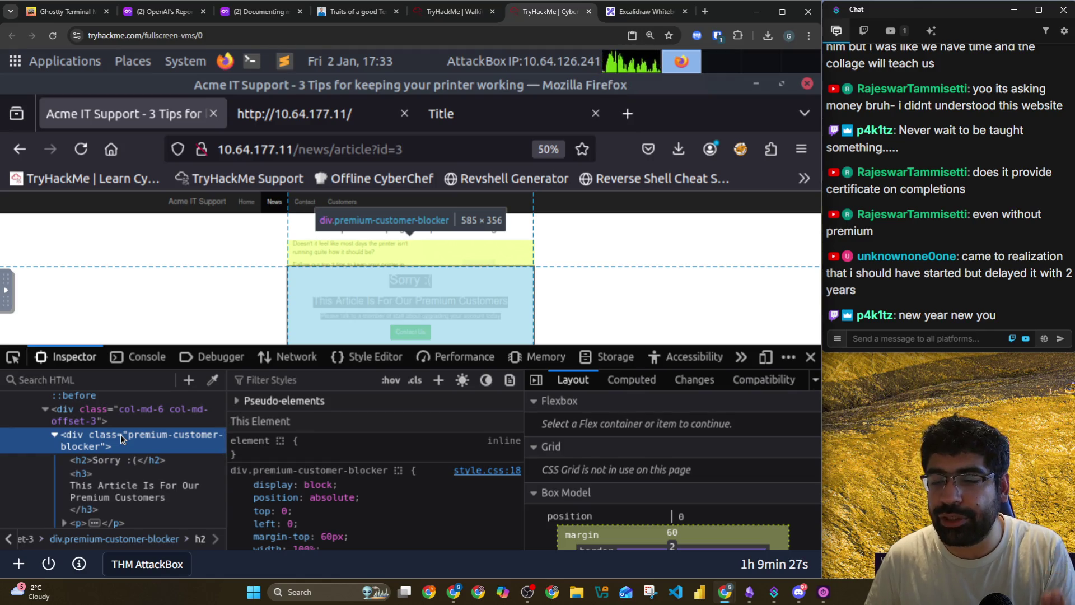
left_click(607, 387)
left_click(586, 385)
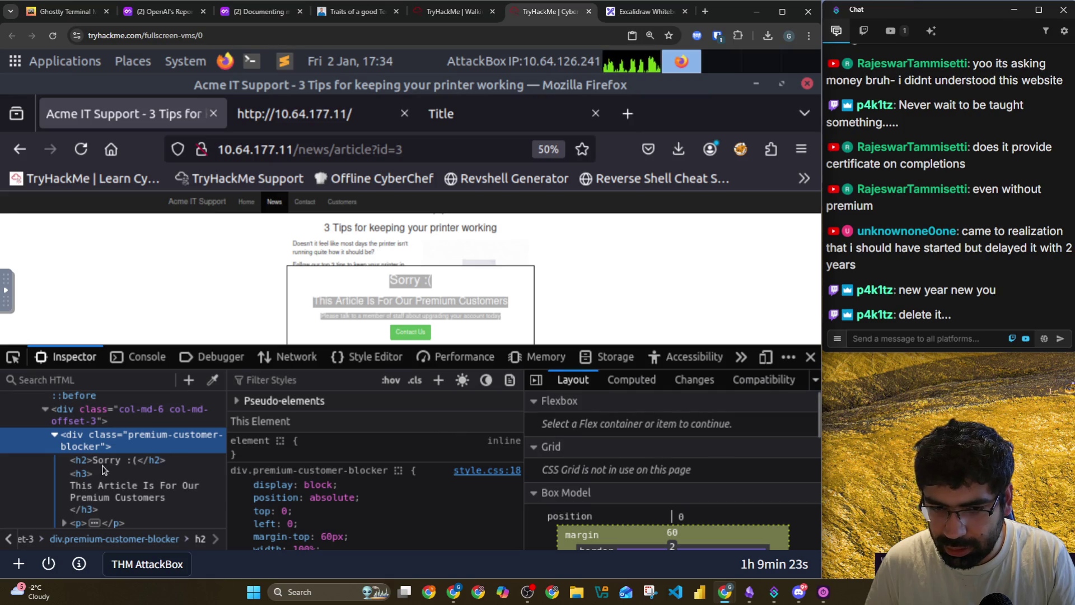
Delete the premium-customer-blocker node and close the developer tools
right_click(116, 442)
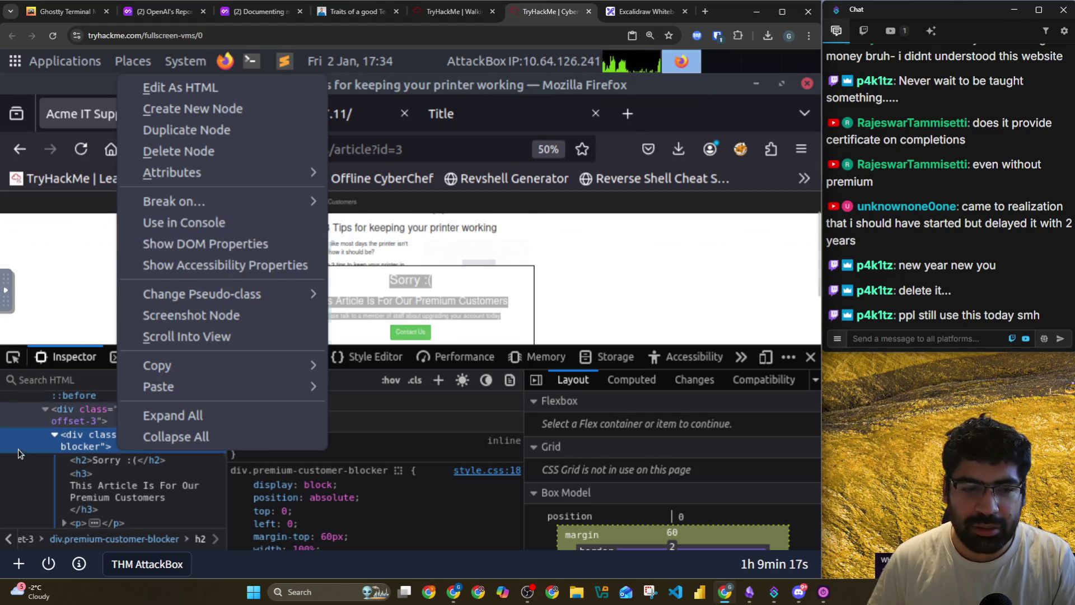
left_click(39, 446)
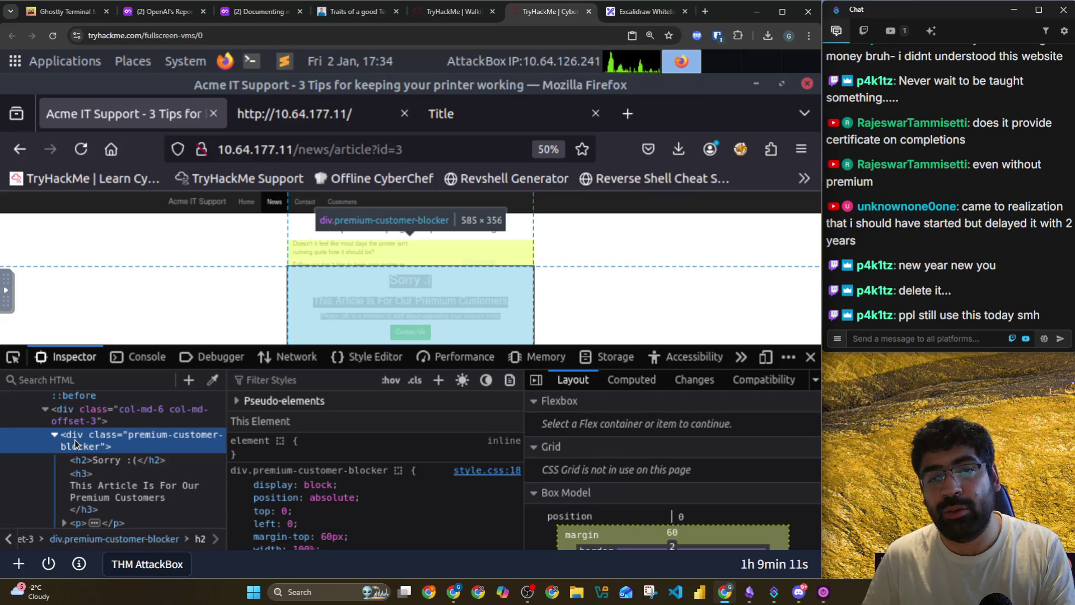
right_click(76, 444)
left_click(63, 444)
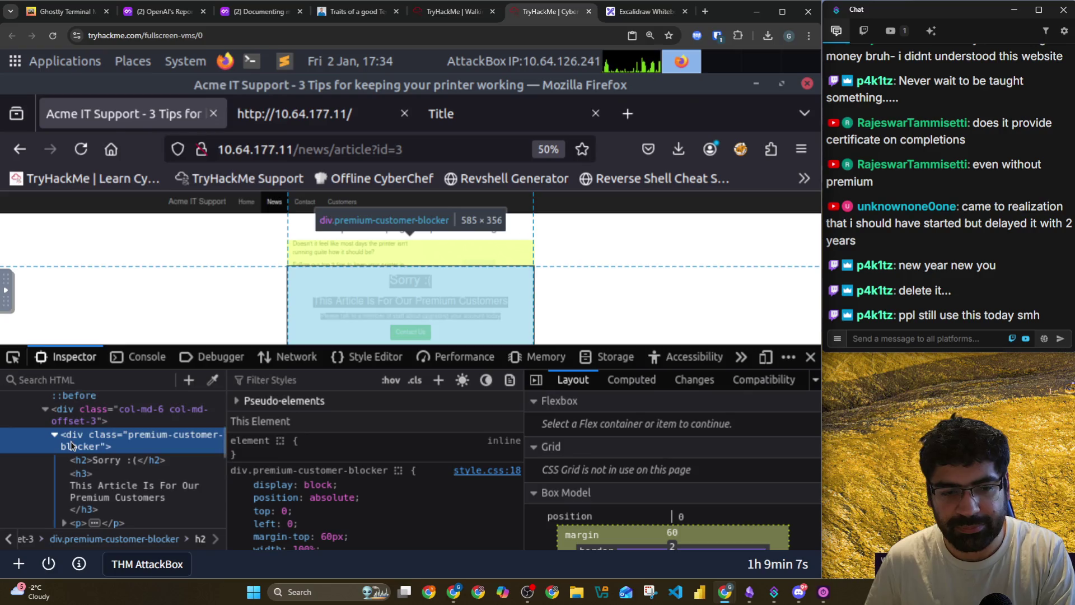
right_click(73, 446)
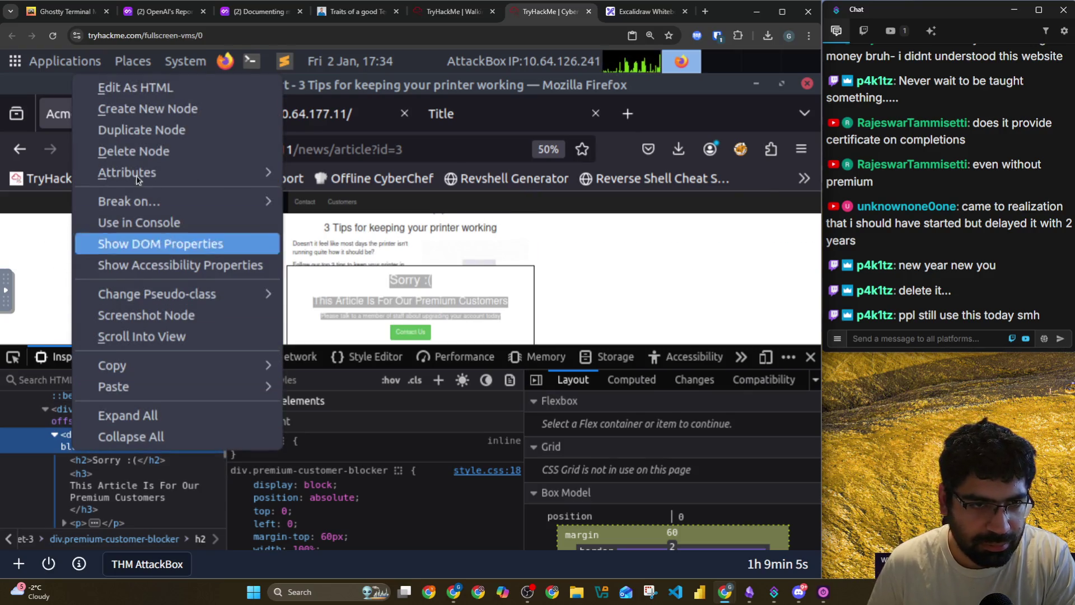
left_click(133, 149)
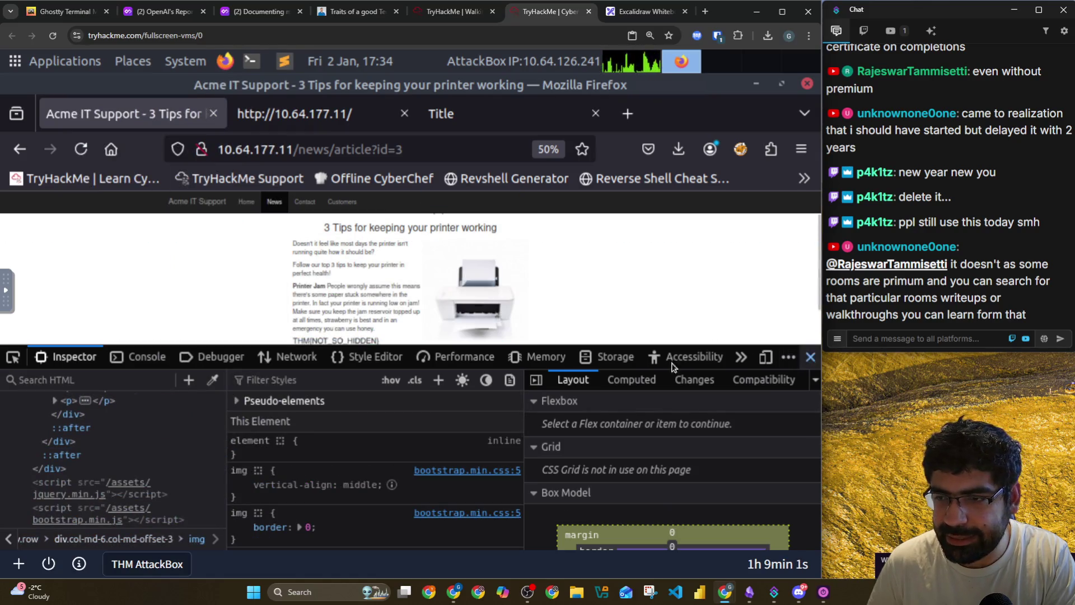
left_click(810, 357)
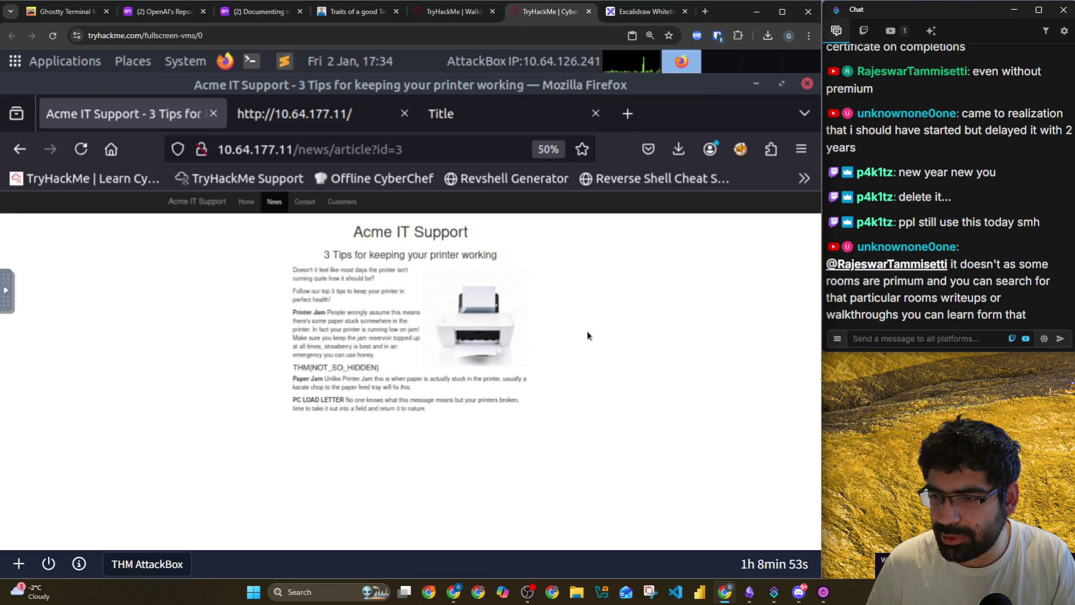
Zoom the unblocked article in and scroll to read the THM{NOT_SO_HIDDEN} flag
key("ctrl+plus")
key("ctrl+plus")
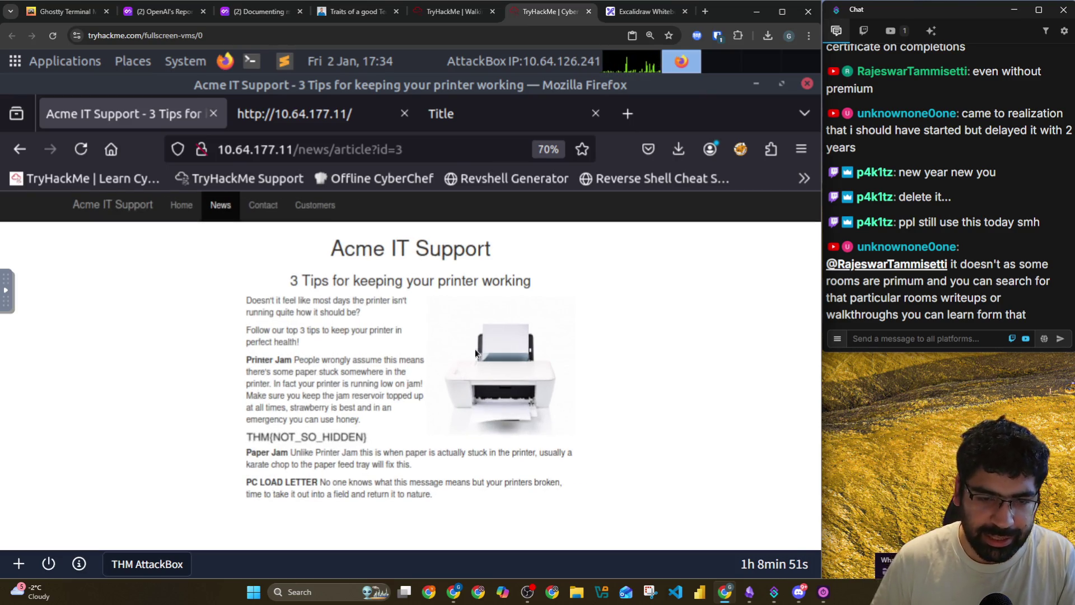
scroll(372, 436, "down", 1)
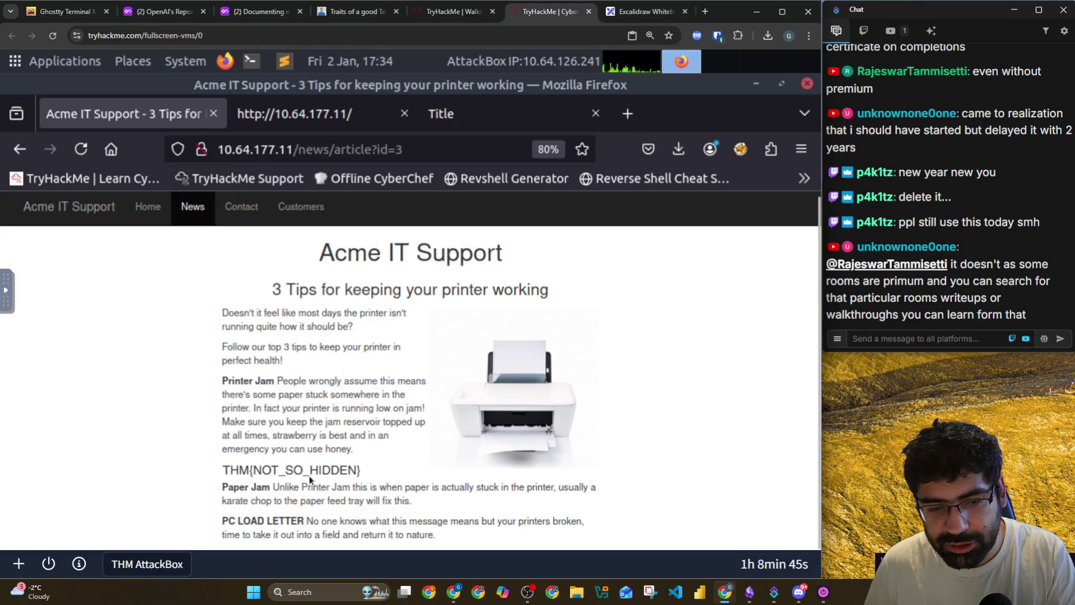
left_click(453, 12)
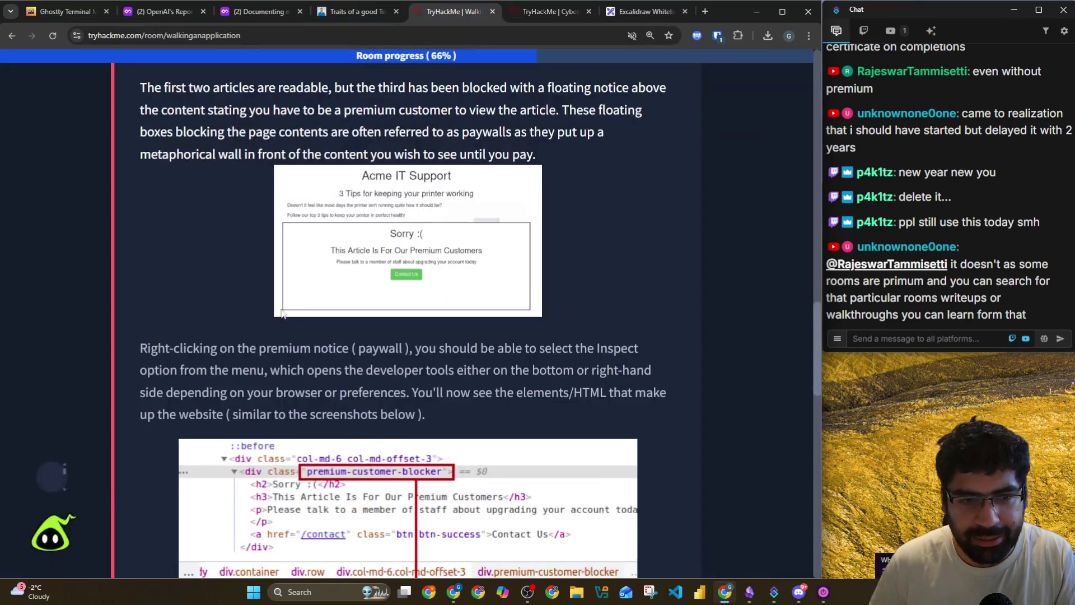
Enter THM{Not_so_hidden} in the Task 4 answer field and submit it
scroll(224, 317, "down", 2)
scroll(224, 317, "down", 10)
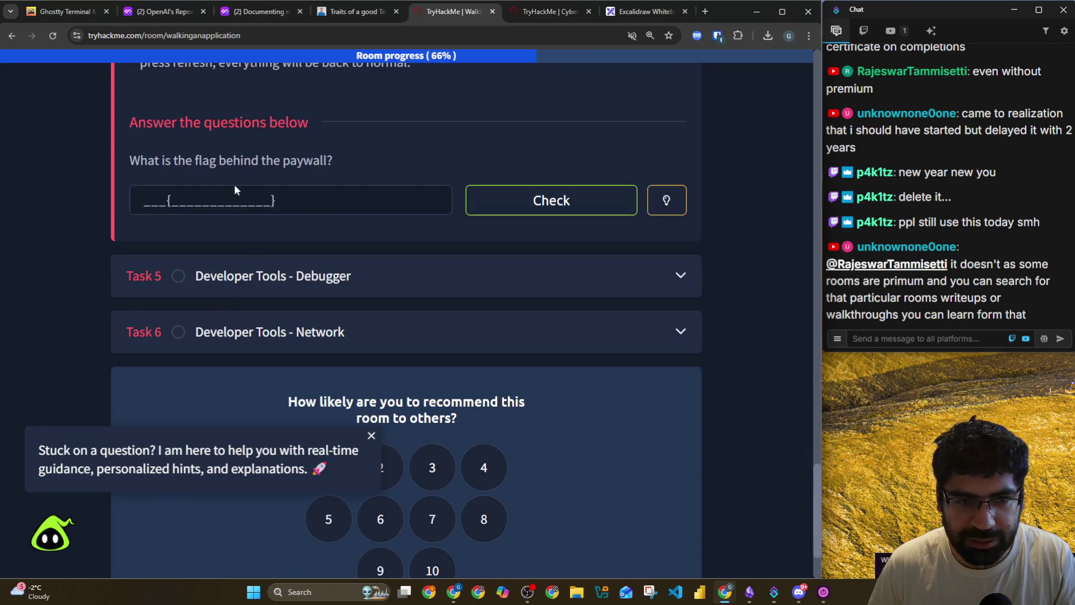
left_click(247, 206)
type("THM{")
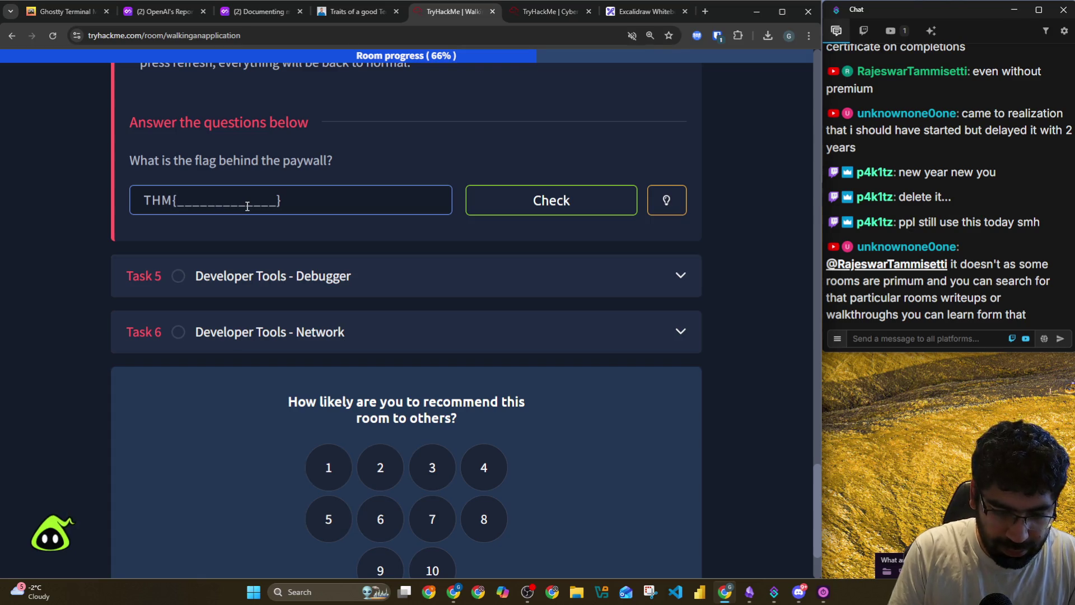
key("ctrl+plus")
key("ctrl+plus")
type("Not")
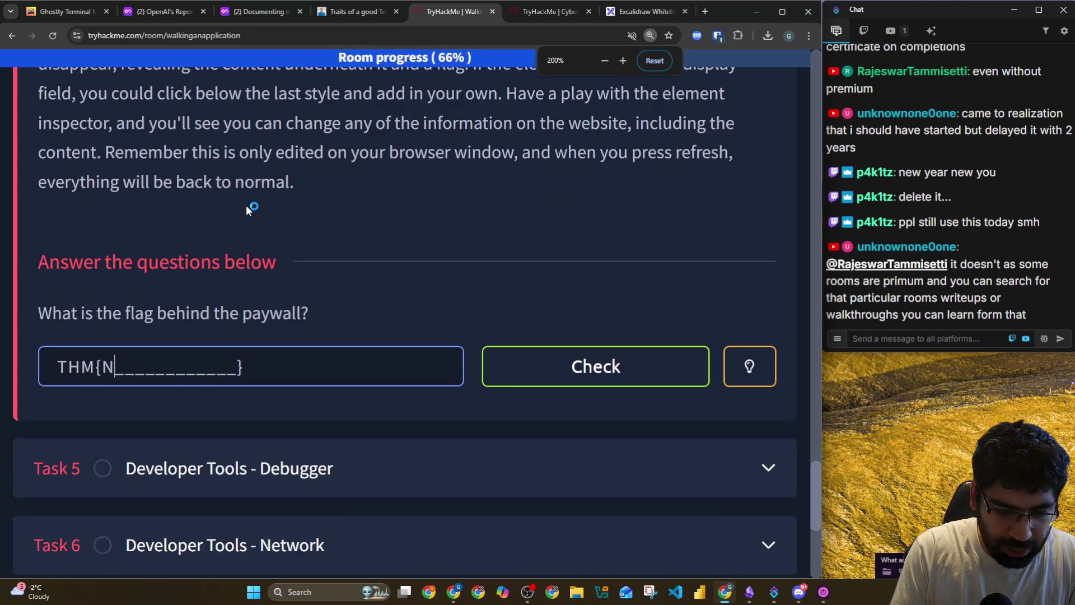
type("_so_hi")
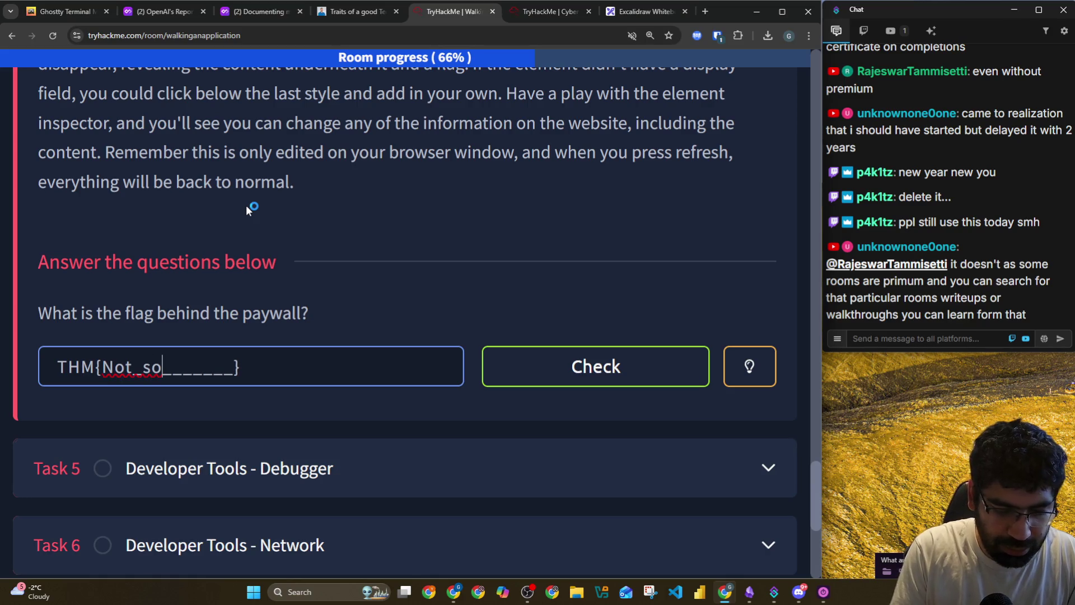
type("dden")
key("Return")
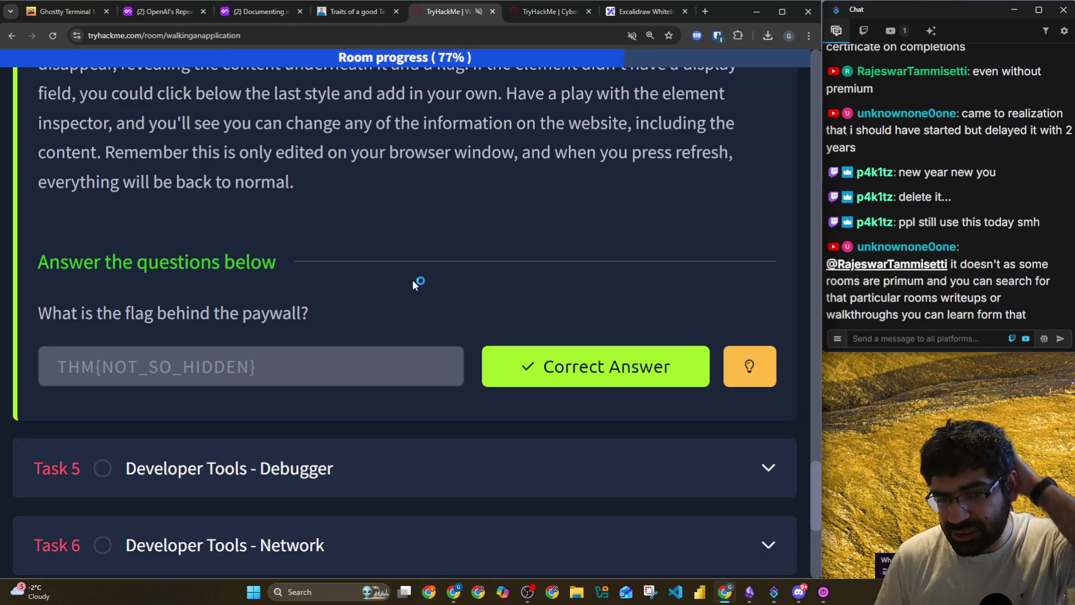
scroll(407, 276, "up", 5)
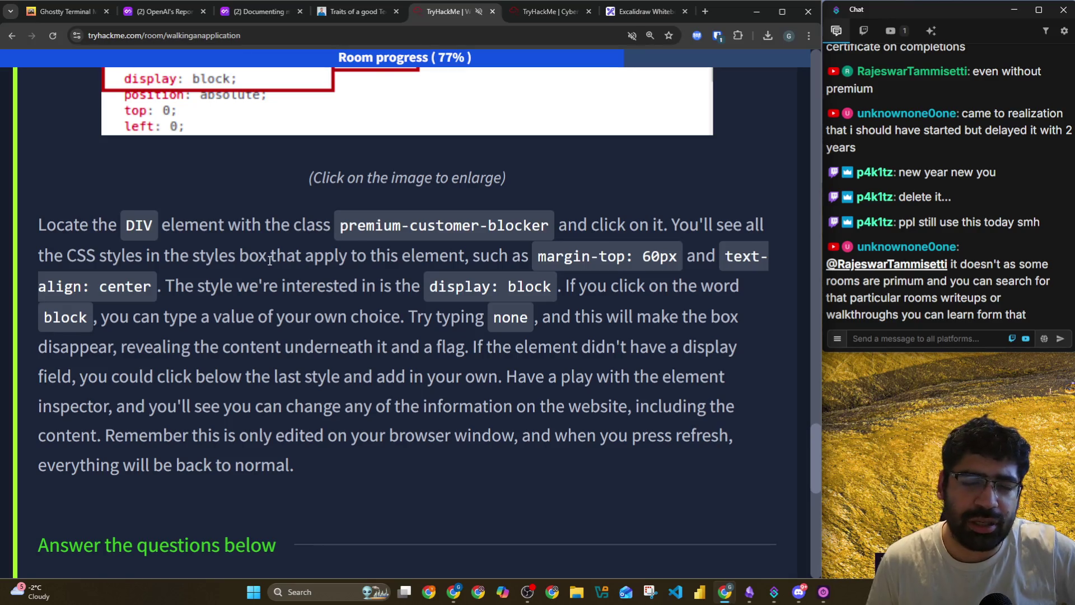
Read the opening Task 4 sentences about paywalls and inspecting them
scroll(269, 260, "up", 10)
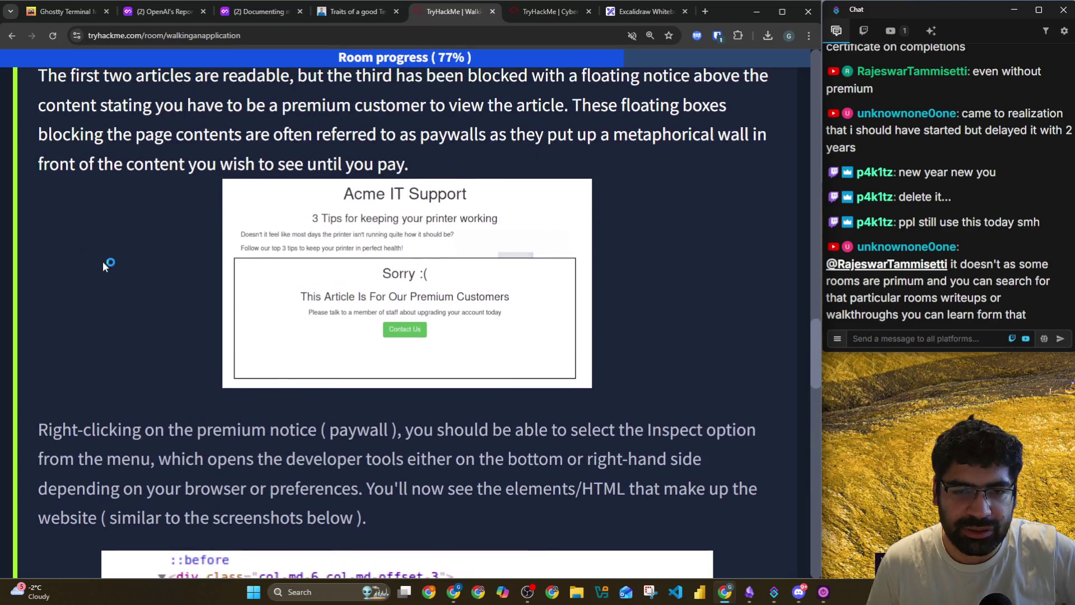
scroll(103, 261, "down", 4)
scroll(107, 263, "up", 6)
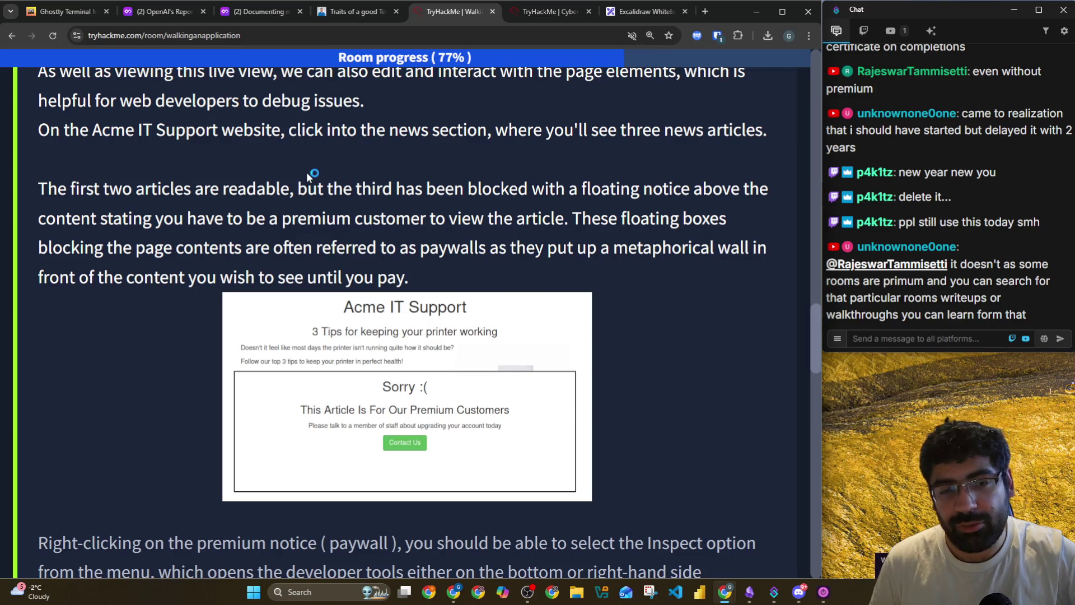
mouse_move(53, 195)
left_mouse_down()
mouse_move(696, 192)
mouse_move(707, 206)
left_mouse_up()
left_click_drag(341, 275, 450, 250)
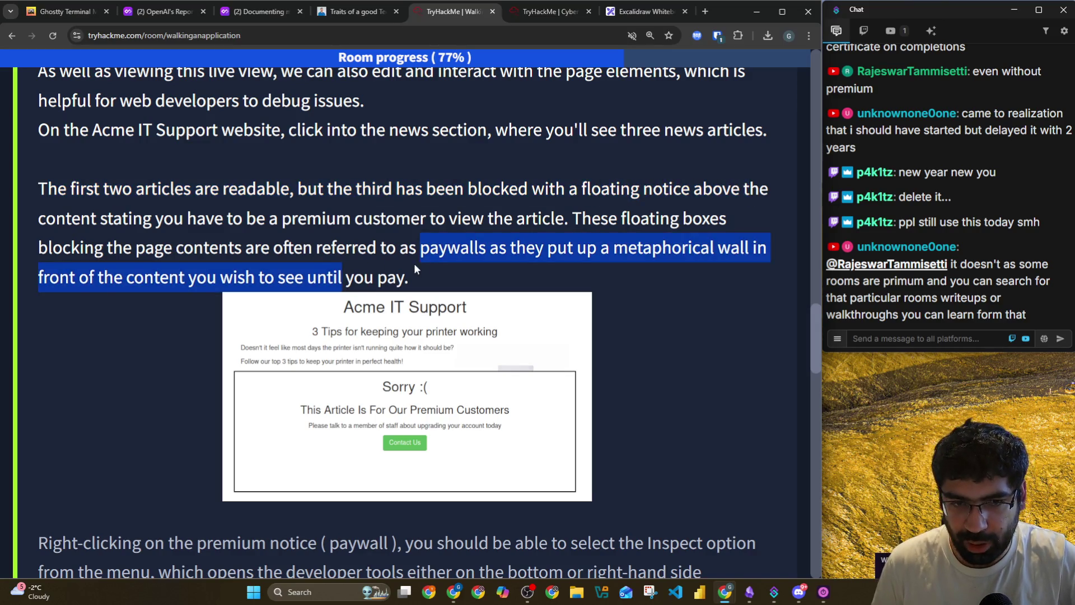
scroll(208, 233, "down", 5)
left_click_drag(38, 260, 406, 261)
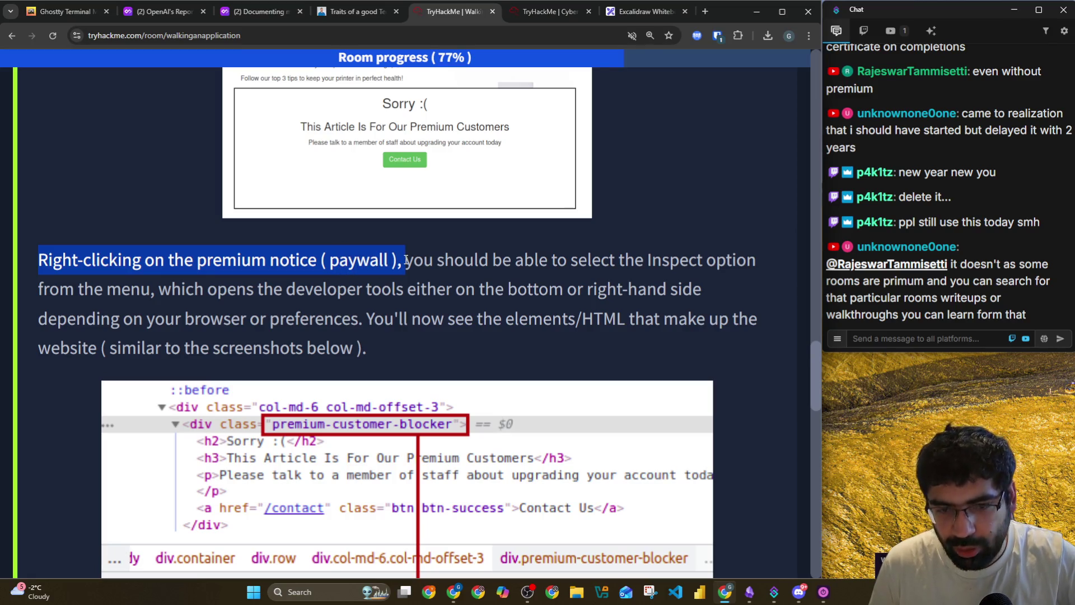
View the enlarged paywall screenshot and read the steps on choosing Inspect and developer tools
left_click(276, 117)
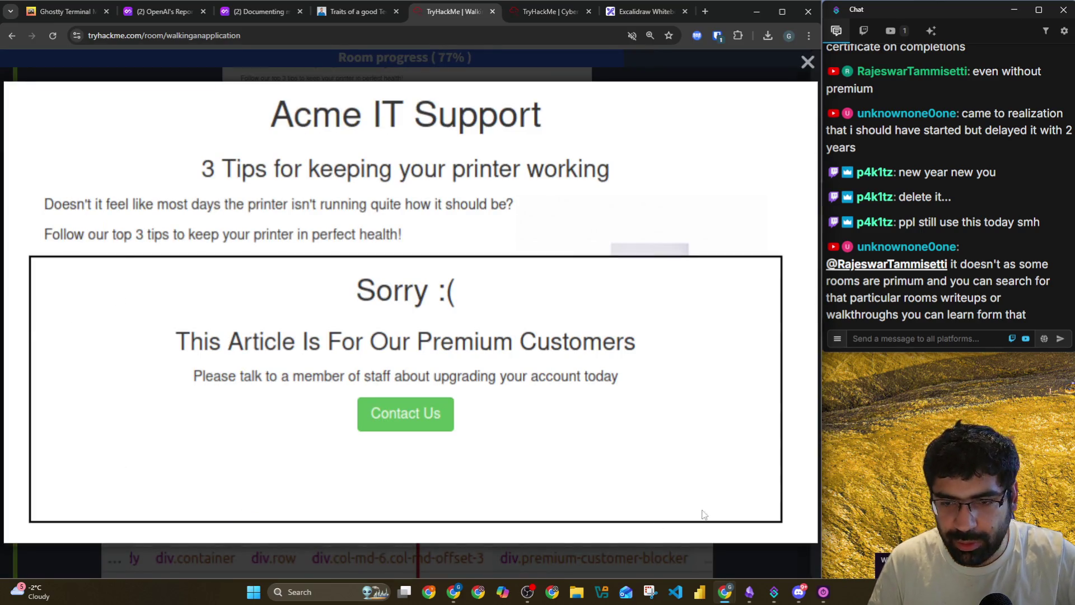
left_click(807, 63)
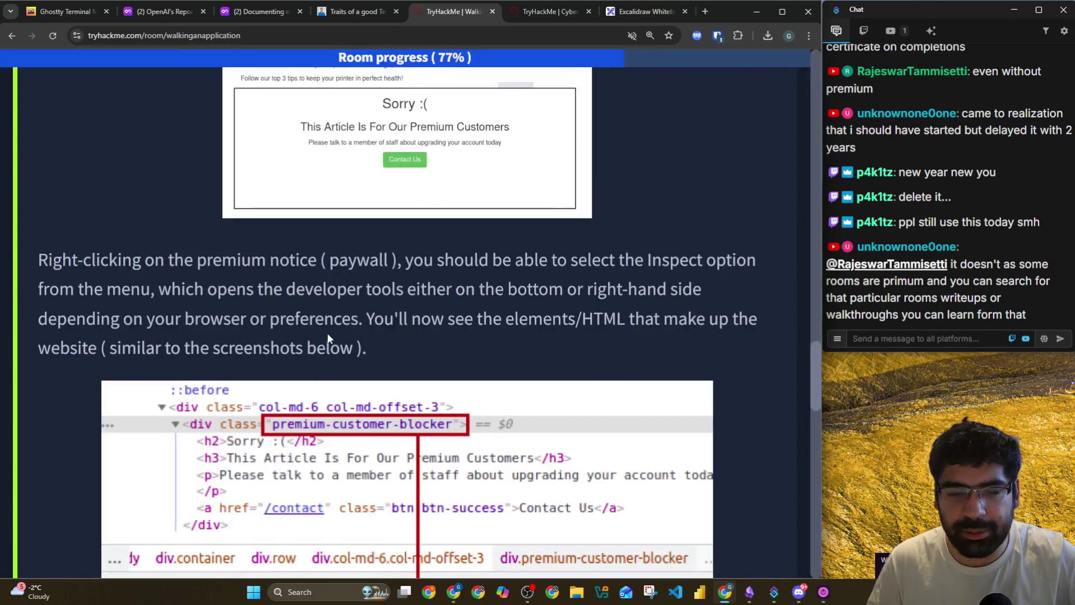
left_click_drag(424, 204, 750, 210)
mouse_move(84, 232)
left_mouse_down()
mouse_move(343, 243)
mouse_move(694, 235)
left_mouse_up()
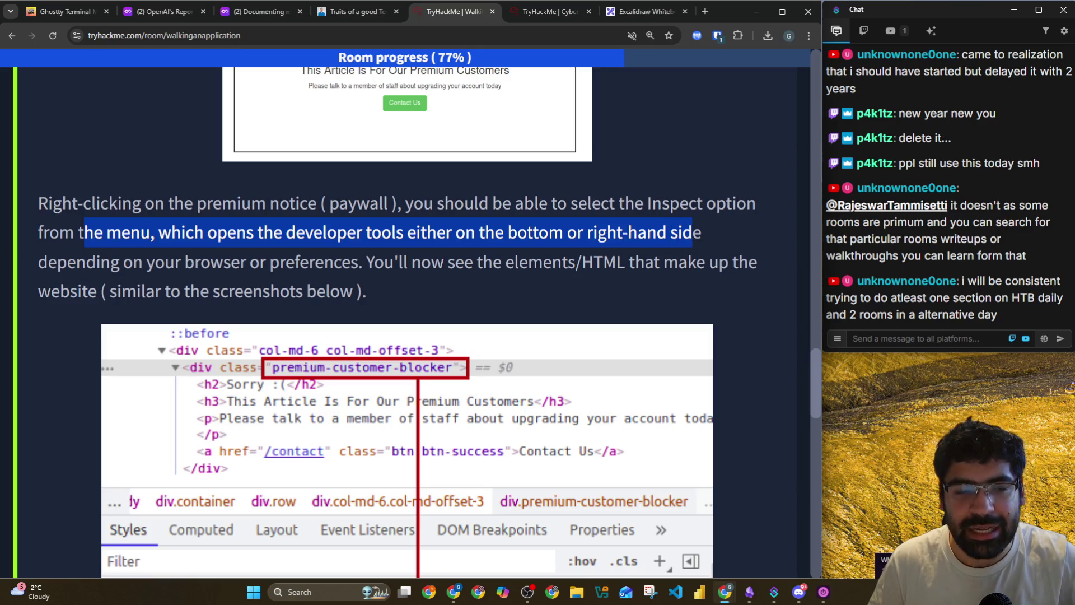
left_click_drag(111, 263, 439, 268)
scroll(529, 283, "down", 5)
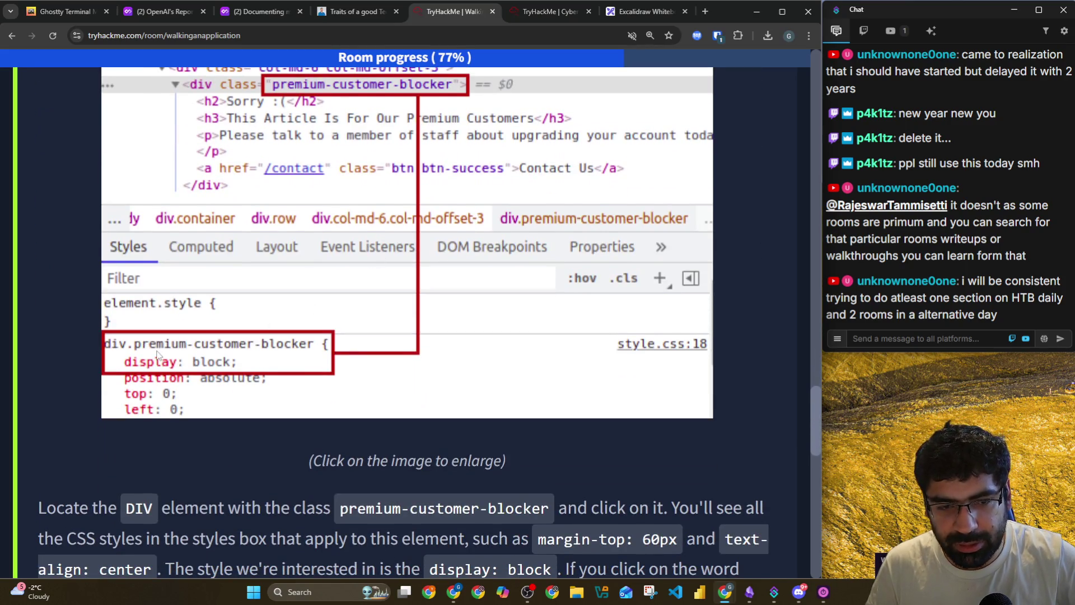
scroll(259, 352, "down", 6)
left_click_drag(39, 168, 237, 174)
left_click(547, 12)
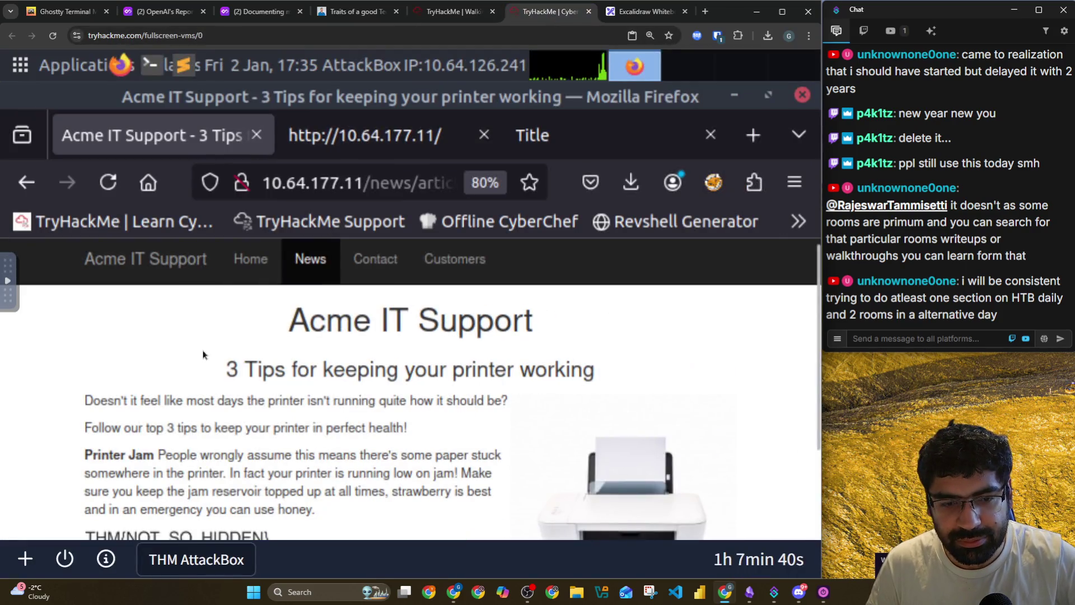
Open the Inspector on the Acme article, then reread the premium-customer-blocker class instructions
right_click(312, 394)
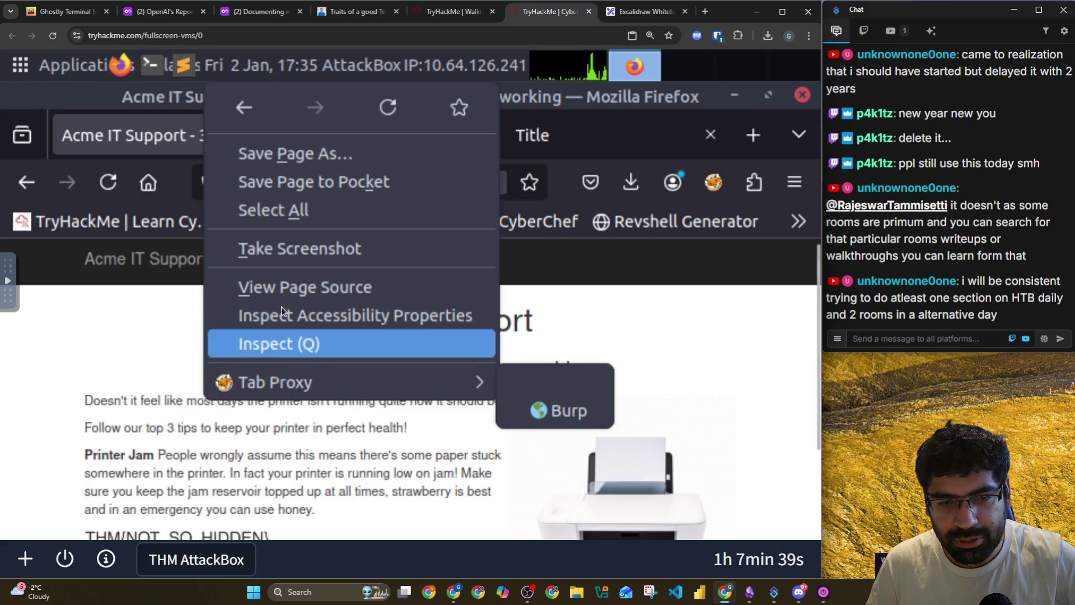
left_click(77, 185)
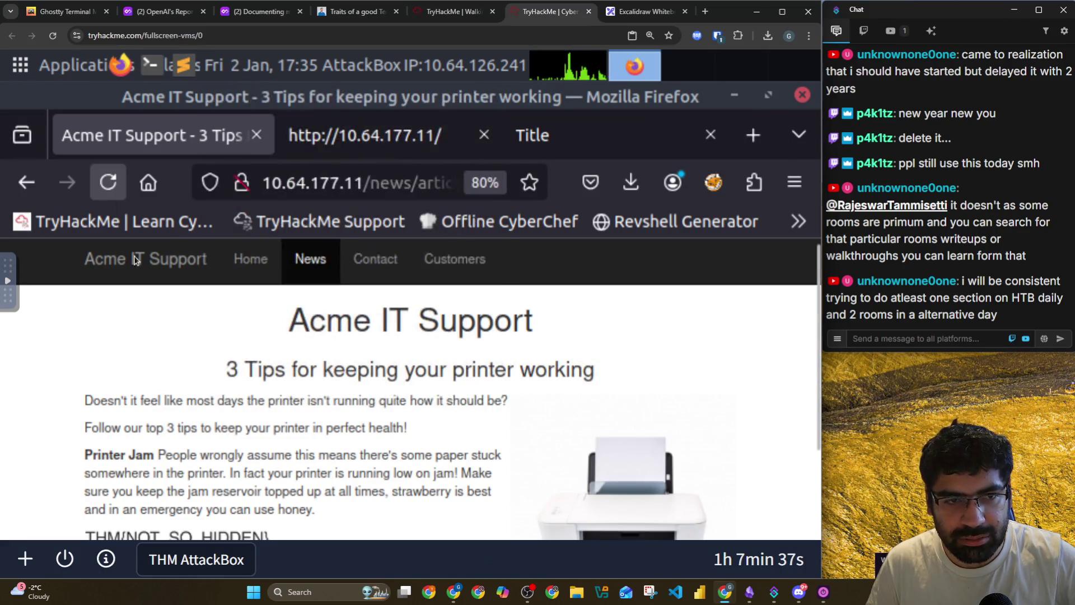
right_click(157, 308)
left_click(228, 485)
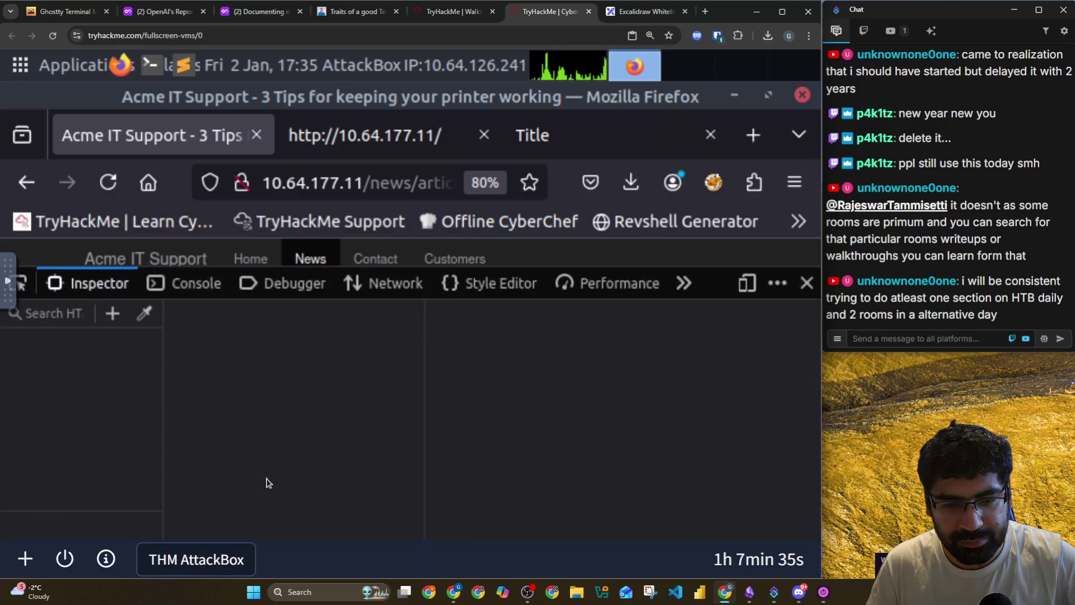
scroll(66, 437, "down", 3)
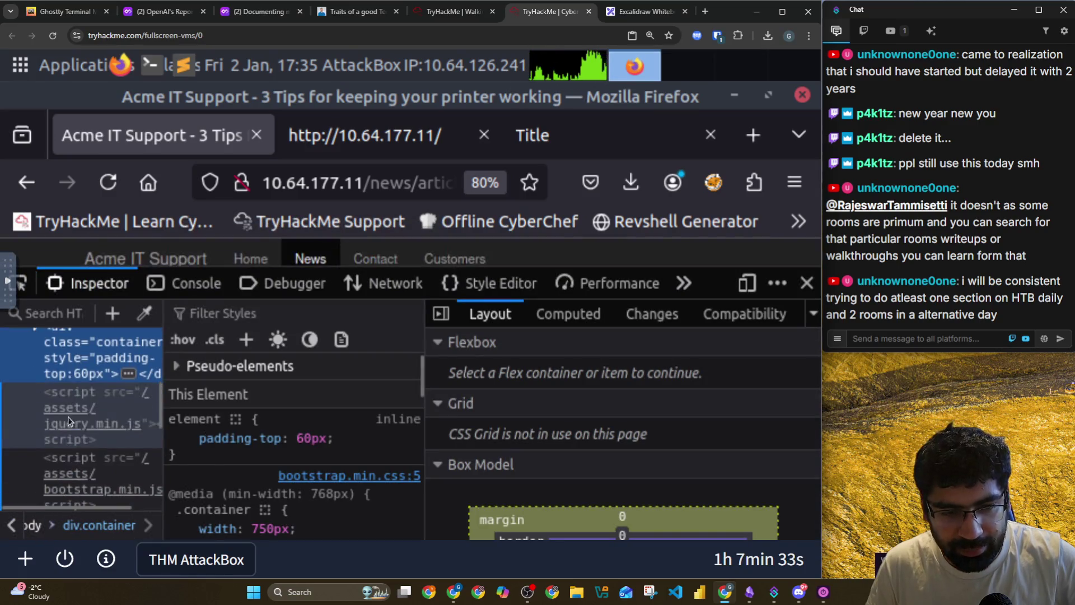
scroll(74, 380, "up", 1)
scroll(75, 379, "up", 2)
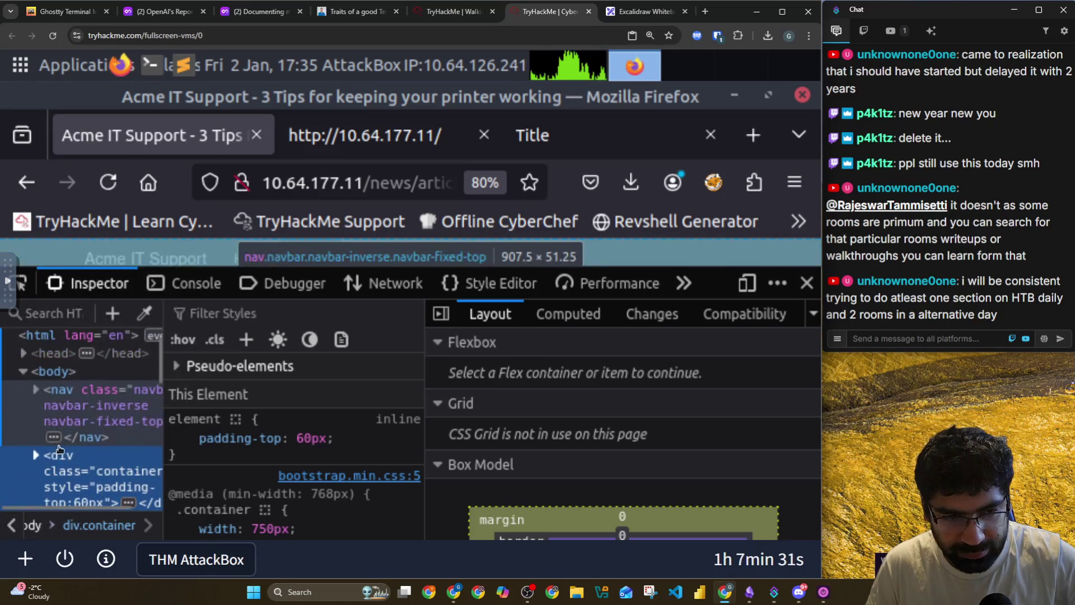
left_click(436, 12)
mouse_move(271, 168)
left_mouse_down()
mouse_move(664, 177)
mouse_move(755, 169)
left_mouse_up()
Read the Task 4 steps for changing display: block to none to reveal the flag
left_click_drag(36, 200, 585, 195)
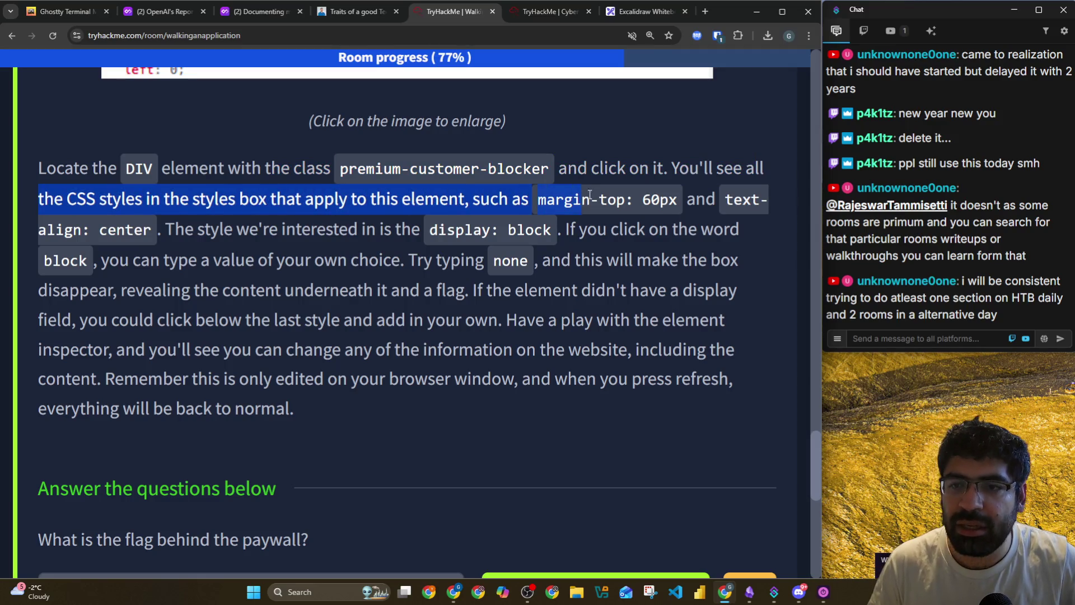
left_click_drag(691, 199, 767, 200)
left_click_drag(167, 230, 456, 227)
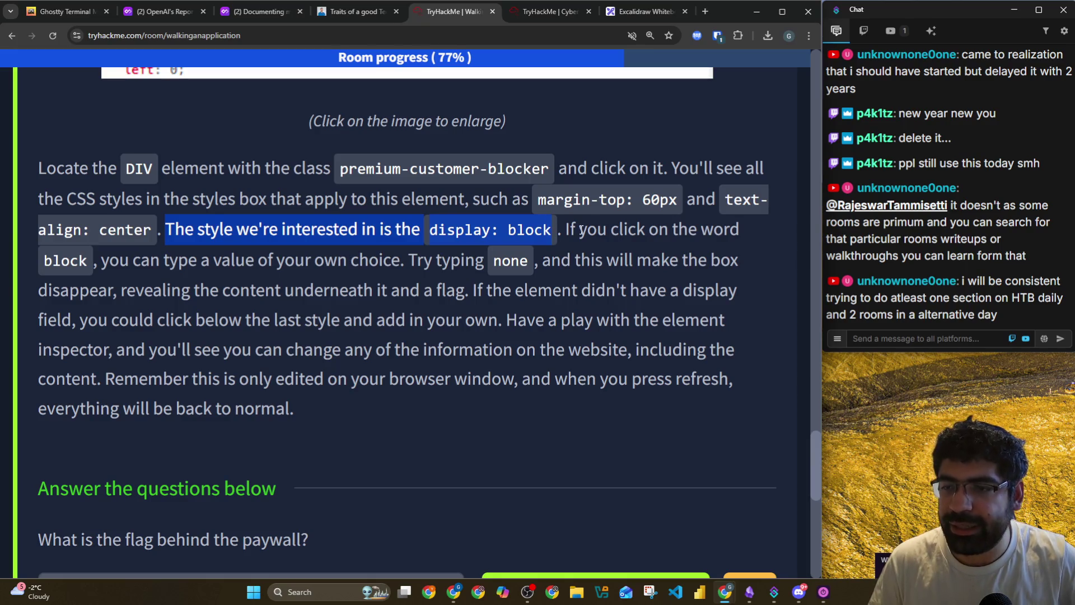
left_click_drag(569, 232, 747, 237)
left_click_drag(108, 261, 737, 262)
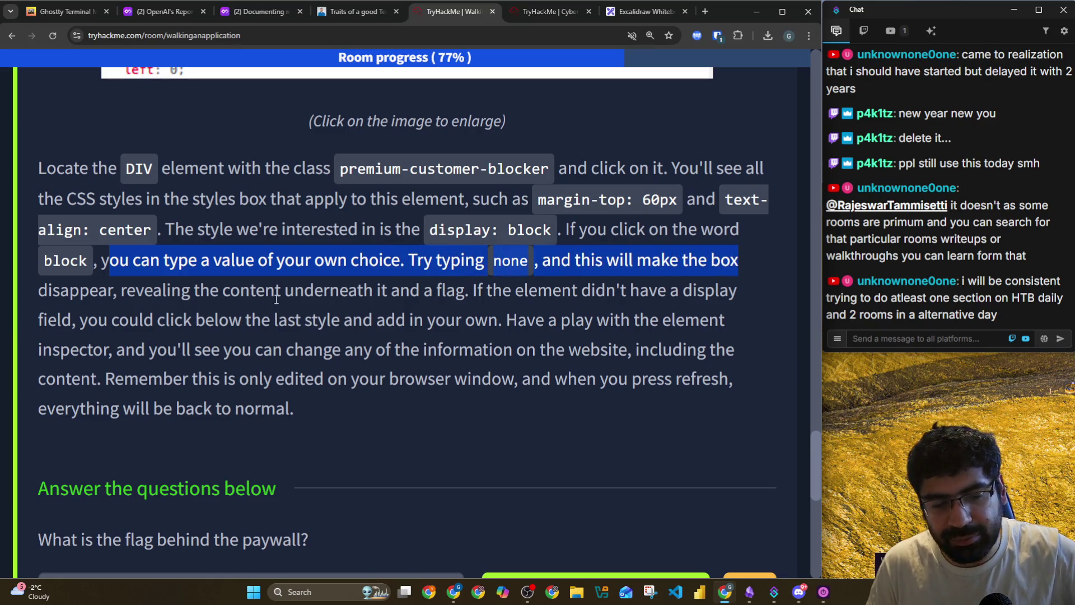
left_click_drag(102, 290, 709, 295)
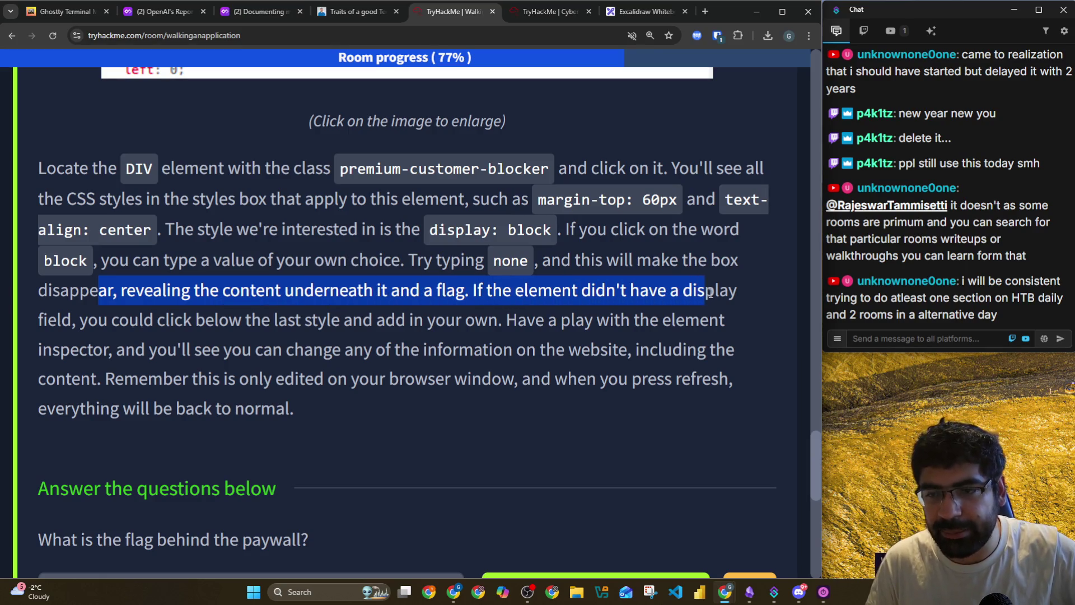
double_click(104, 320)
left_click_drag(105, 320, 492, 328)
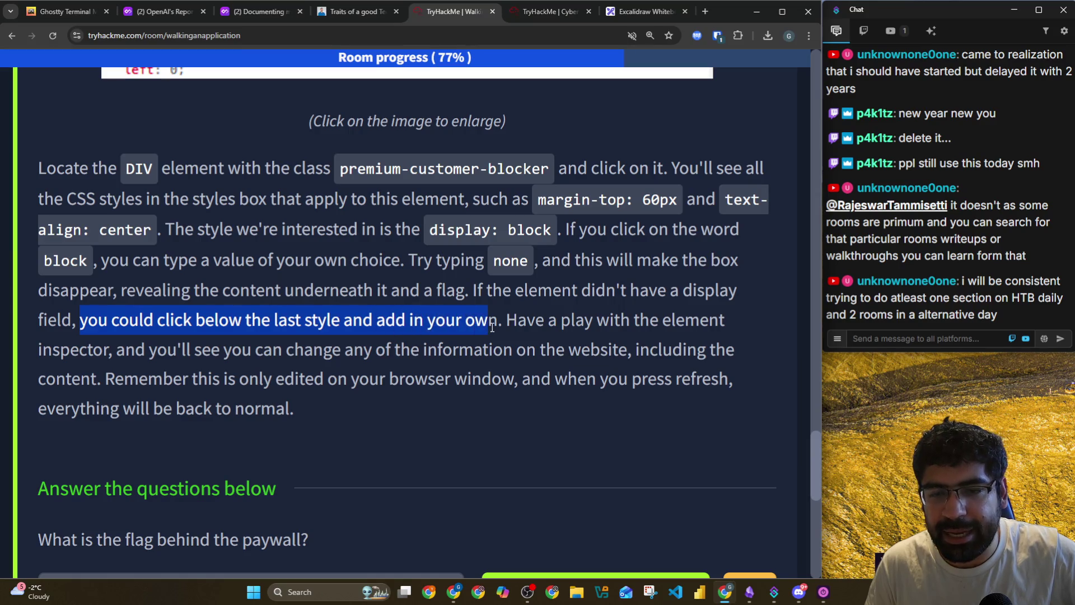
left_click(552, 11)
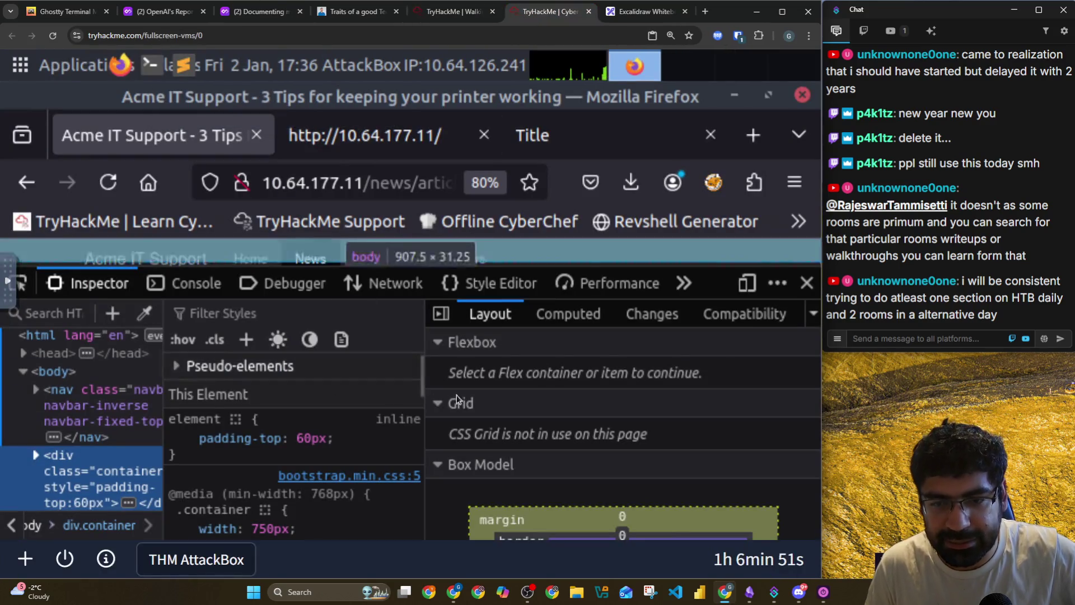
Add '; display:None' to the container div's style attribute in the Inspector
left_click_drag(163, 386, 443, 392)
double_click(267, 424)
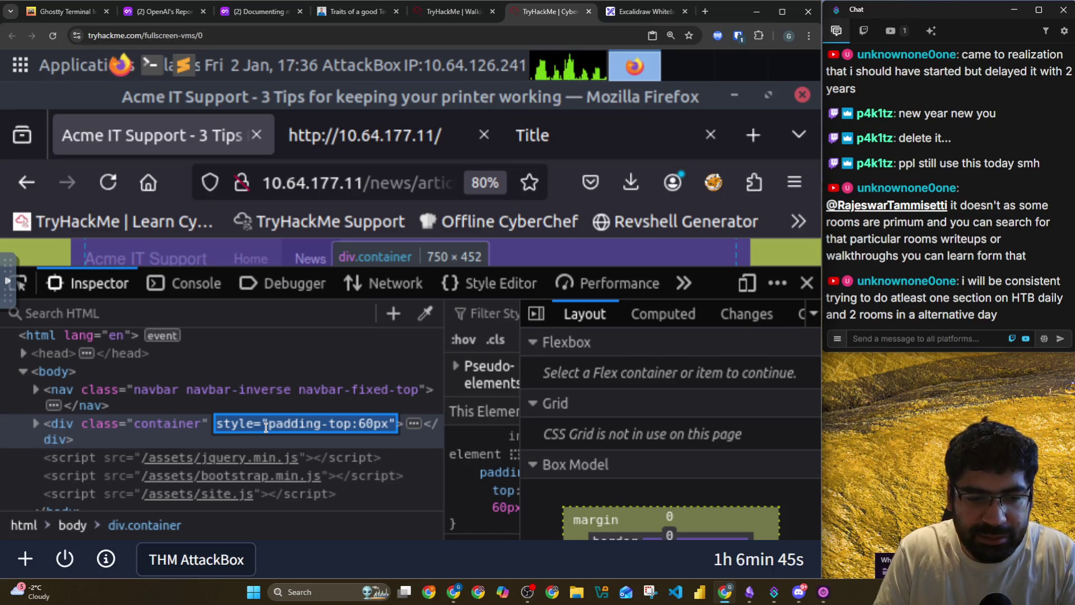
left_click(267, 425)
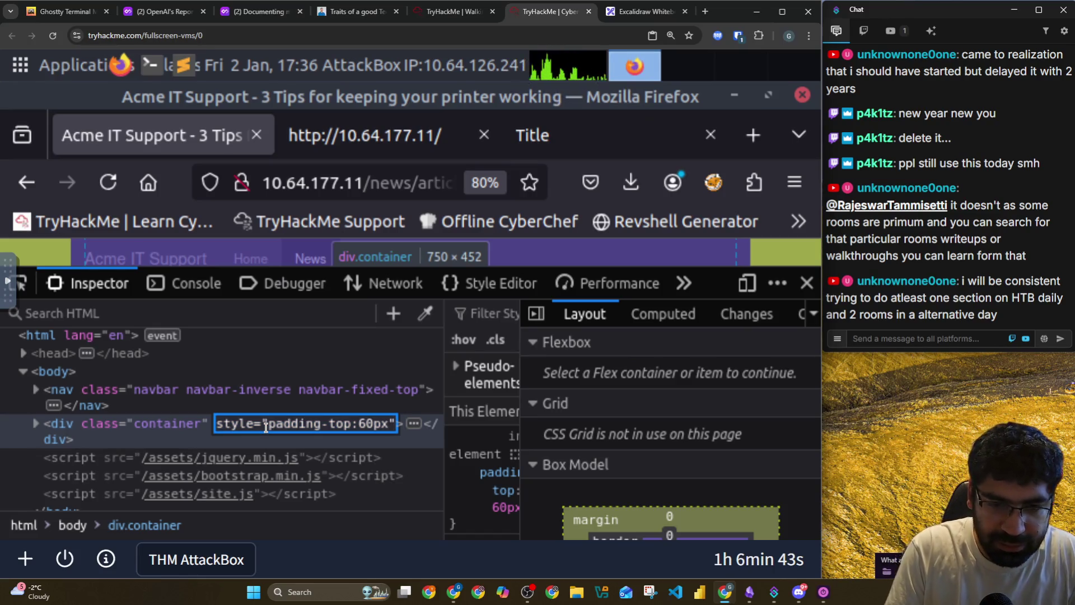
type("; display")
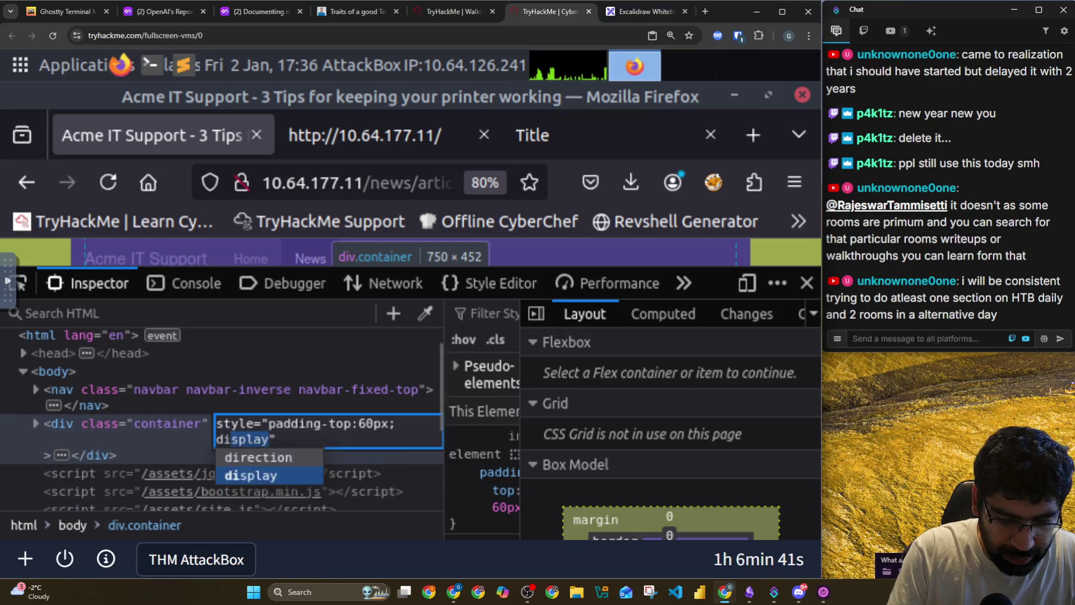
type(":None")
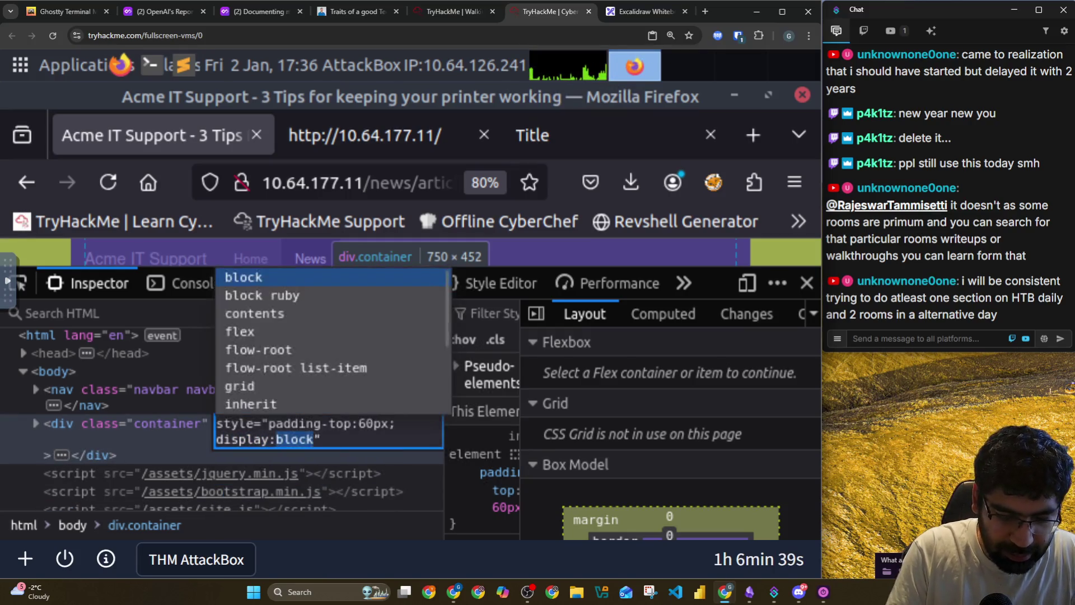
key("Return")
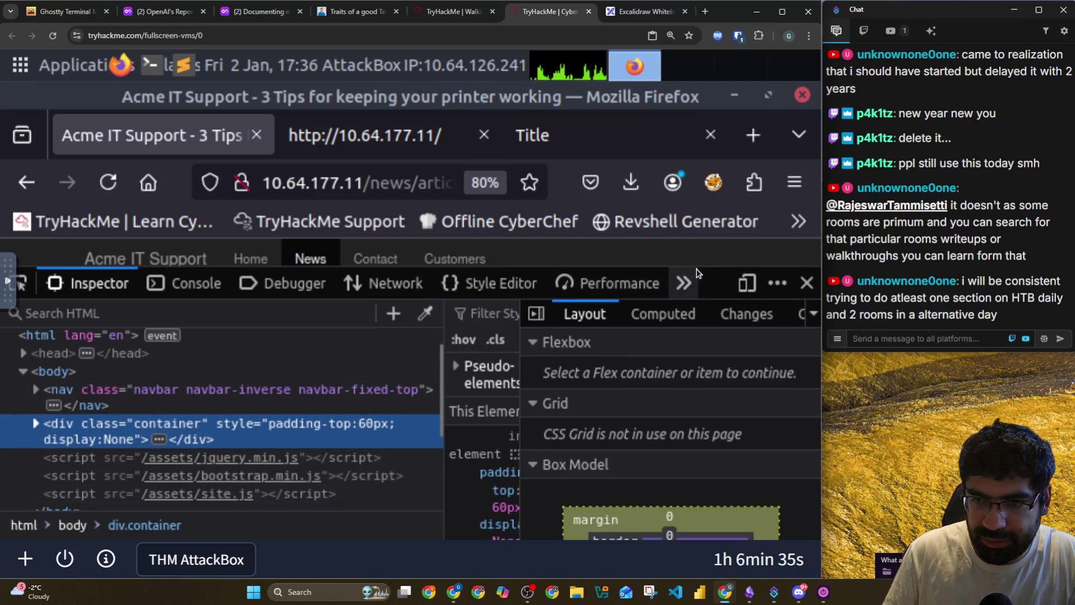
Zoom the Acme page to 50% and undo the display:None change on the container
left_click_drag(694, 267, 674, 498)
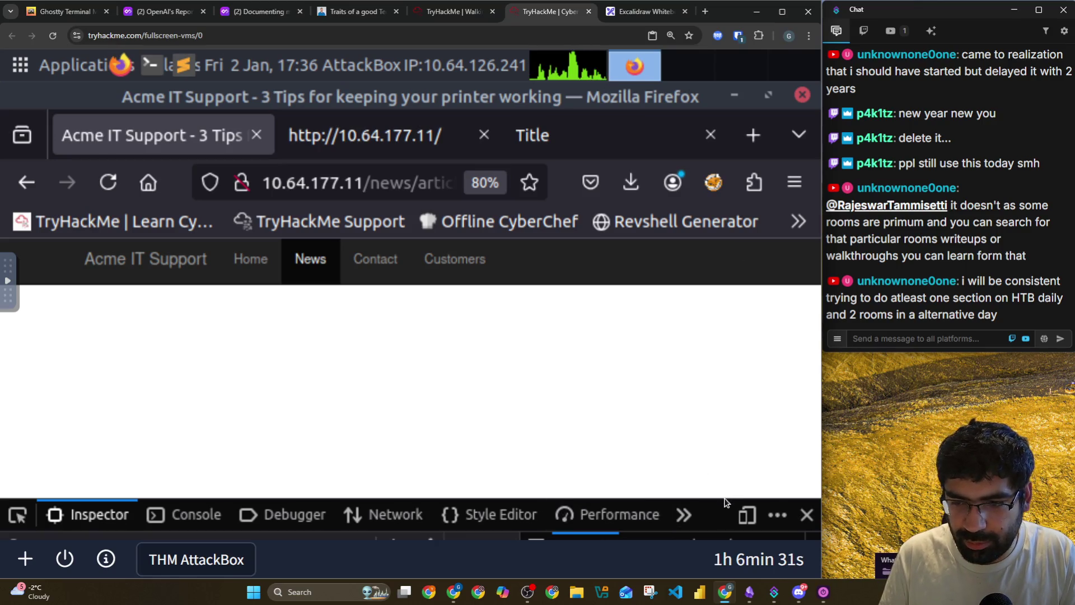
key("ctrl+minus")
key("ctrl+minus")
left_click_drag(699, 499, 674, 307)
scroll(191, 455, "up", 3)
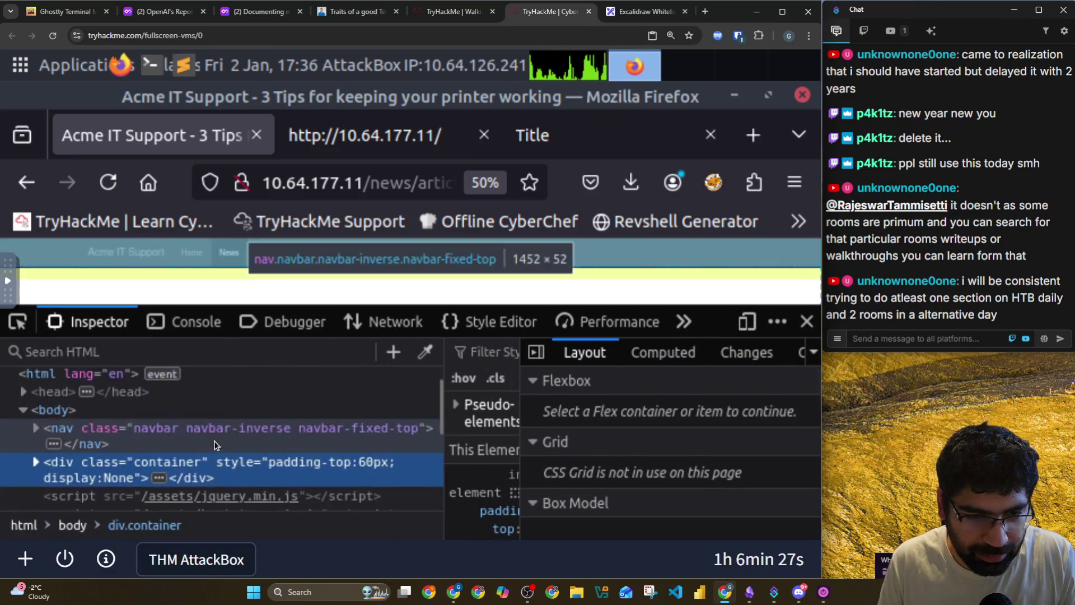
key("Return")
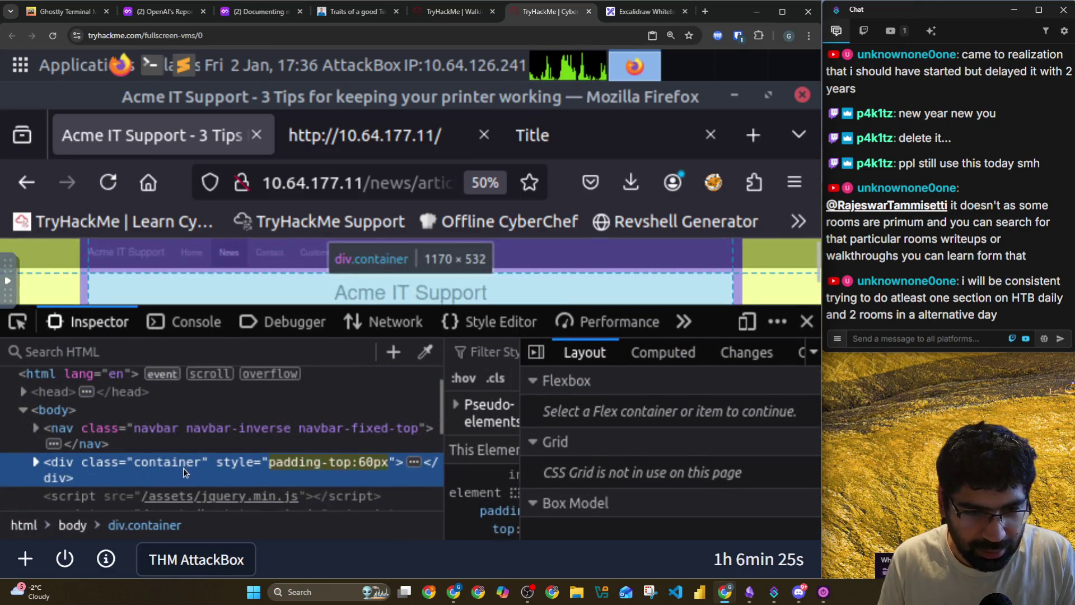
Expand the container div and zoom the page to 40% to show the flag below the tips
scroll(148, 465, "down", 5)
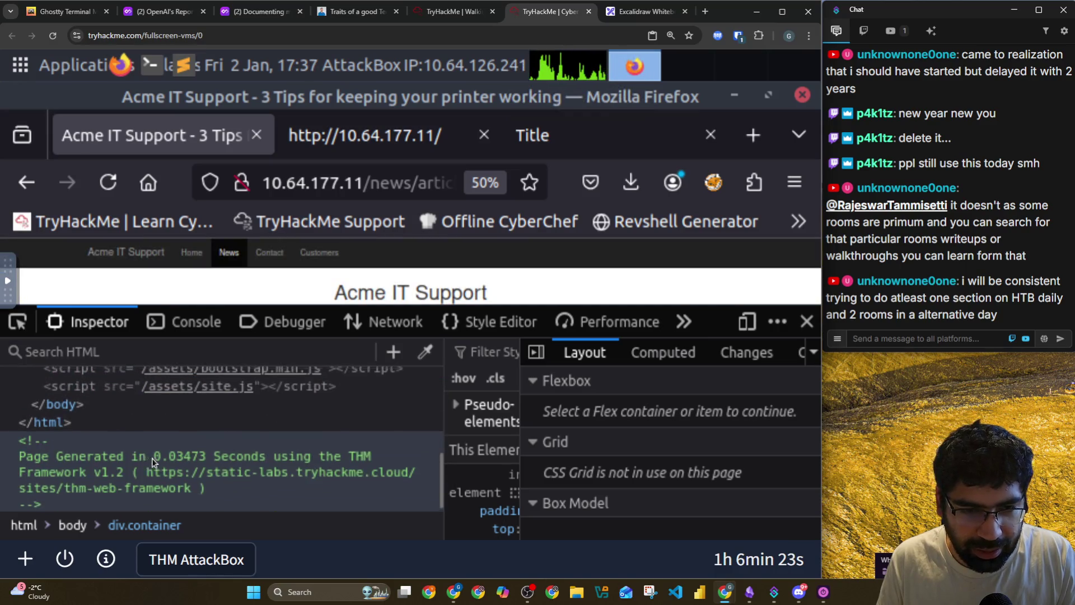
scroll(150, 458, "up", 5)
left_click(35, 480)
scroll(140, 448, "down", 5)
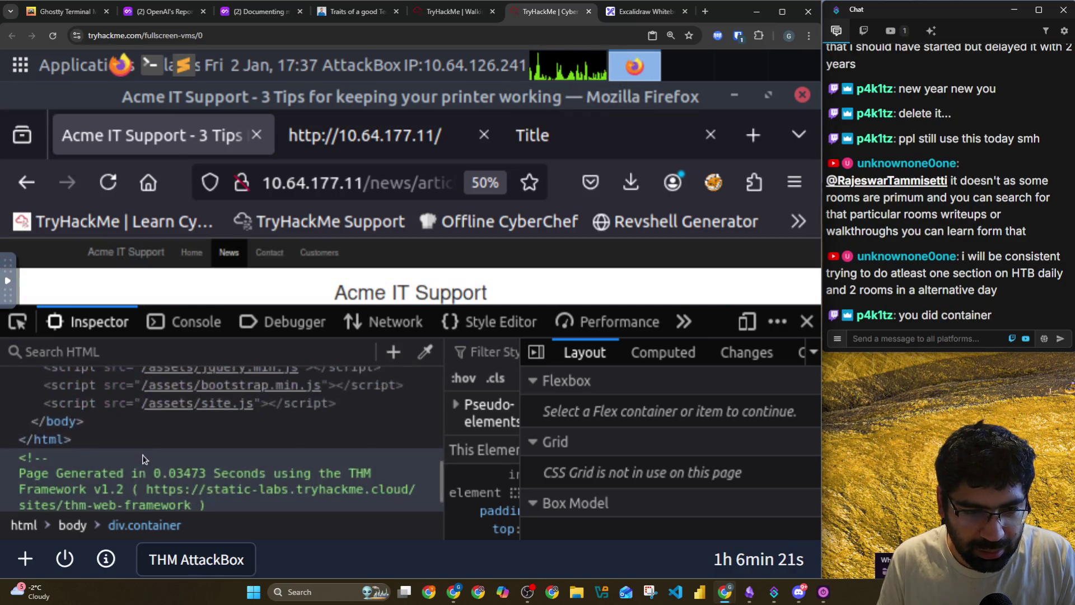
scroll(143, 444, "up", 3)
scroll(151, 448, "up", 3)
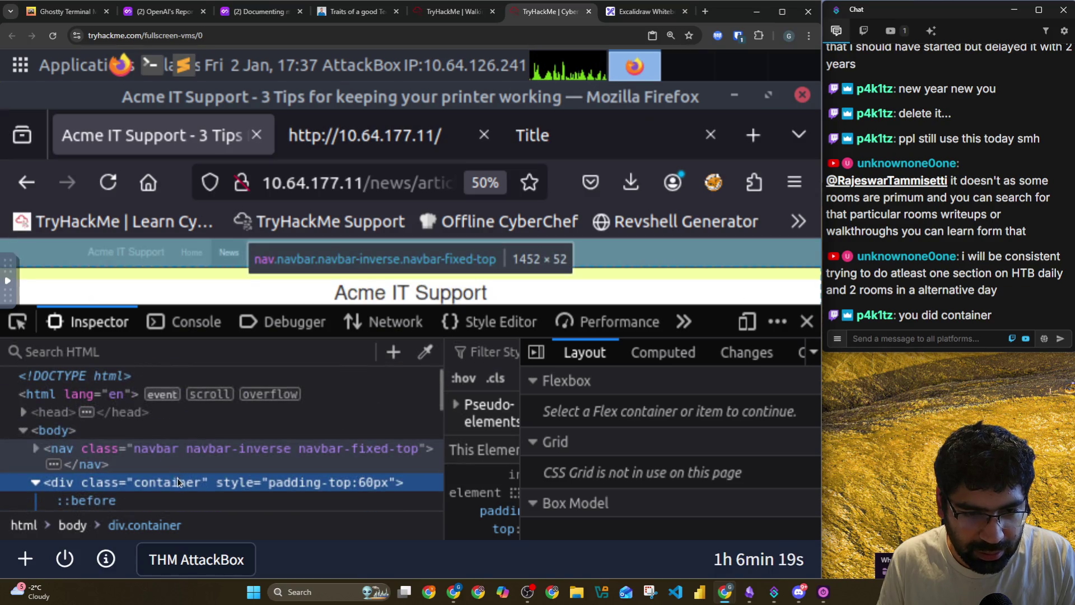
scroll(339, 286, "down", 5)
scroll(339, 285, "up", 2)
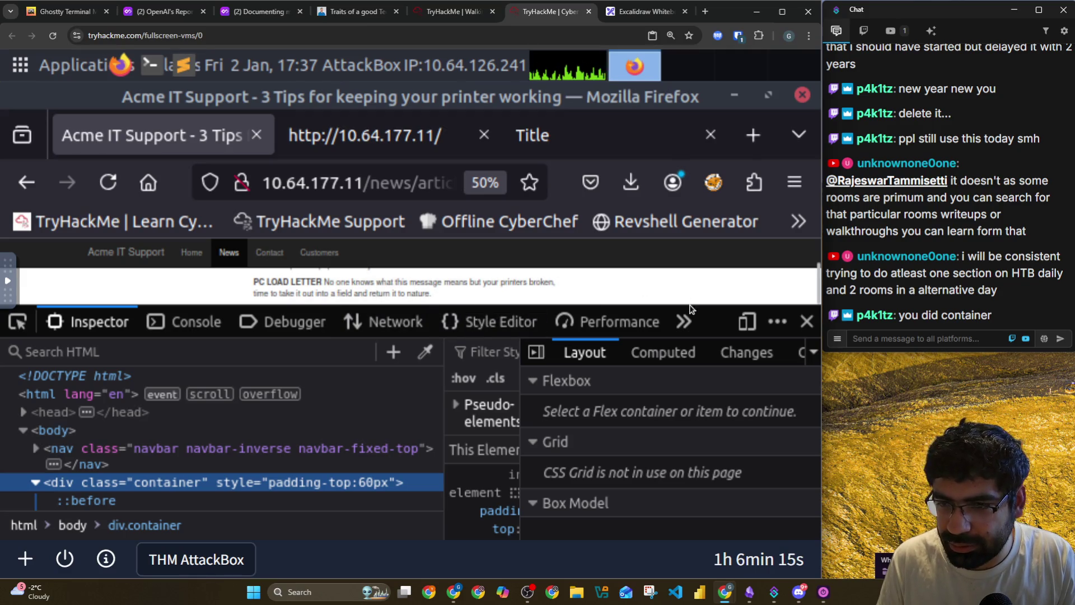
left_click_drag(694, 312, 695, 385)
key("ctrl+minus")
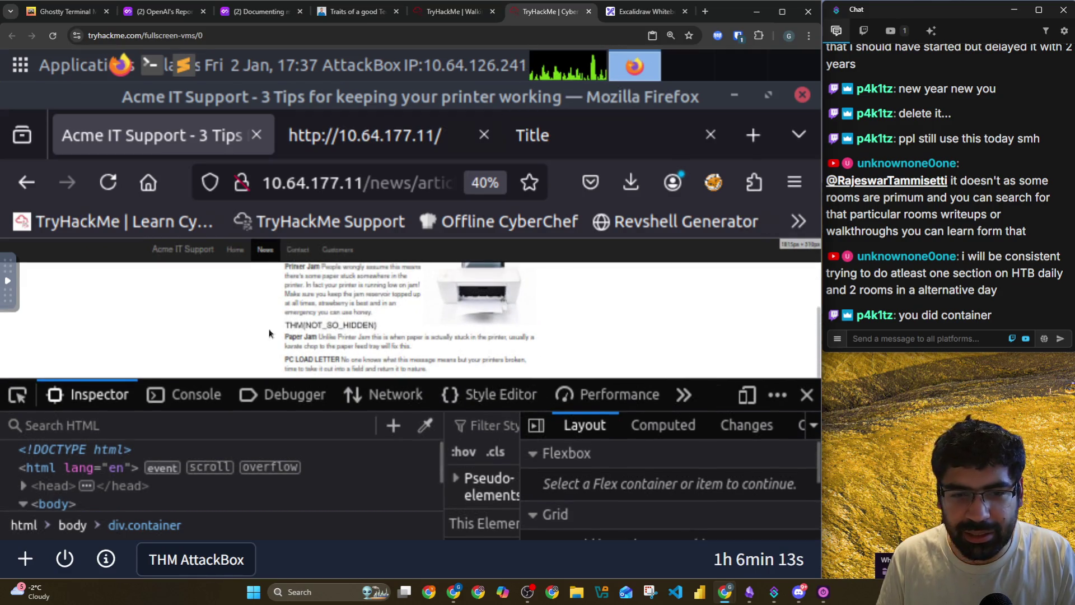
Reload the Acme article and inspect the paywall's premium-customer-blocker element
left_click(109, 183)
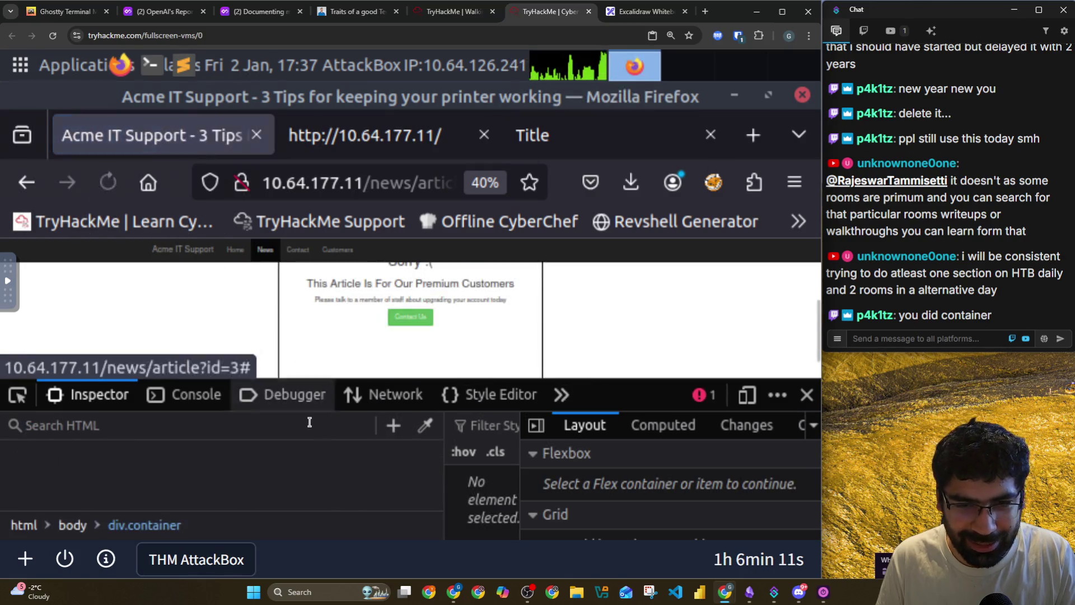
scroll(266, 465, "down", 2)
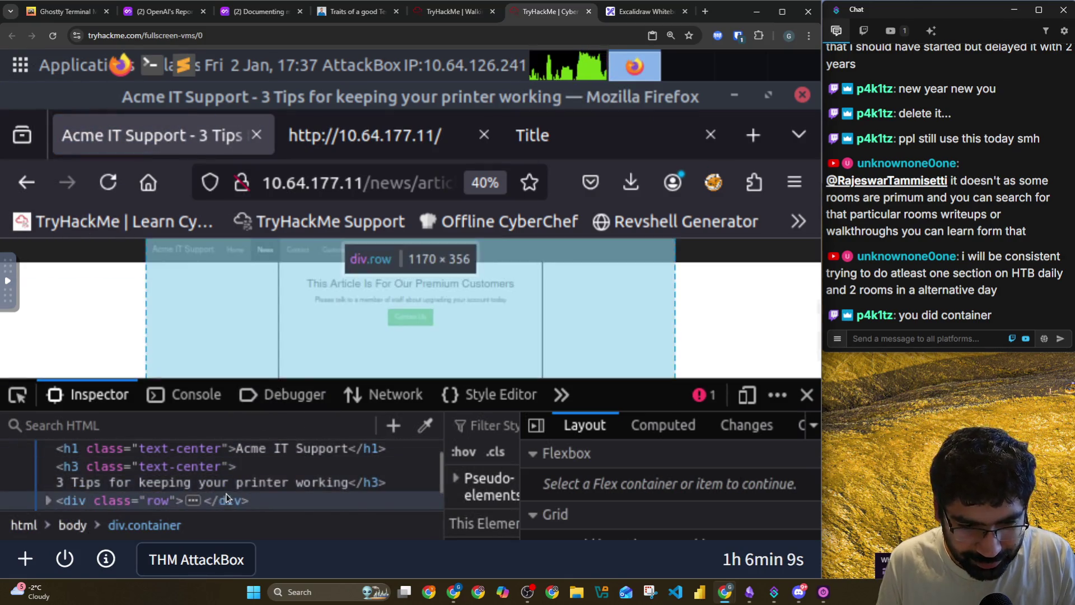
right_click(314, 336)
left_click(384, 344)
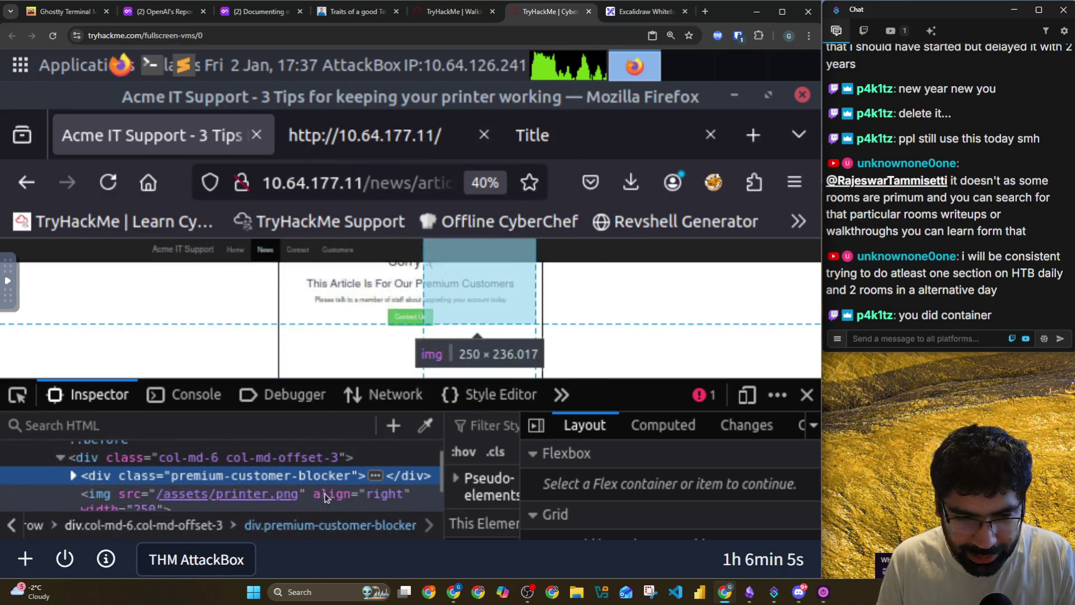
Edit the premium-customer-blocker div as HTML, adding style="display:None" to its opening tag
right_click(367, 481)
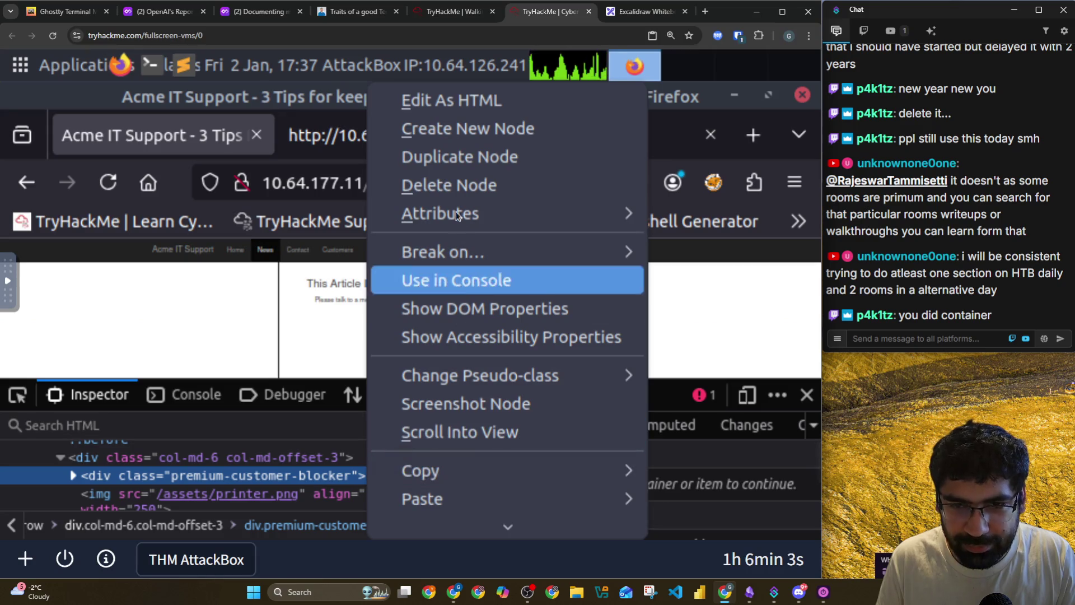
key("Escape")
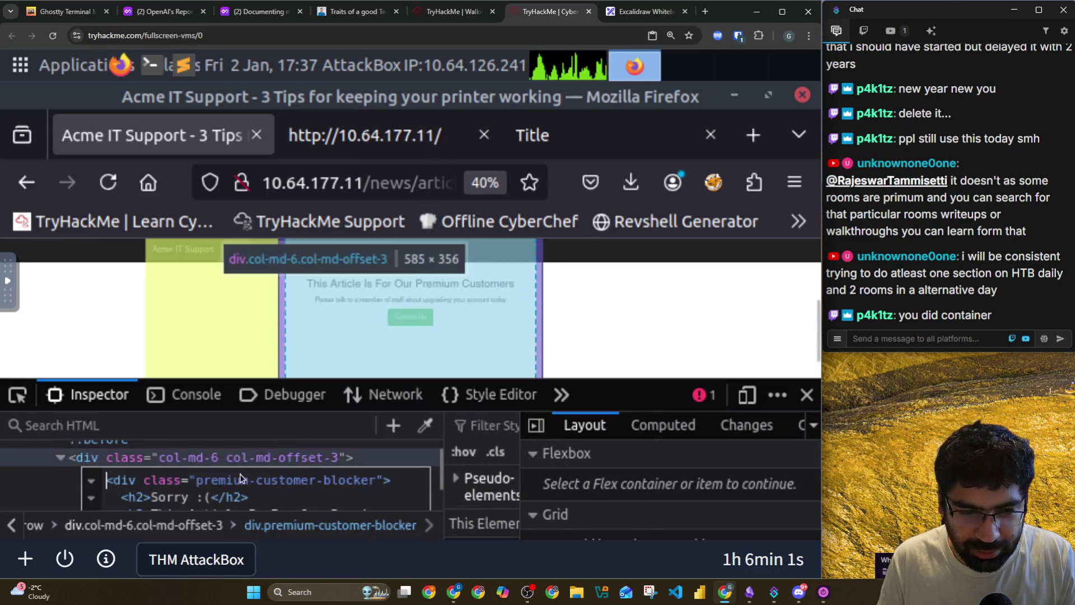
left_click_drag(646, 331, 622, 297)
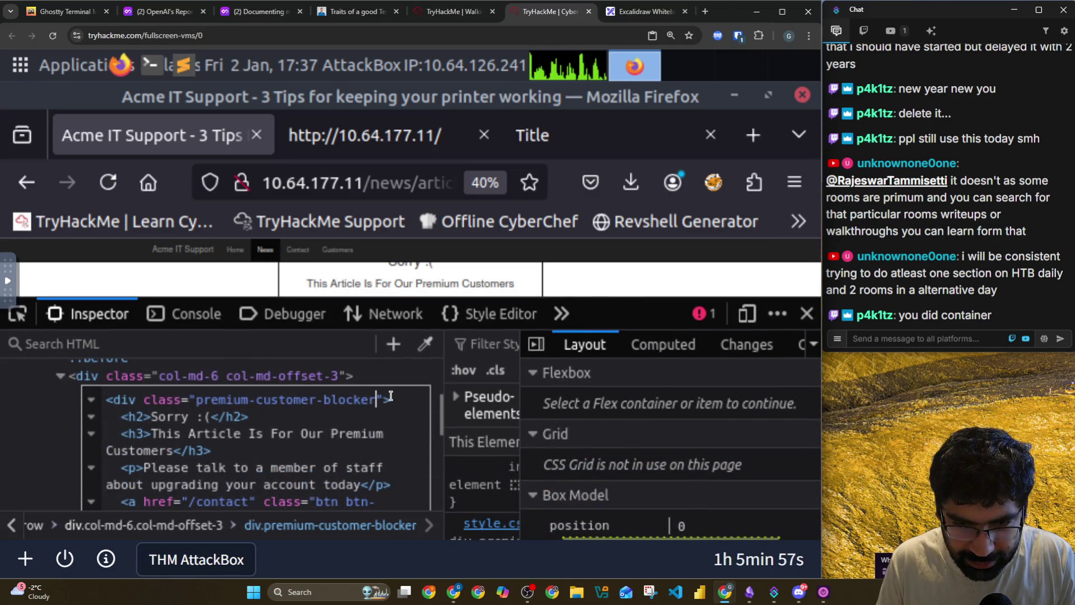
type("sty")
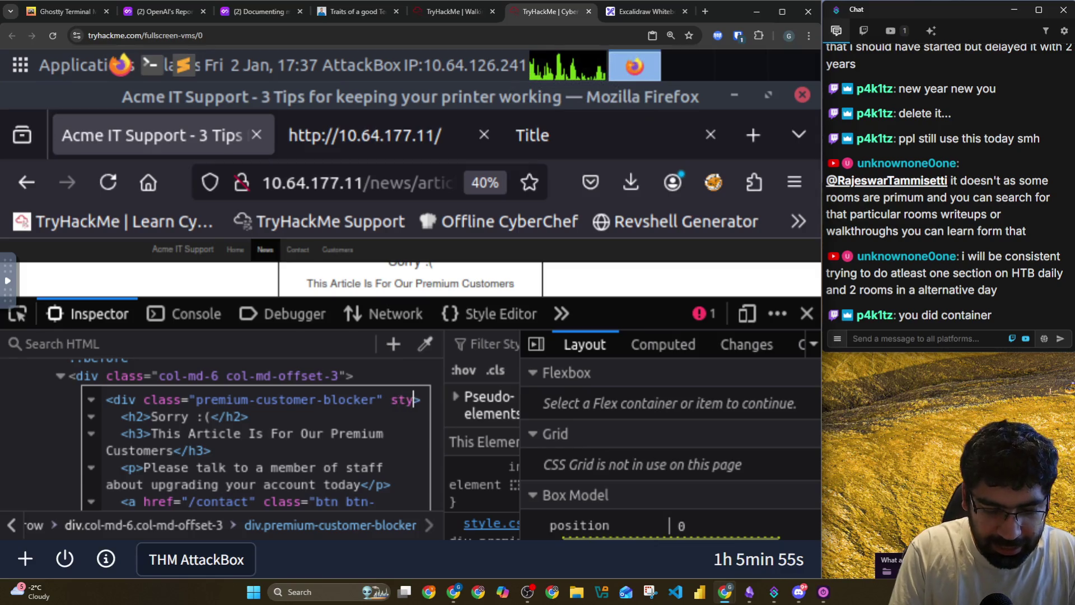
type("le=\"display")
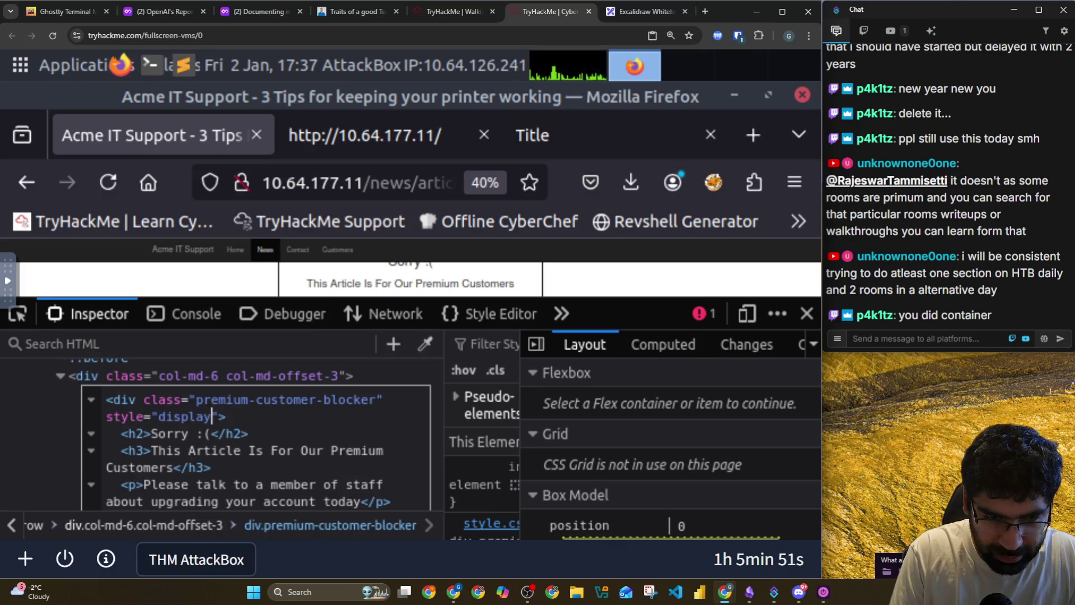
type(":None")
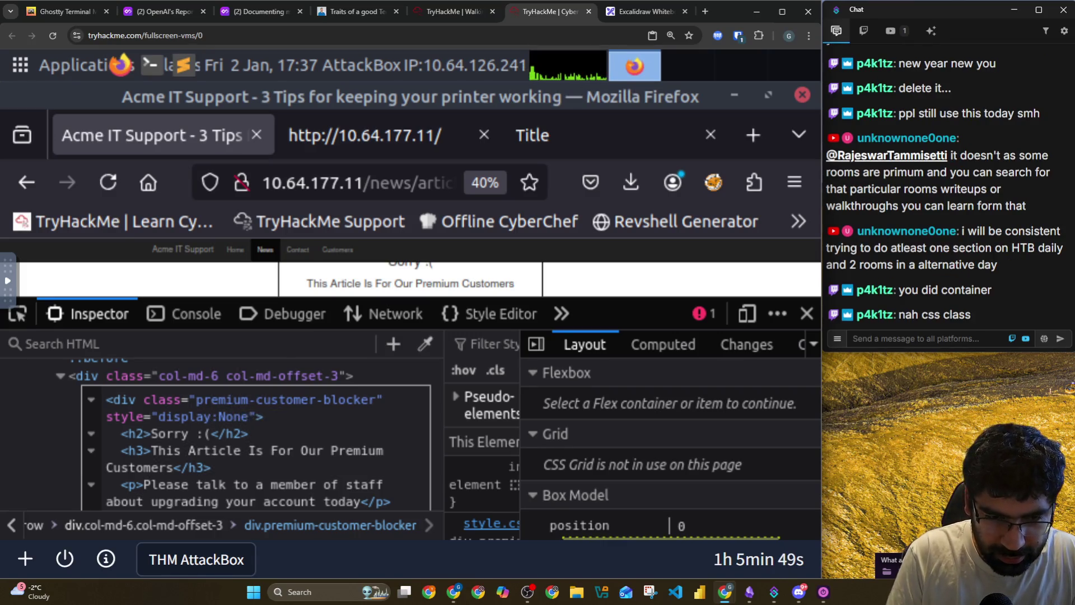
key("Return")
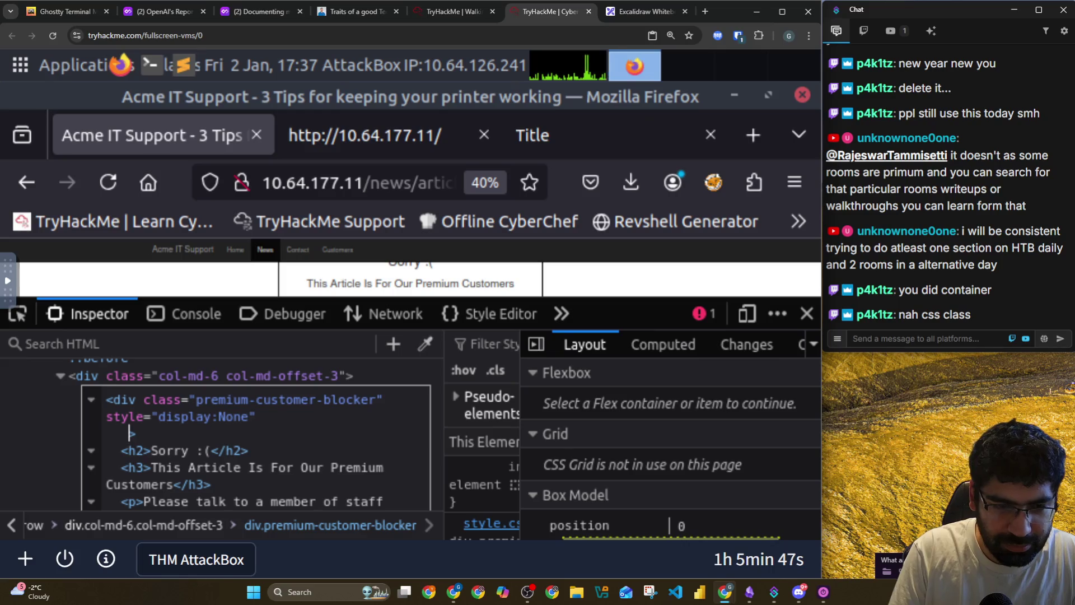
key("BackSpace")
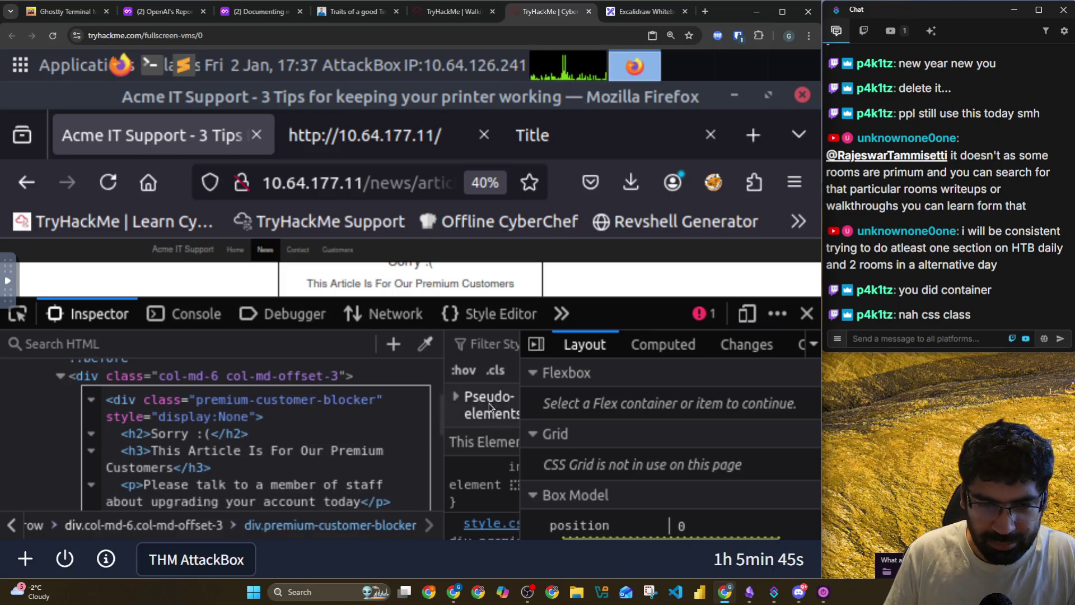
Commit the display:None markup edit on the premium-customer-blocker div
left_click(390, 475)
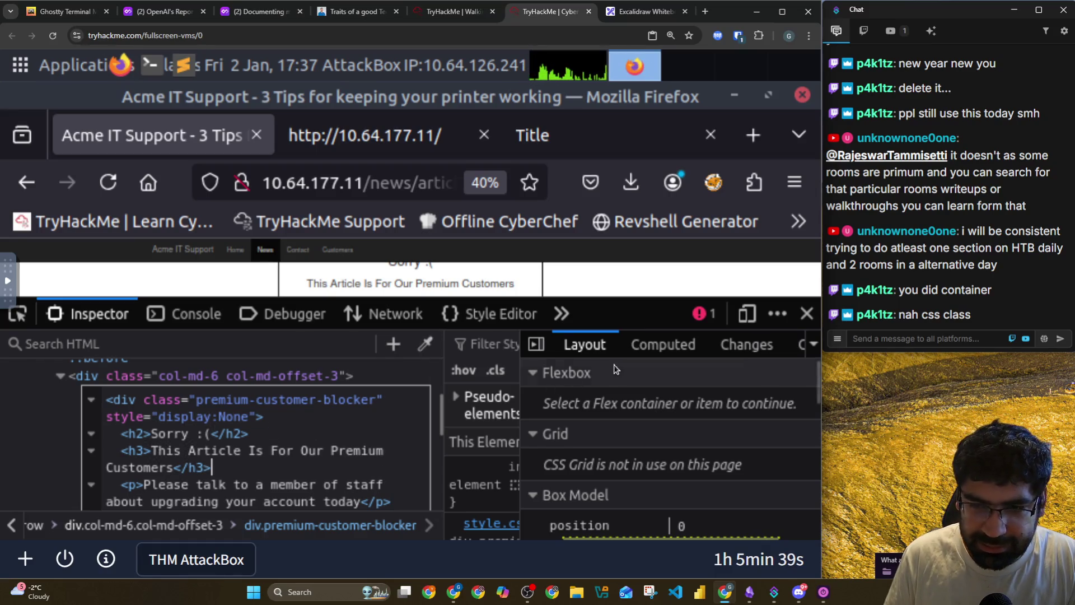
key("Tab")
key("Right")
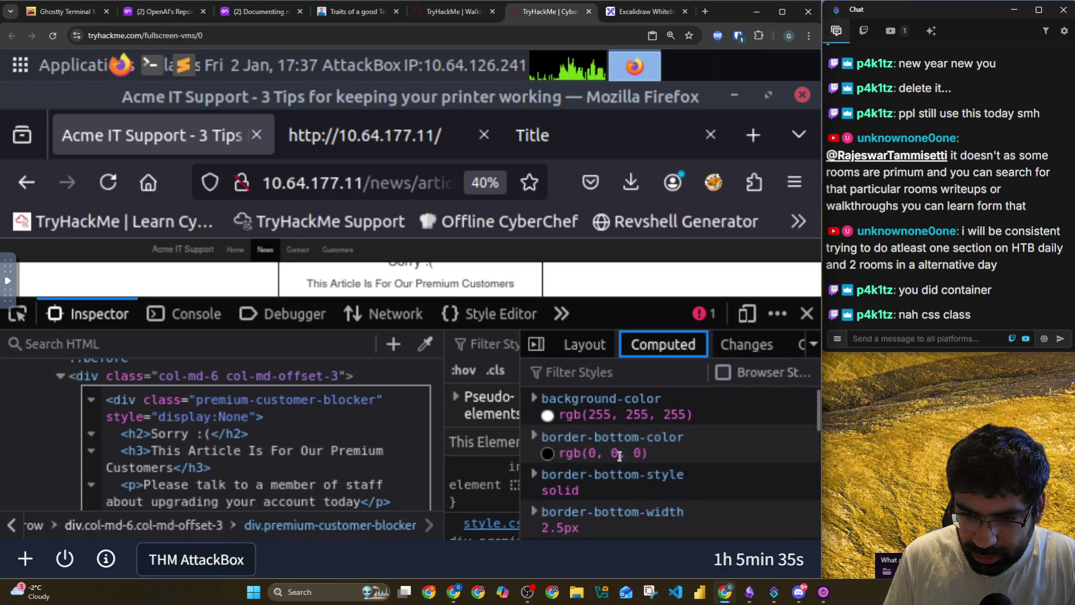
scroll(620, 455, "down", 3)
left_click(293, 401)
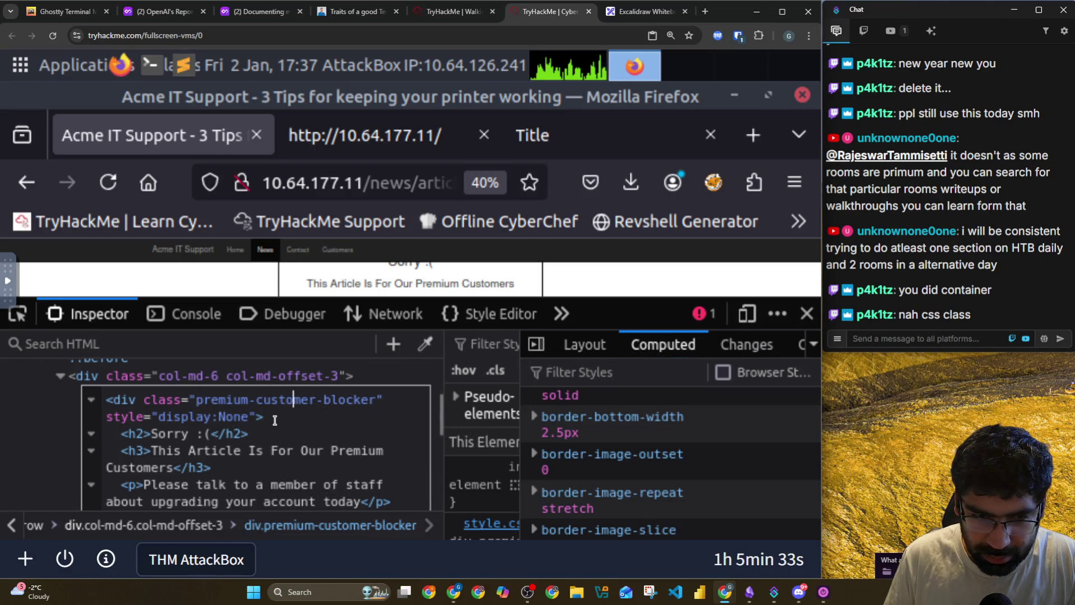
left_click(90, 401)
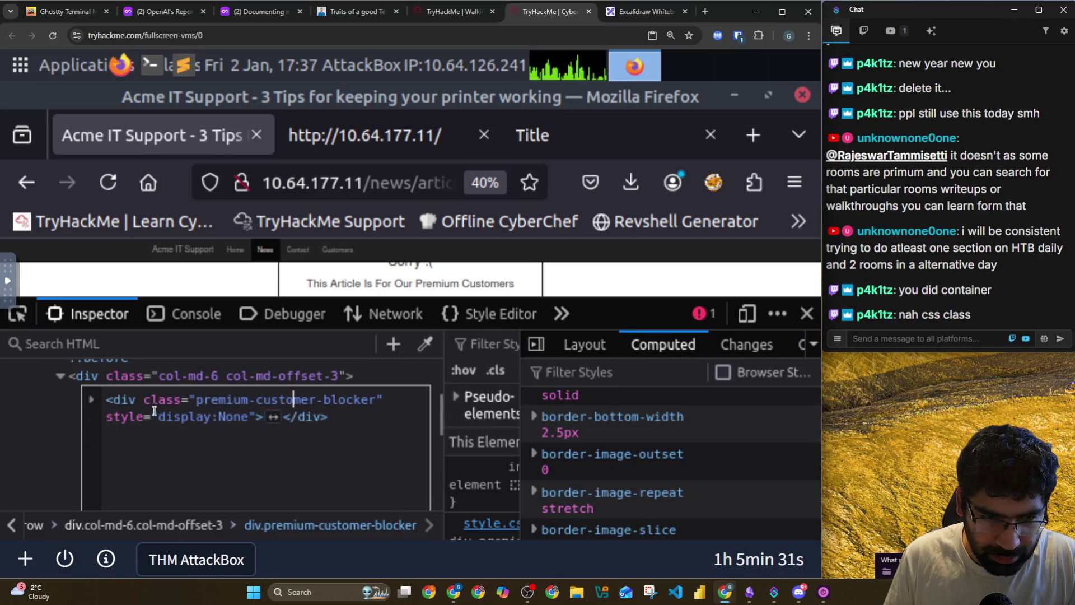
left_click(272, 417)
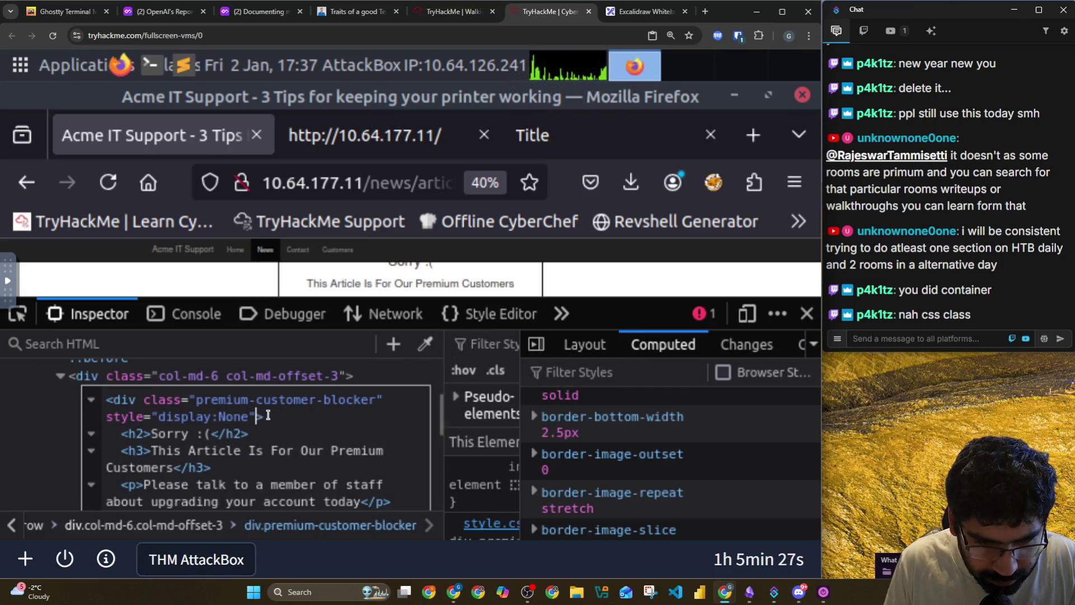
left_click(202, 378)
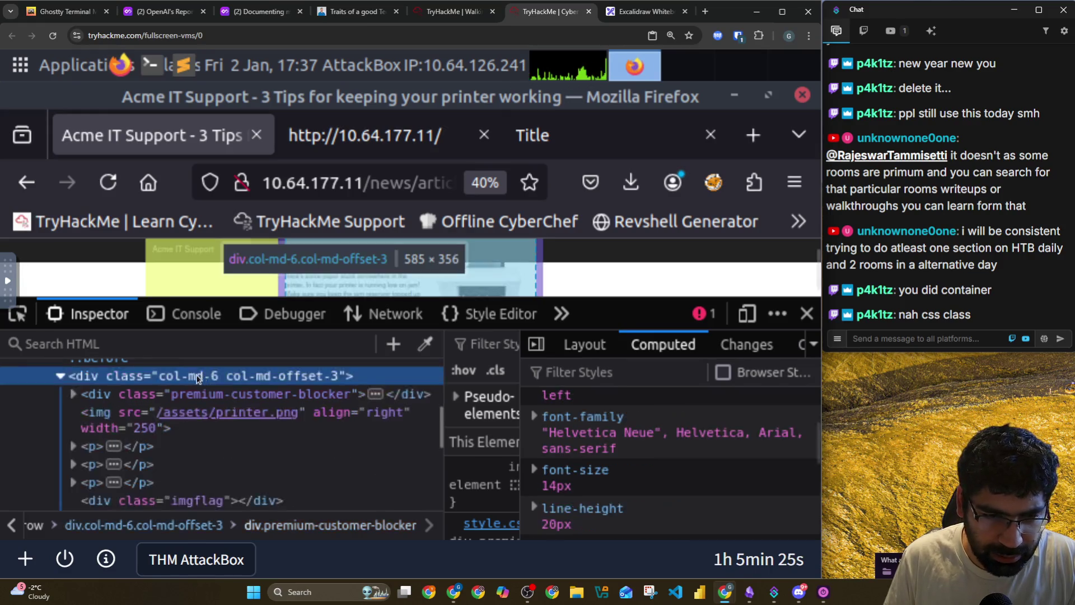
Enlarge the page view to show the revealed printer article and its THM{NOT_SO_HIDDEN} flag
left_click(184, 380)
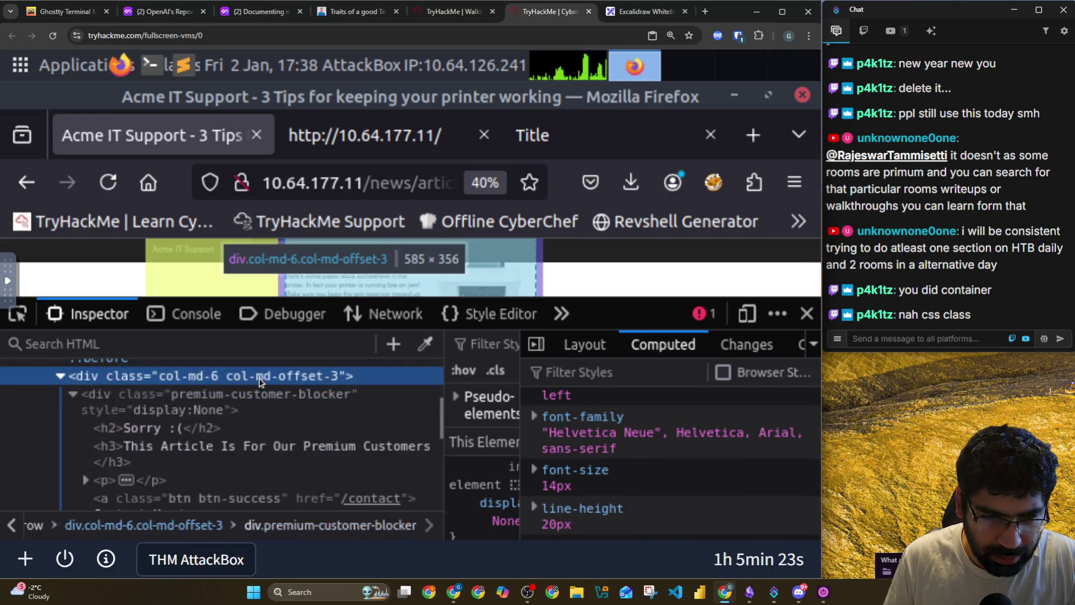
scroll(183, 391, "up", 3)
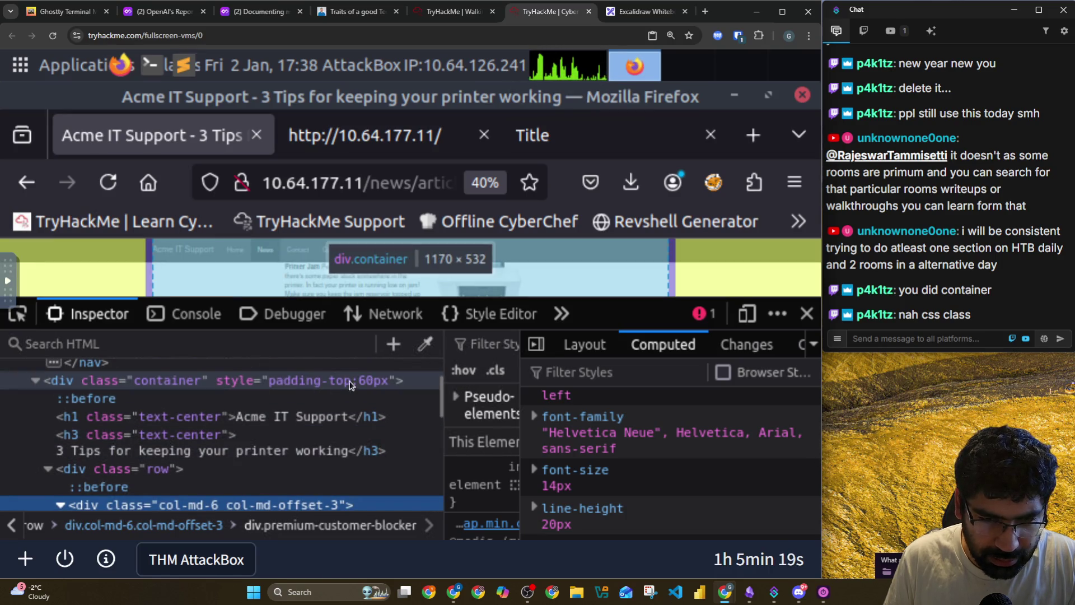
scroll(373, 386, "down", 3)
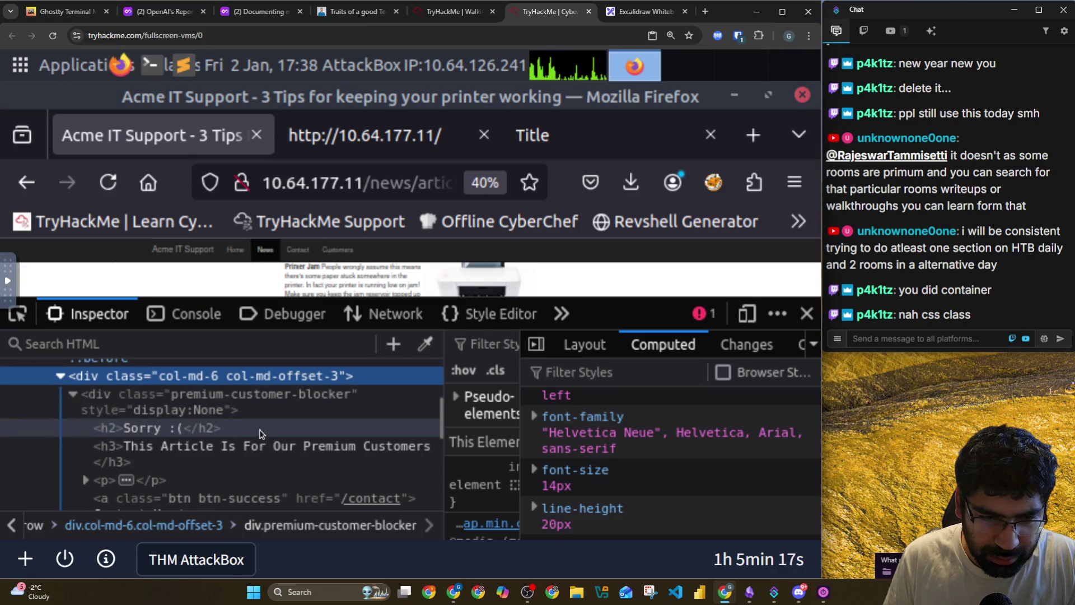
scroll(277, 434, "up", 3)
scroll(278, 434, "up", 3)
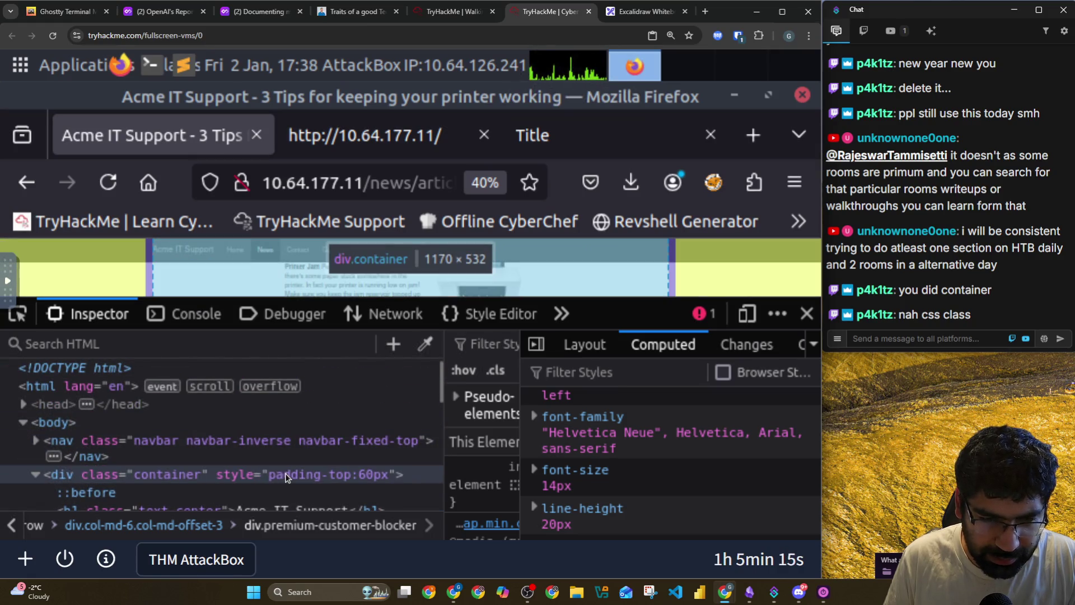
scroll(336, 473, "down", 5)
scroll(187, 481, "up", 2)
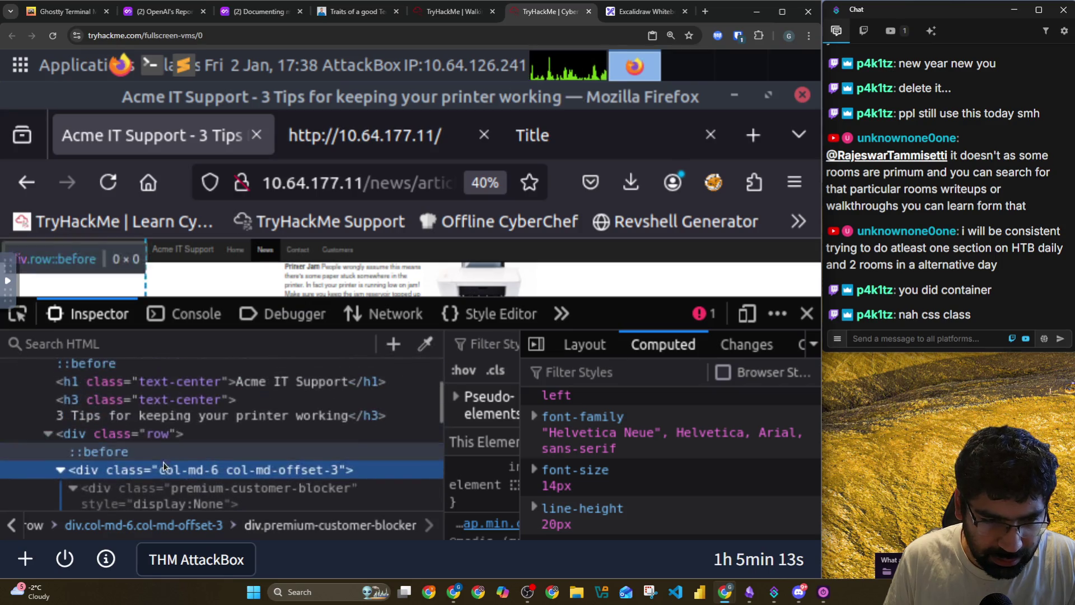
left_click(193, 489)
left_click(199, 488)
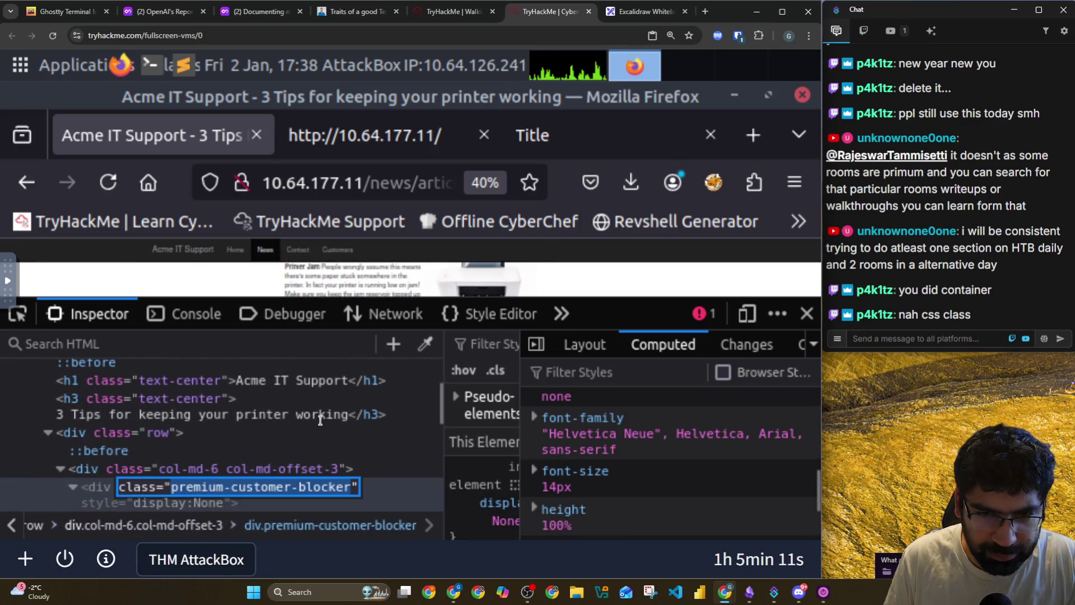
left_click_drag(622, 301, 604, 451)
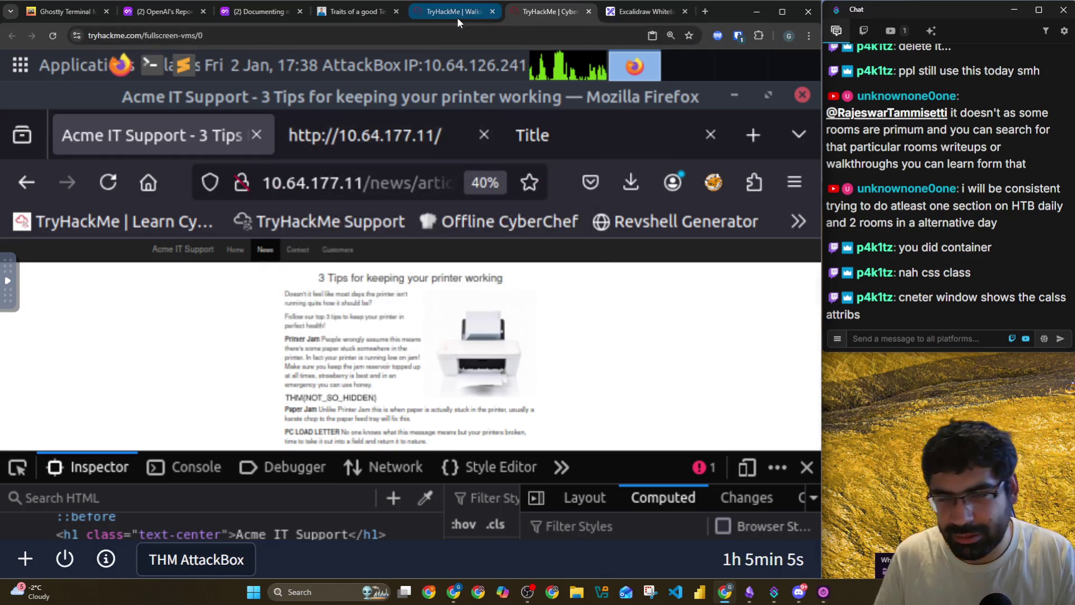
Return to the Walking an Application room and reread the instruction about making the box disappear
left_click(457, 16)
left_click(361, 302)
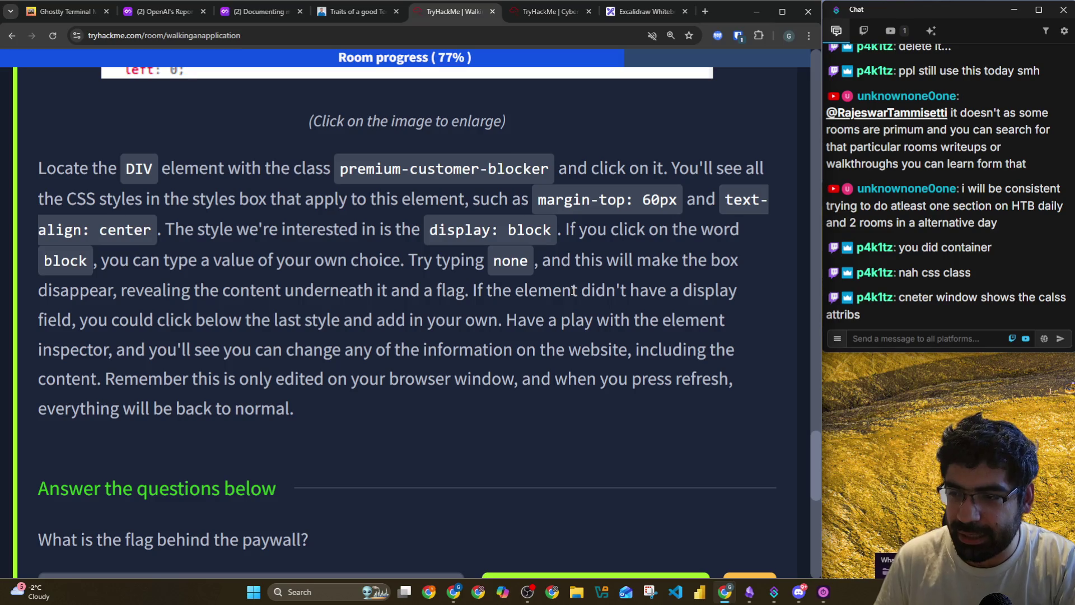
left_click_drag(565, 261, 731, 260)
double_click(947, 298)
left_click(654, 318)
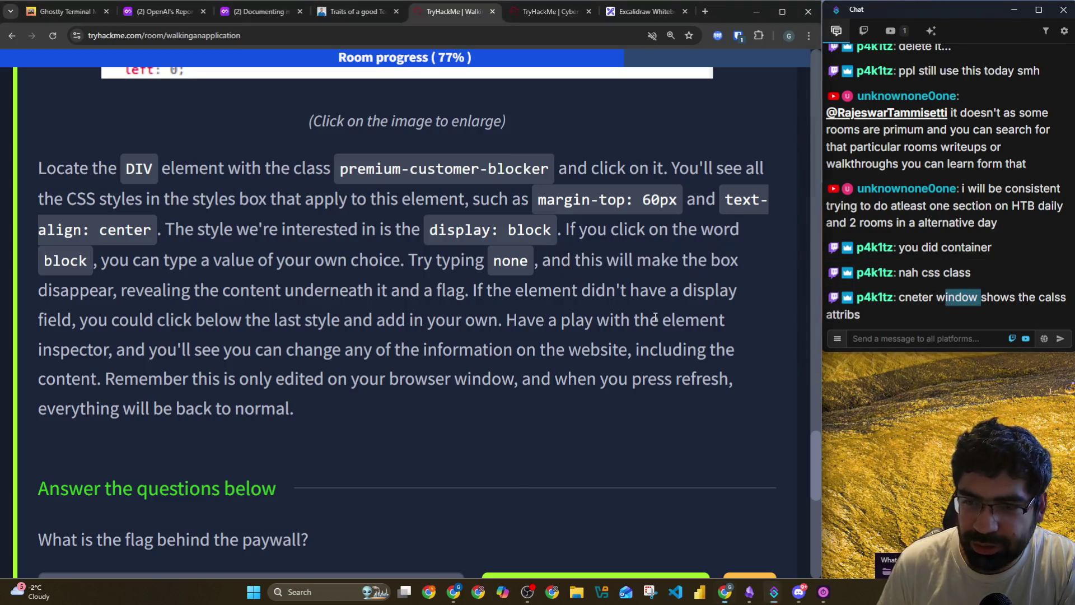
left_click_drag(572, 260, 719, 258)
left_click_drag(167, 291, 718, 294)
Confirm Task 4 is complete and expand Task 5, Developer Tools - Debugger
scroll(302, 343, "down", 4)
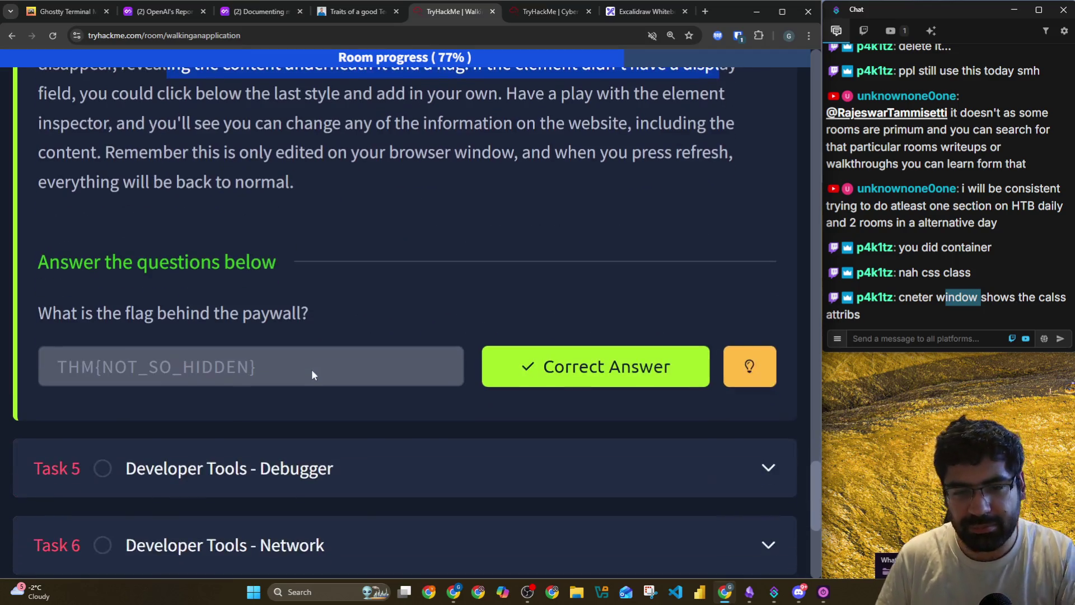
scroll(203, 330, "down", 3)
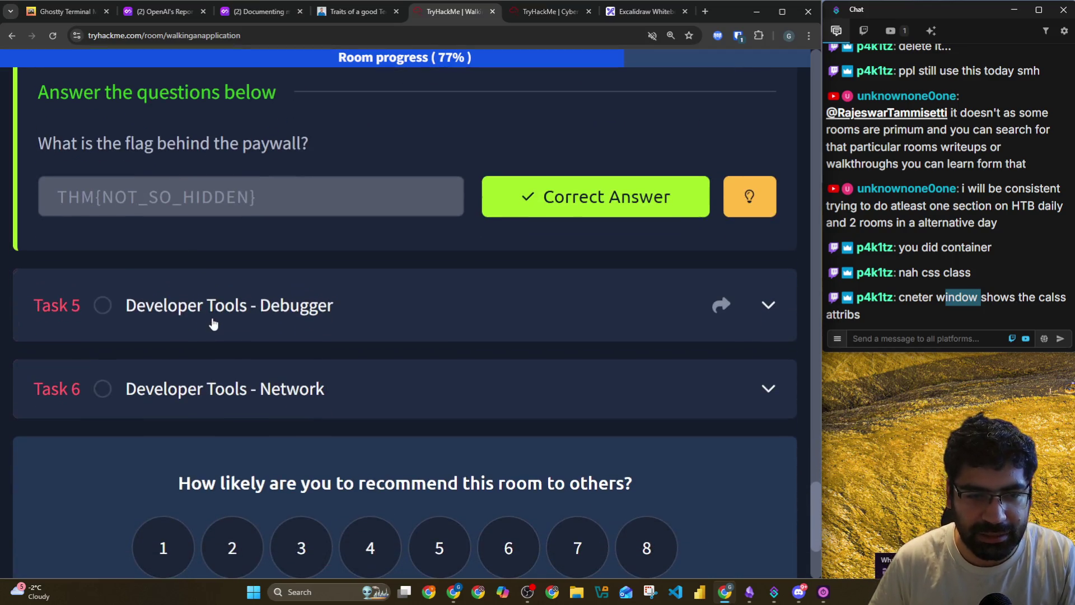
left_click(297, 304)
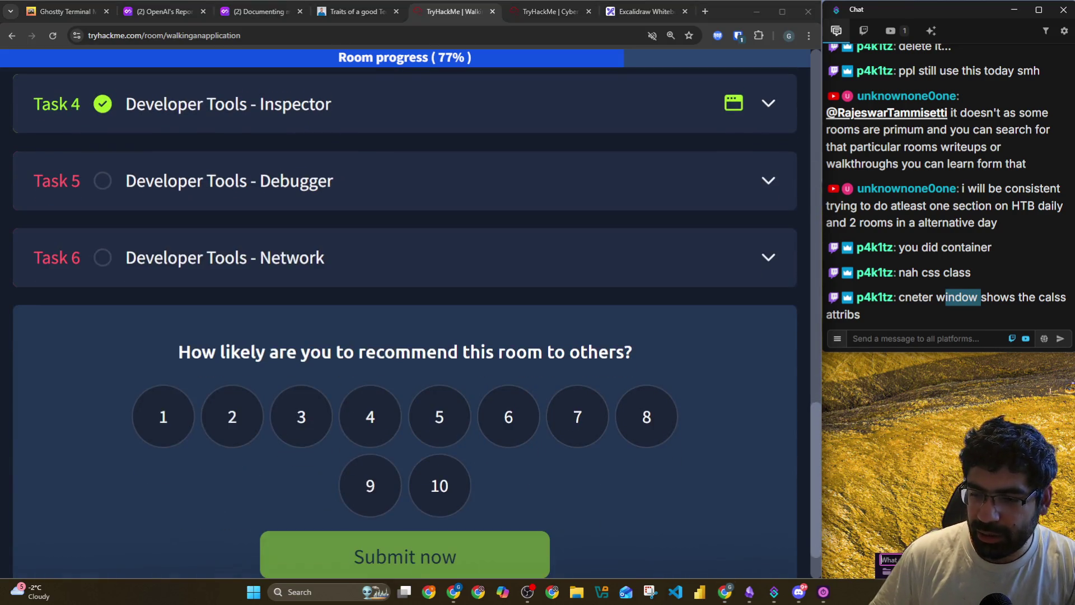
mouse_move(980, 573)
left_mouse_down()
mouse_move(414, 319)
mouse_move(400, 223)
mouse_move(699, 411)
mouse_move(939, 528)
mouse_move(980, 573)
left_mouse_up()
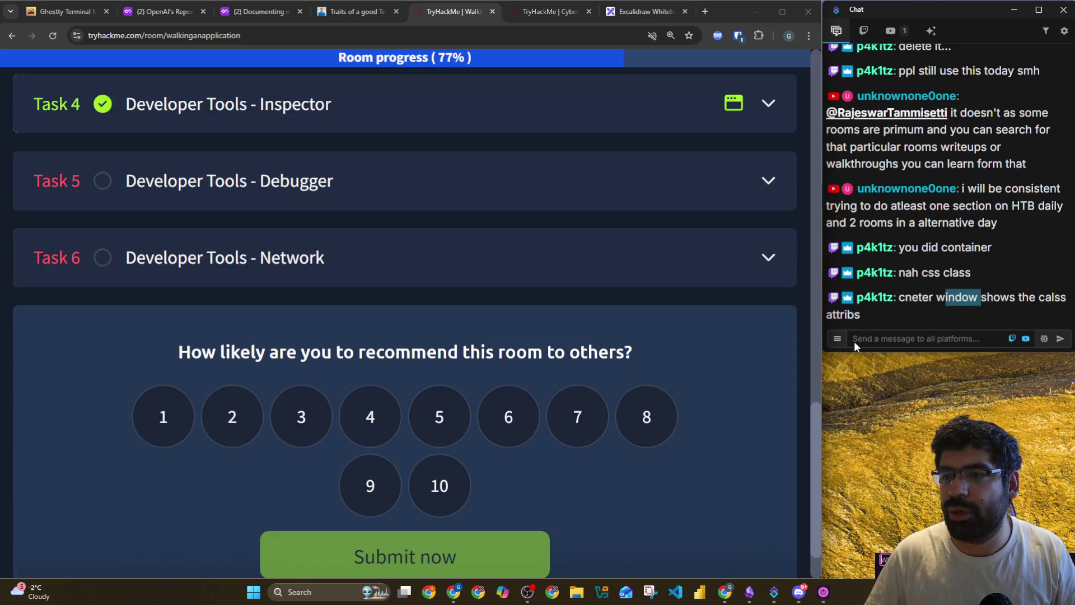
mouse_move(565, 131)
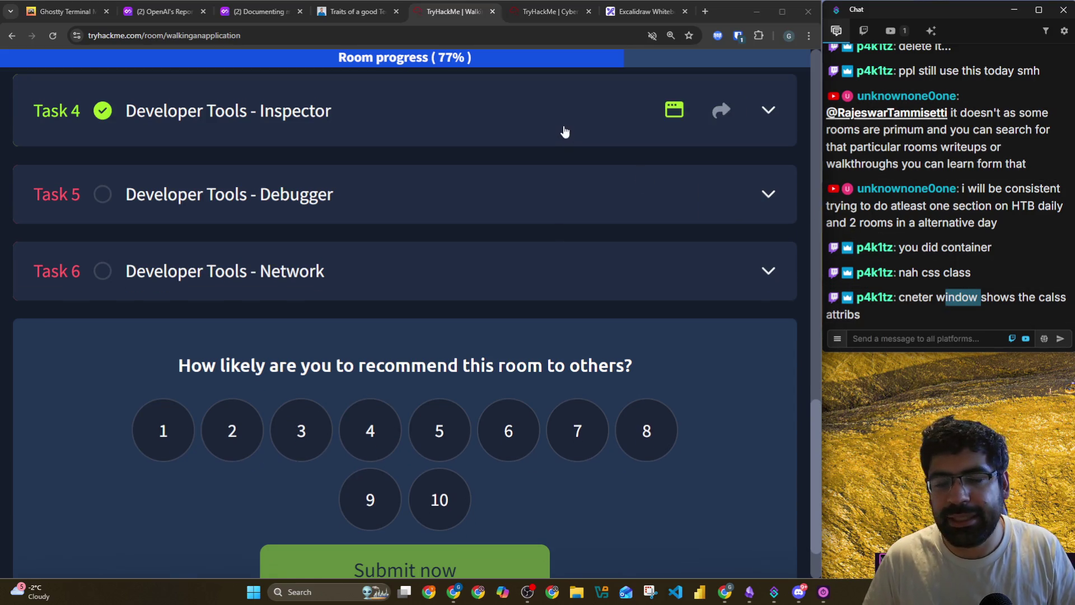
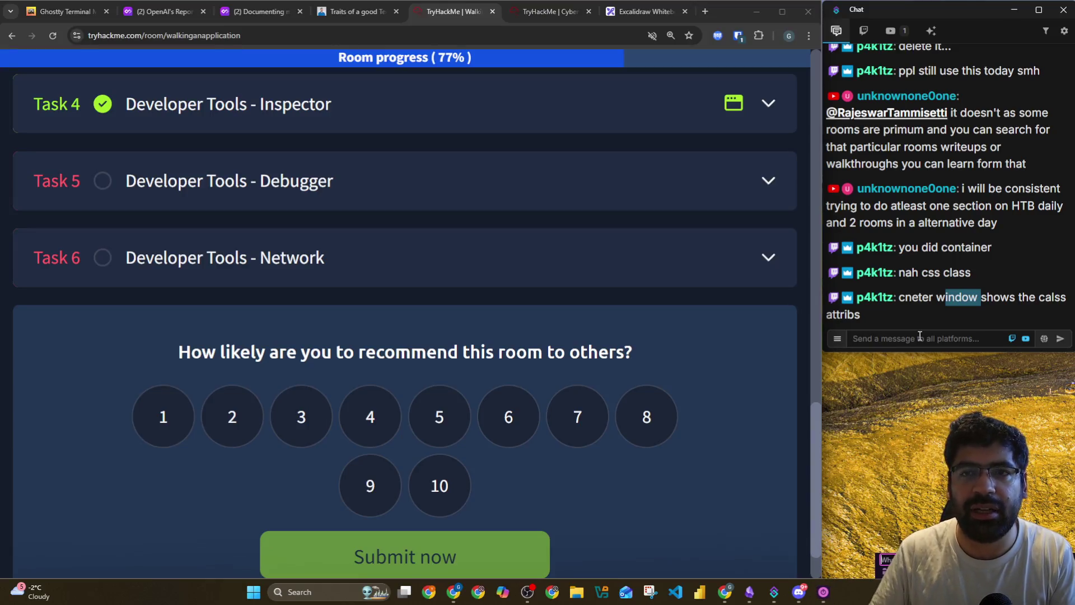
Open LinkedIn in a new tab and go to your profile page
left_click(704, 17)
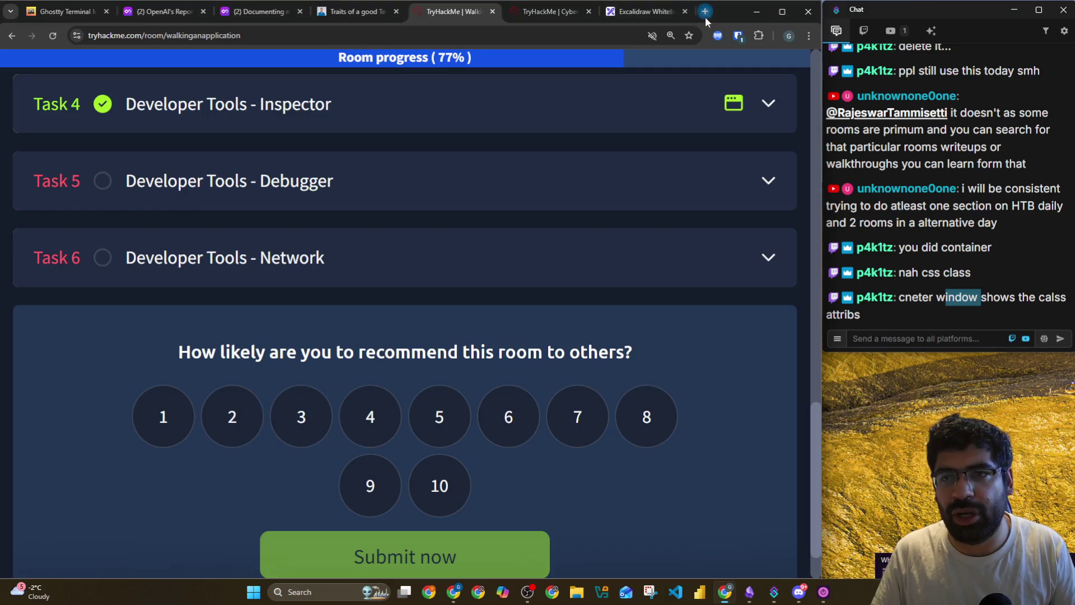
left_click(704, 16)
type("linkedin.com")
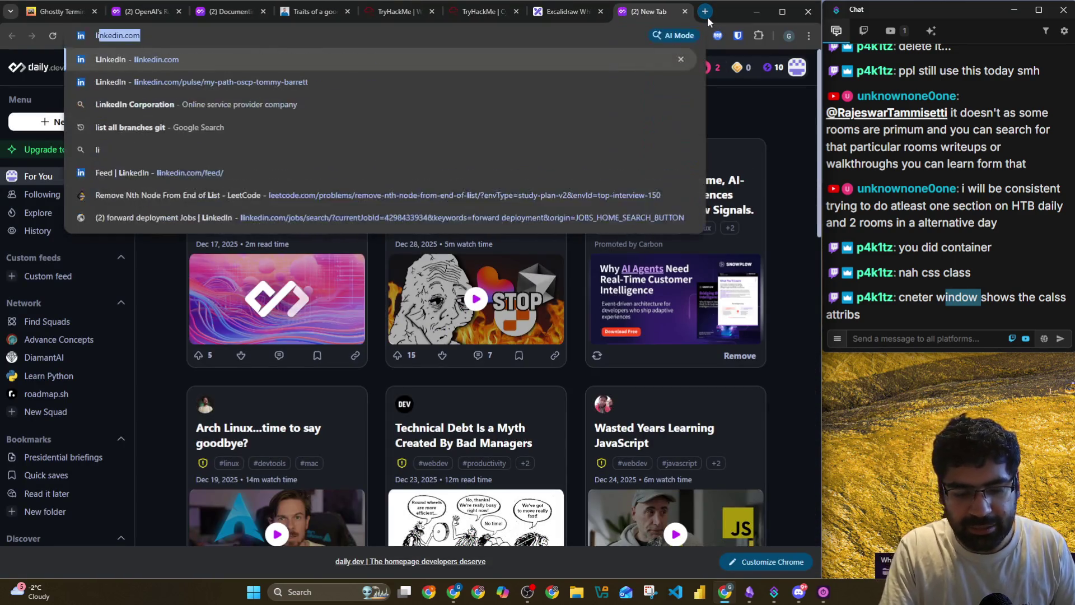
key("Return")
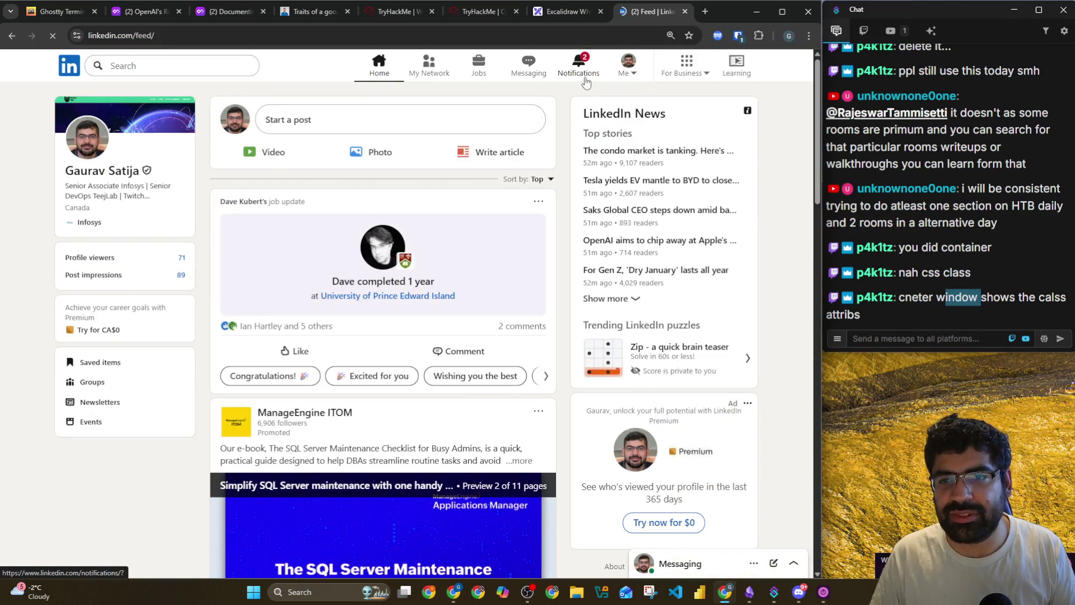
left_click(585, 81)
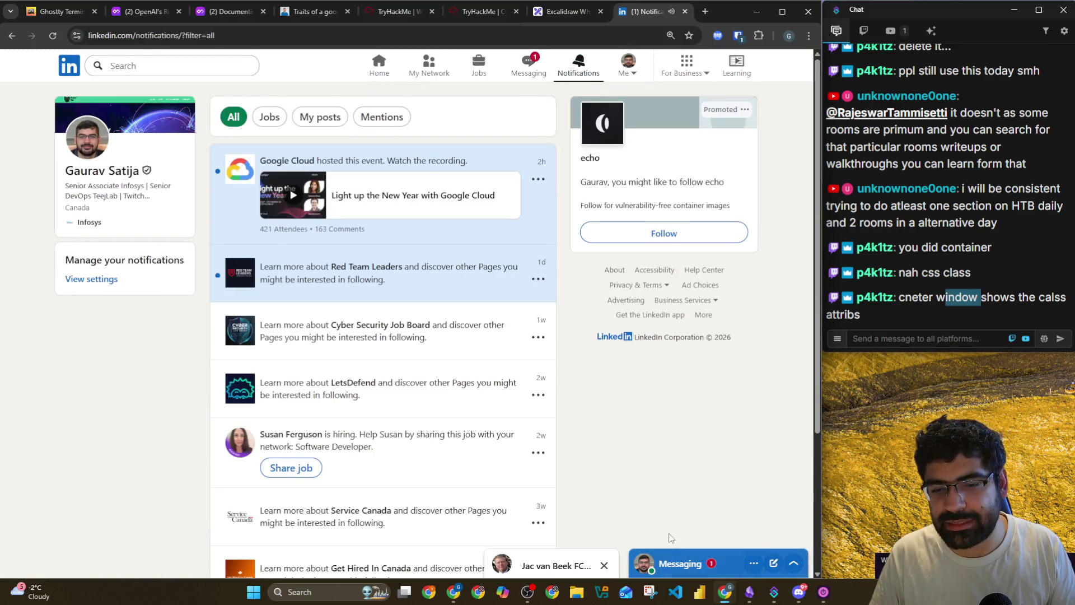
left_click(102, 156)
Copy the profile URL, send it in the stream chat, and close the LinkedIn tab
left_click(98, 36)
key("ctrl+c")
left_click(903, 336)
key("ctrl+v")
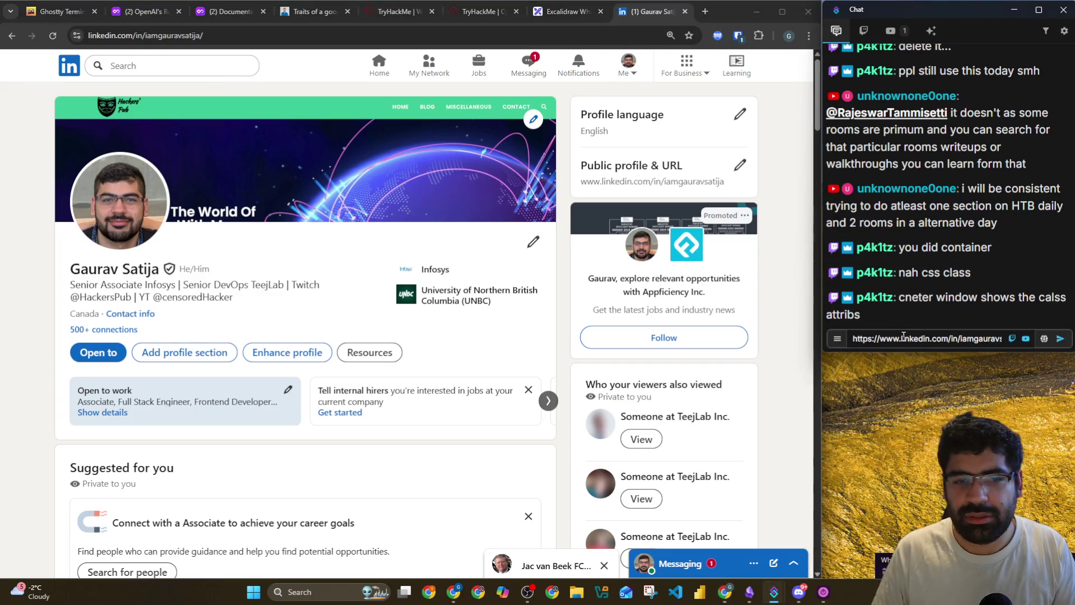
key("Return")
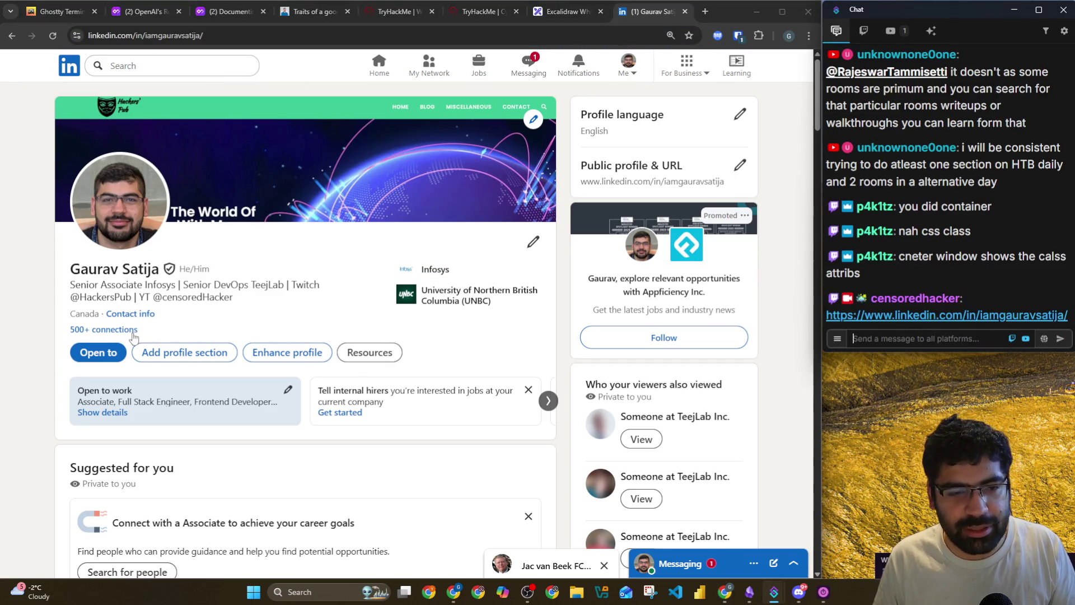
left_click(132, 335)
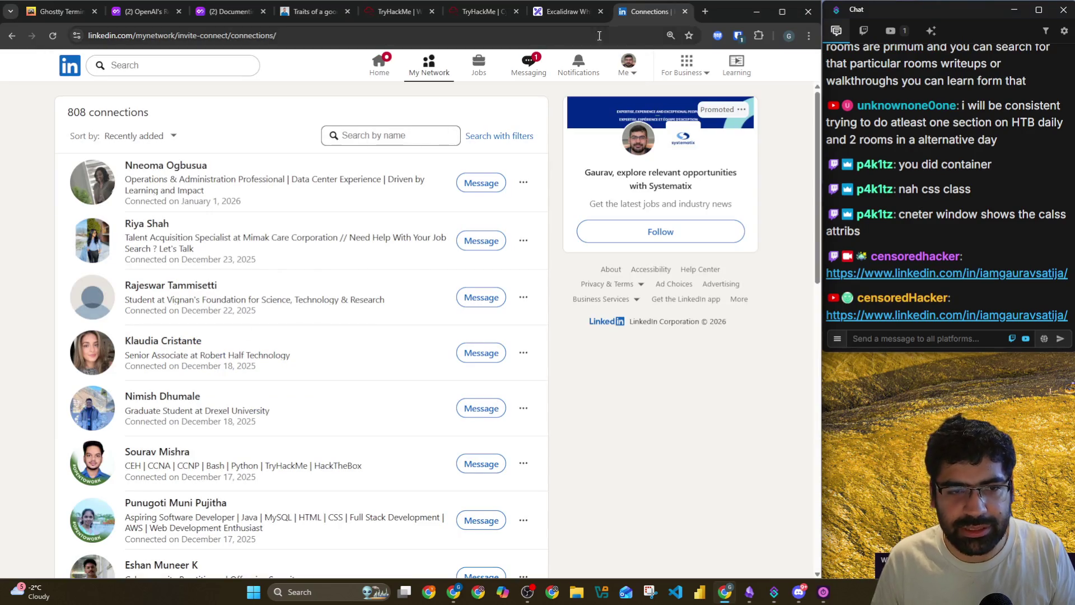
left_click(685, 12)
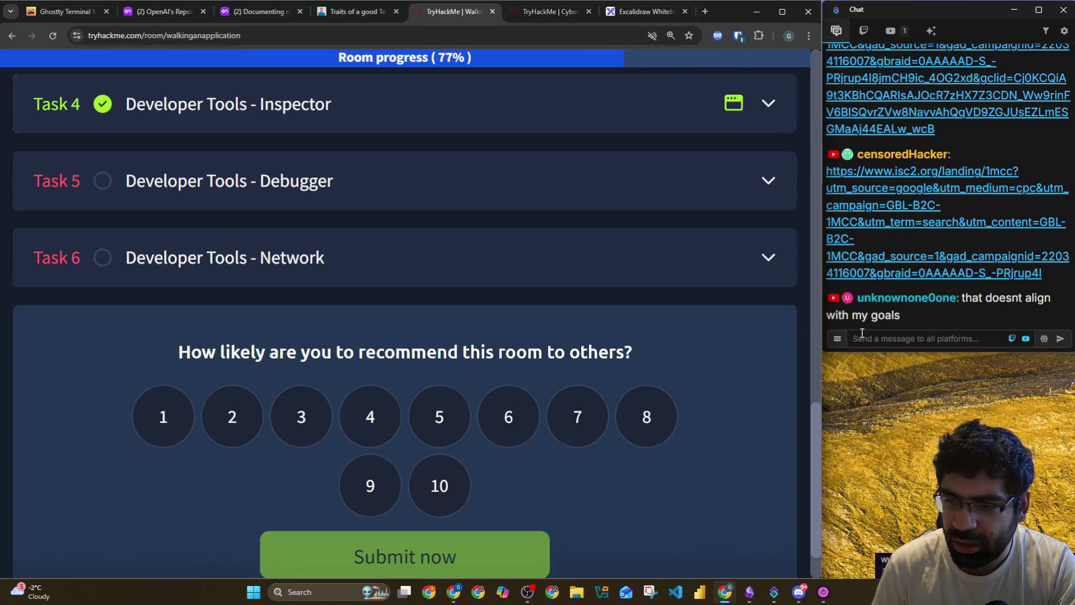
Back on TryHackMe, expand Task 5, Developer Tools - Debugger
left_click(861, 333)
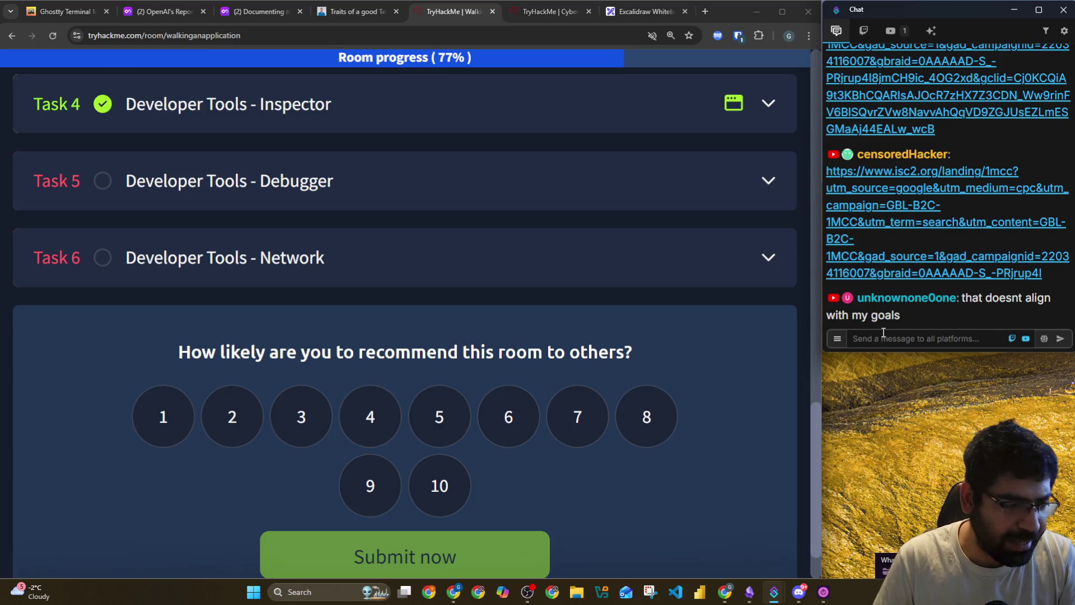
key("alt+Tab")
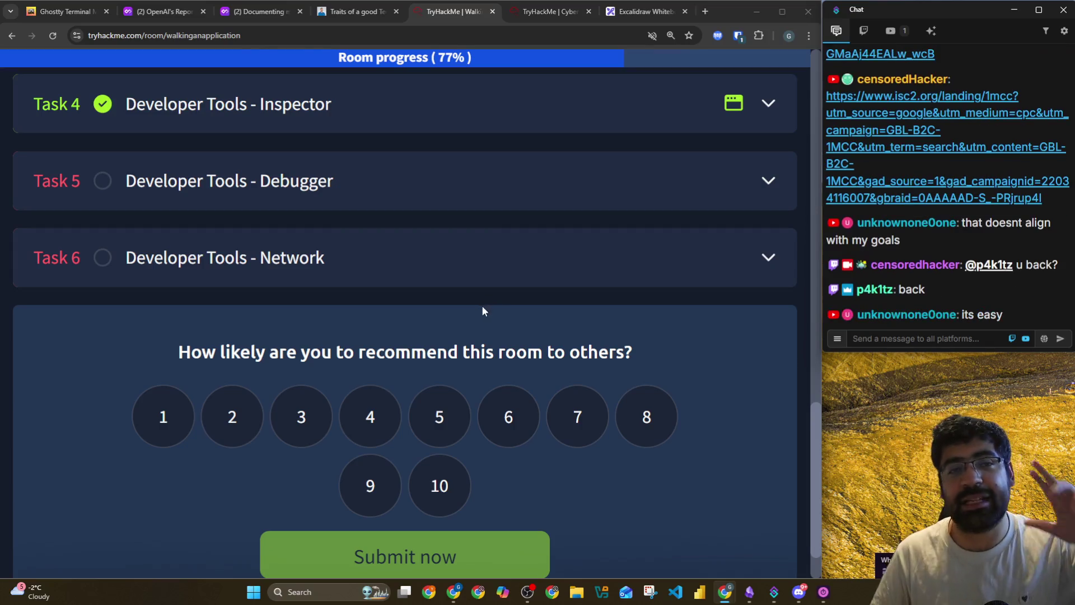
left_click(409, 196)
scroll(249, 271, "down", 3)
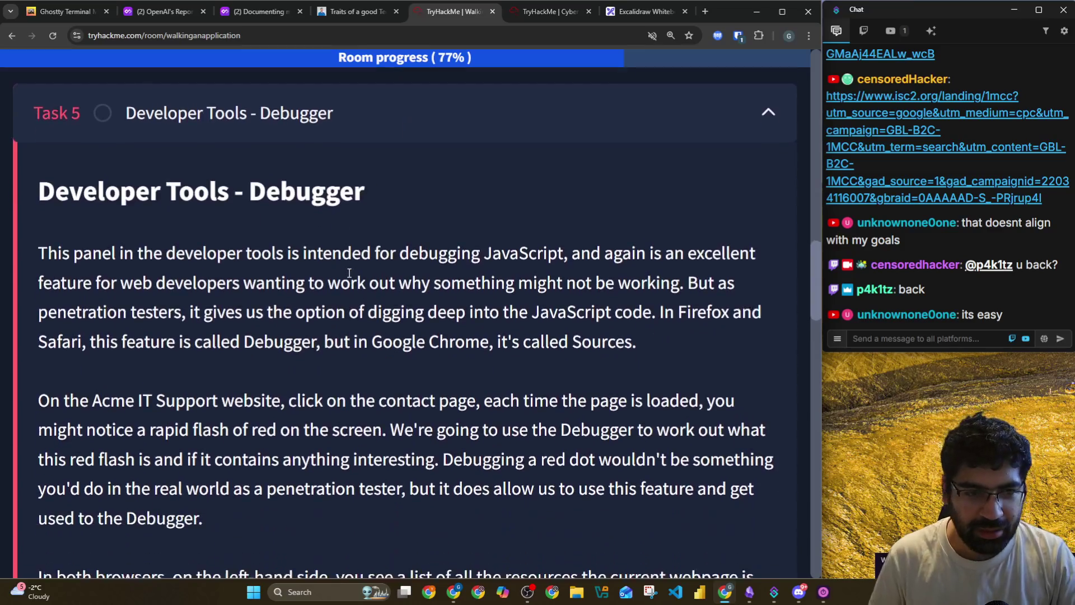
scroll(250, 271, "up", 1)
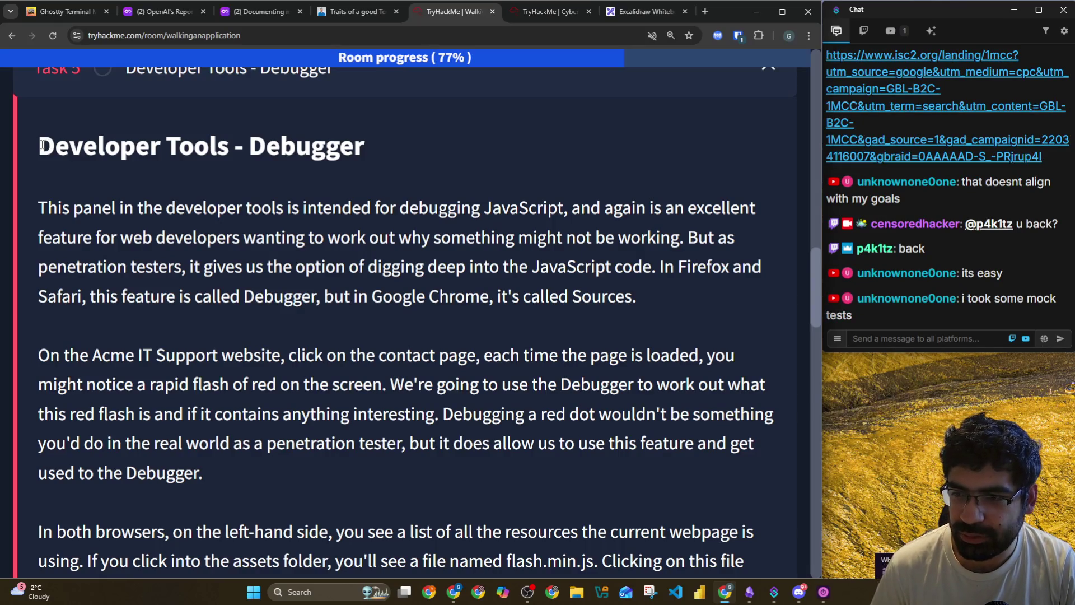
Scroll through the Task 5 text, highlighting its Developer Tools - Debugger heading
left_click_drag(42, 145, 364, 156)
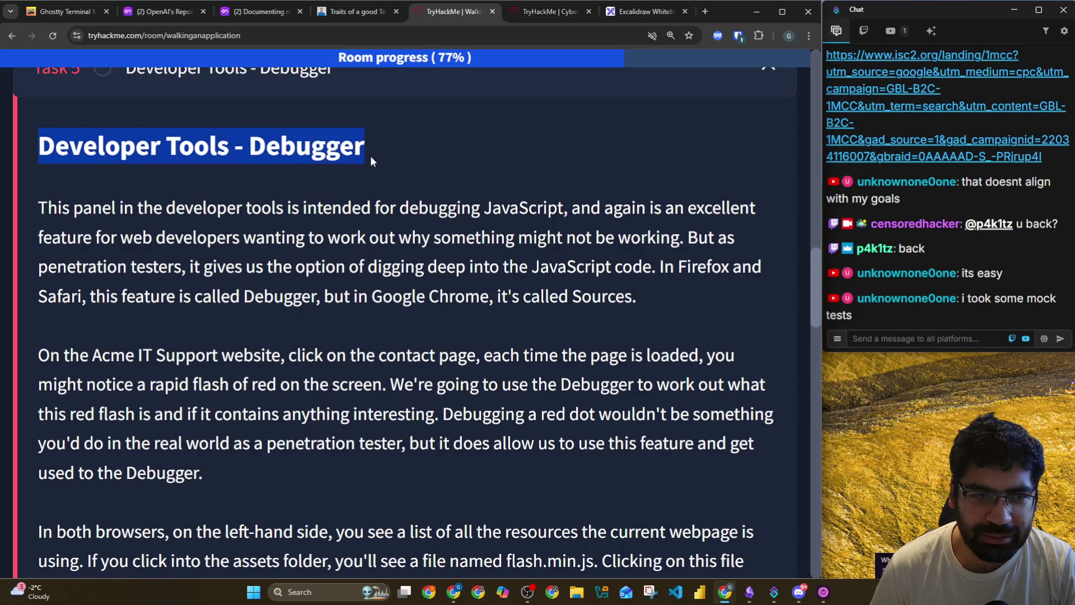
left_click(303, 186)
scroll(308, 207, "up", 2)
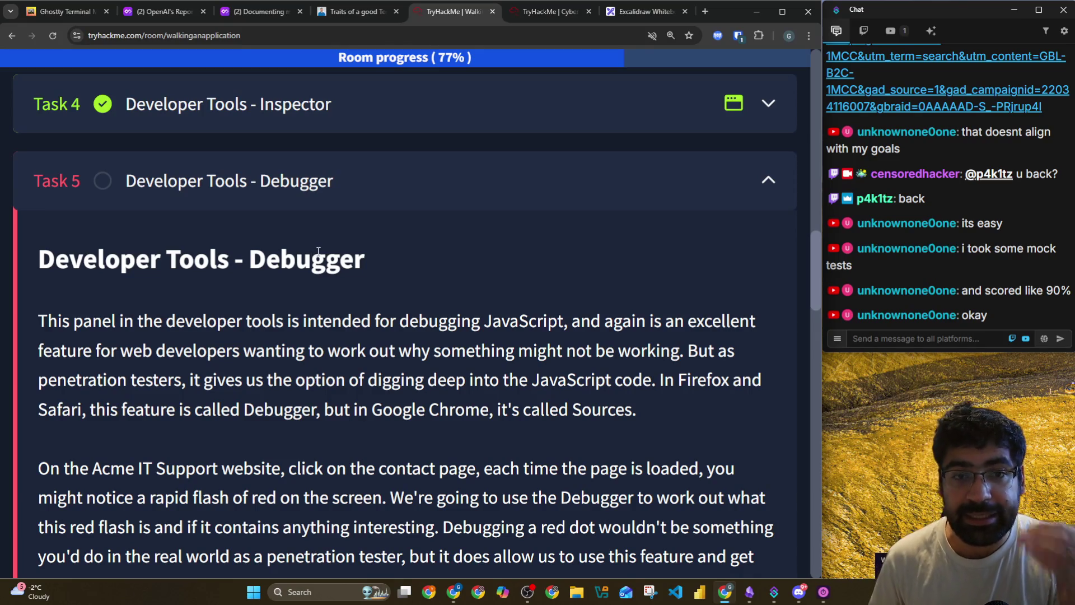
scroll(331, 256, "up", 3)
scroll(275, 197, "up", 1)
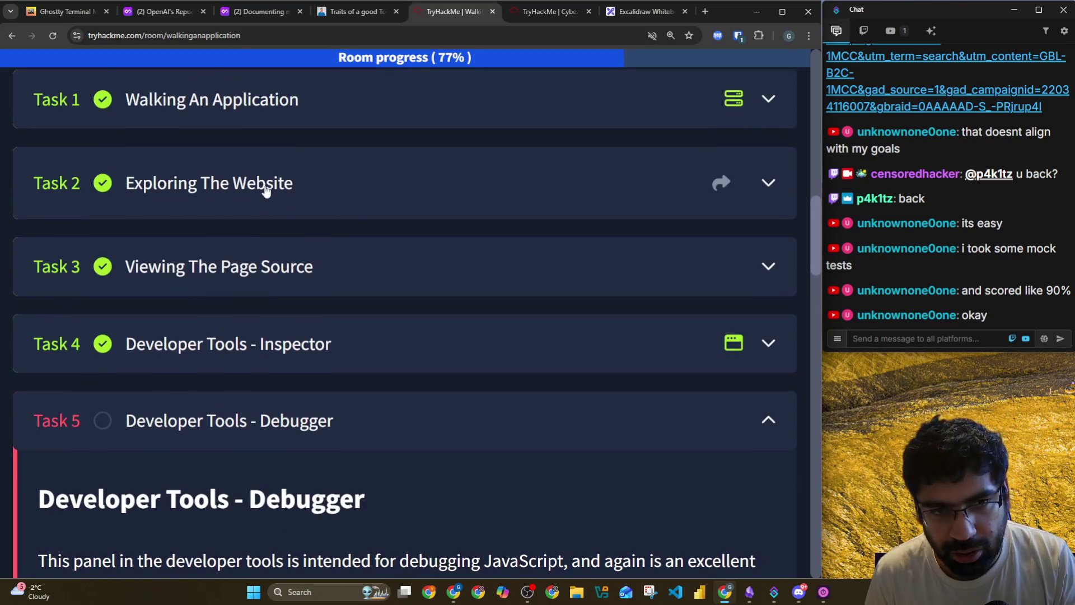
scroll(258, 234, "down", 2)
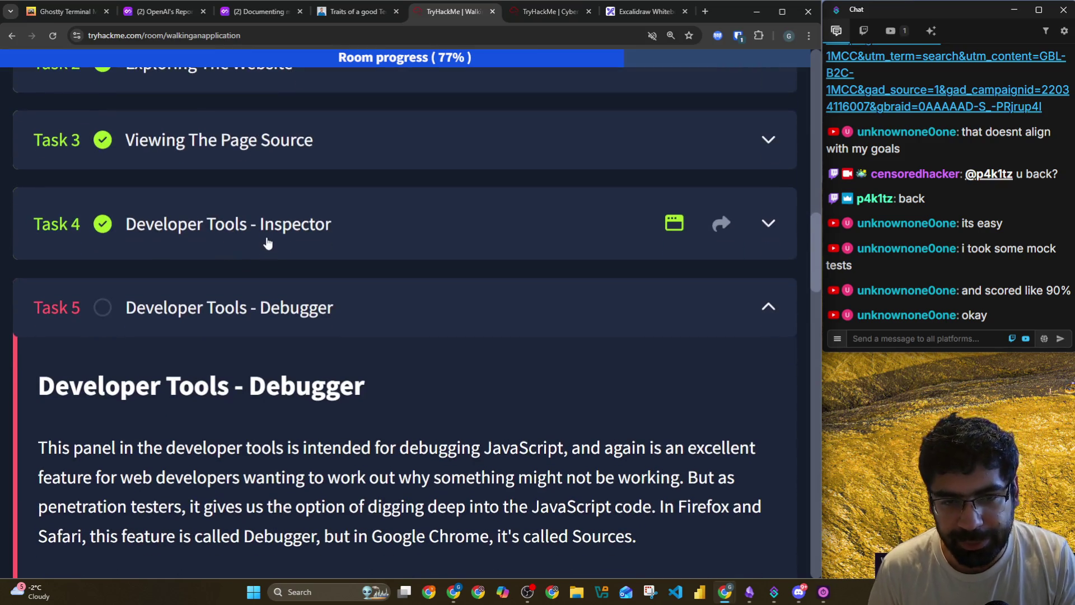
scroll(267, 242, "down", 12)
scroll(277, 246, "down", 15)
scroll(284, 252, "up", 8)
scroll(287, 252, "up", 15)
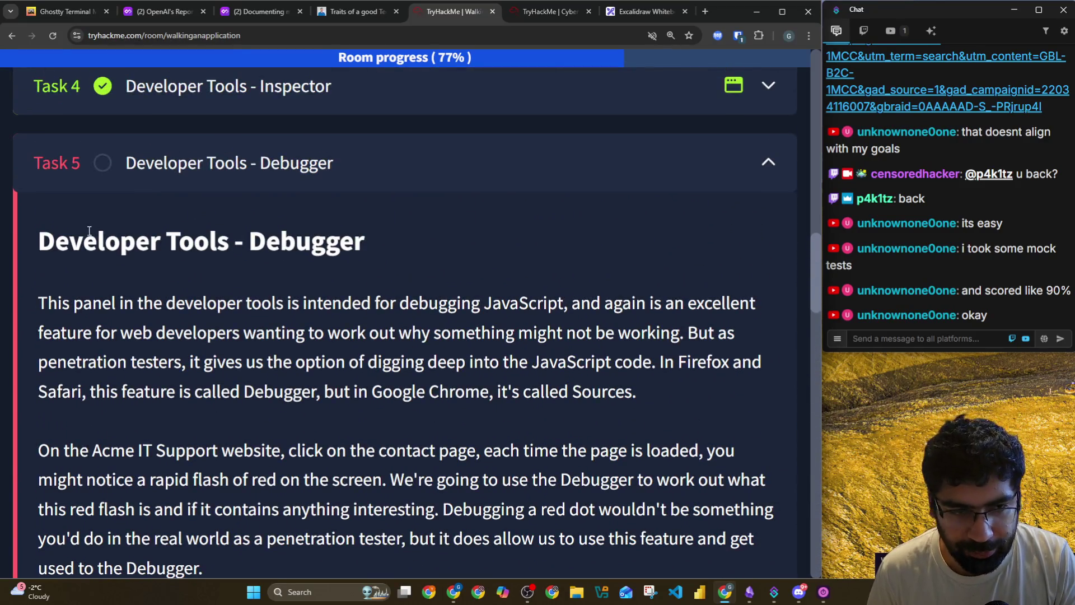
Highlight the Task 5 sentences on debugging JavaScript for web developers
left_click_drag(42, 250, 390, 249)
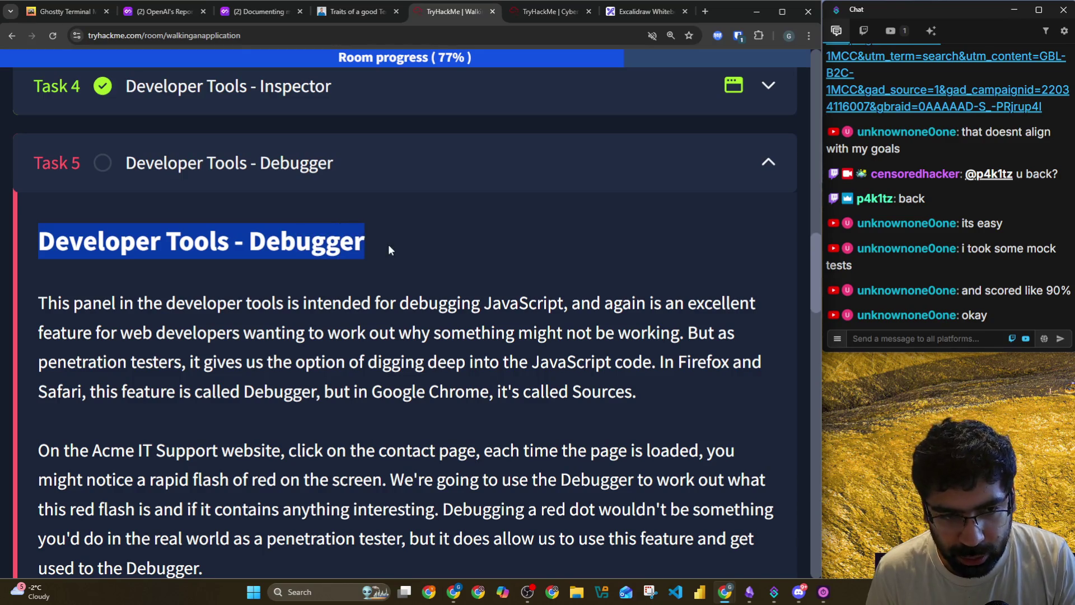
left_click_drag(42, 303, 564, 305)
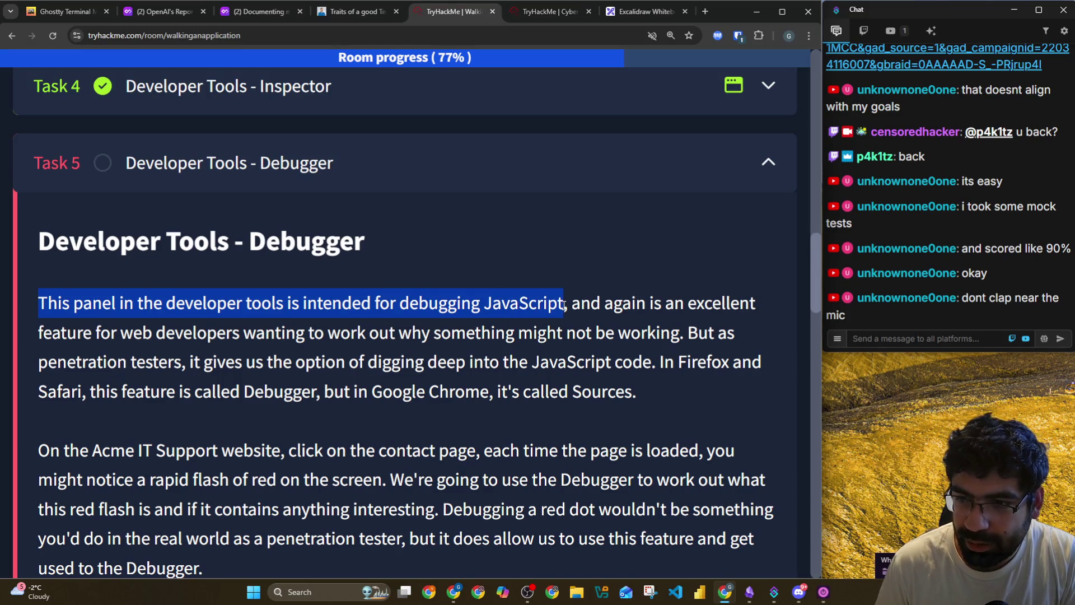
left_click_drag(569, 303, 761, 314)
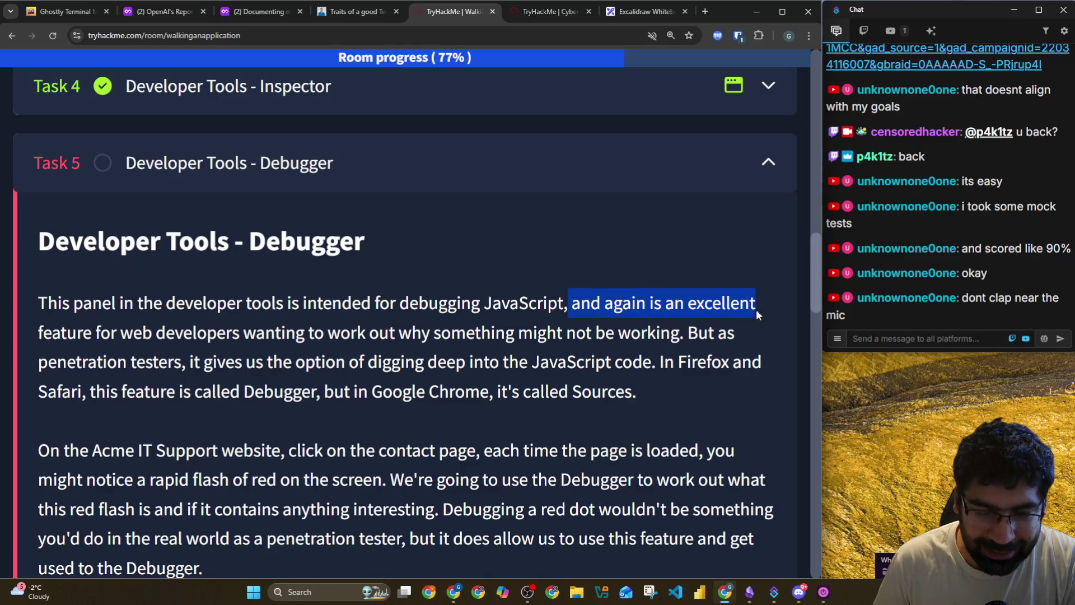
left_click_drag(117, 332, 671, 334)
left_click(502, 296)
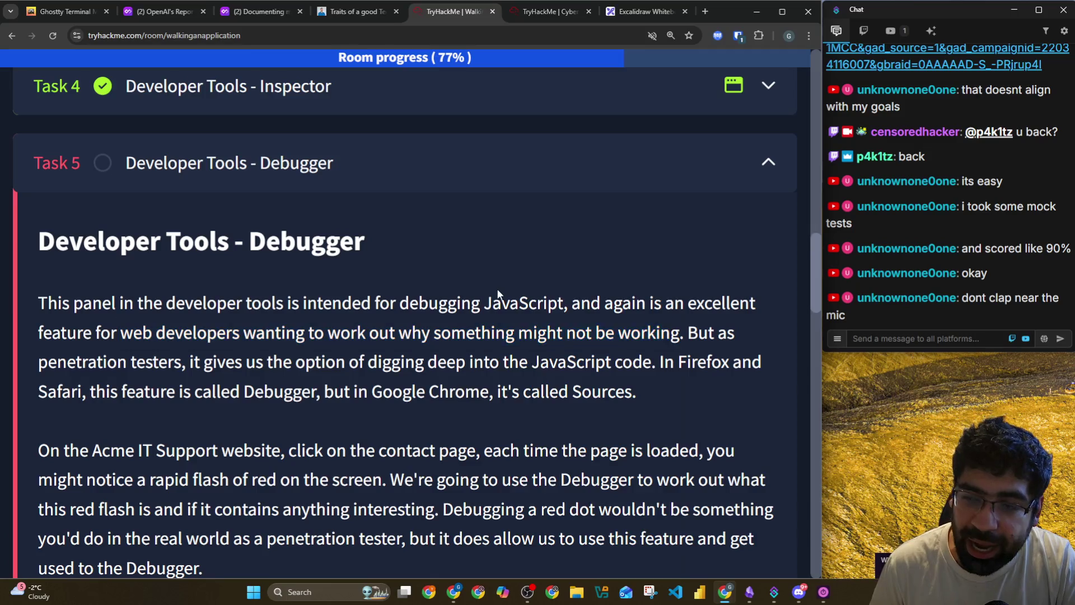
Inspect the page and open an enlarged DevTools Sources panel
right_click(502, 296)
left_click(588, 563)
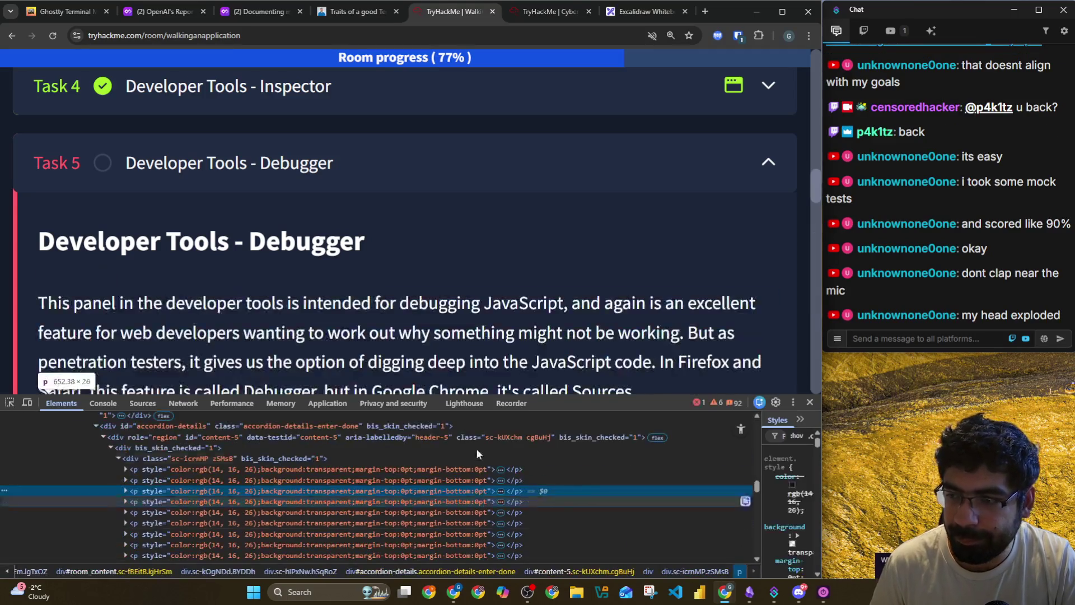
left_click_drag(587, 395, 562, 135)
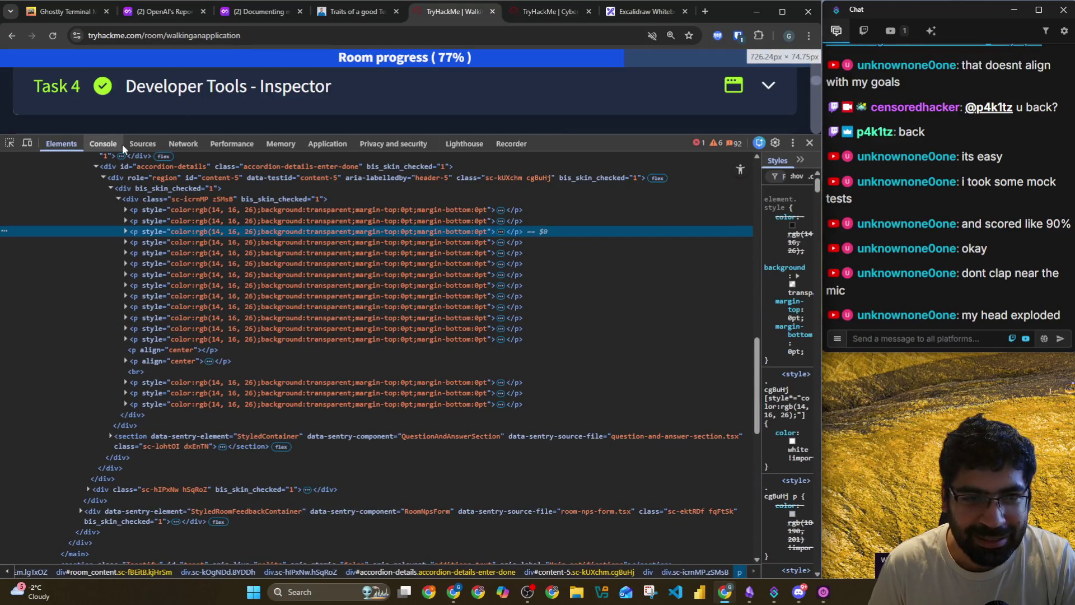
left_click(149, 148)
key("ctrl+plus")
key("ctrl+plus")
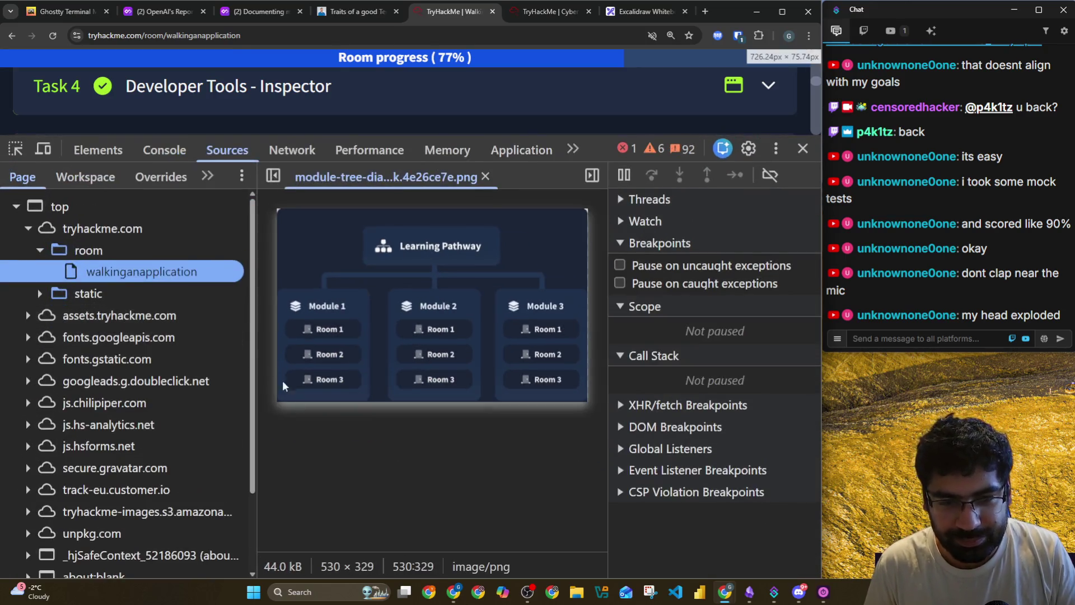
left_click(491, 176)
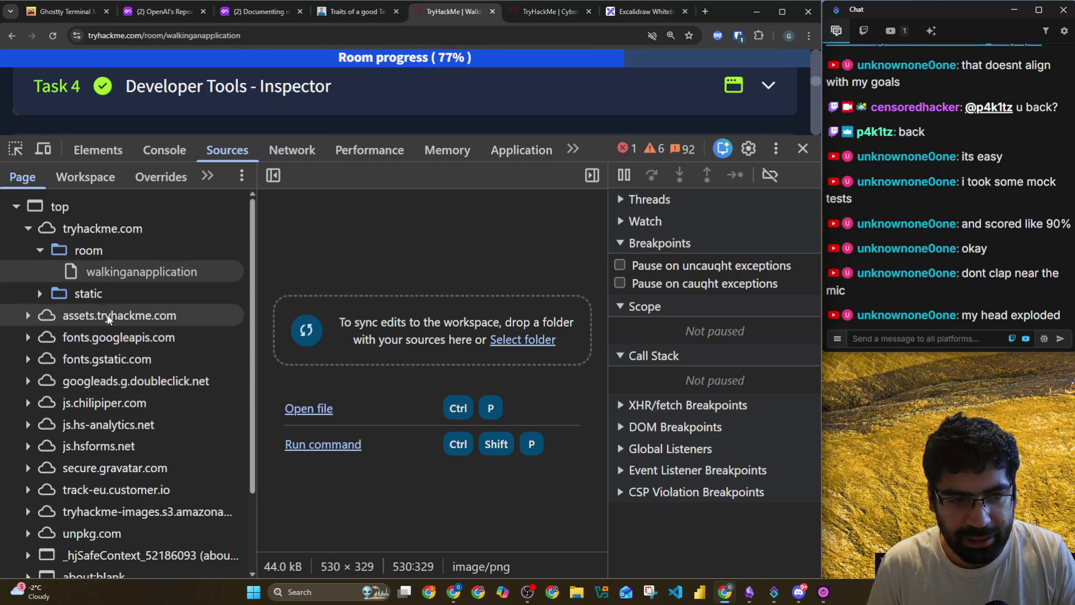
Search all page sources for 'developer tools', which finds no matches
key("ctrl+shift+f")
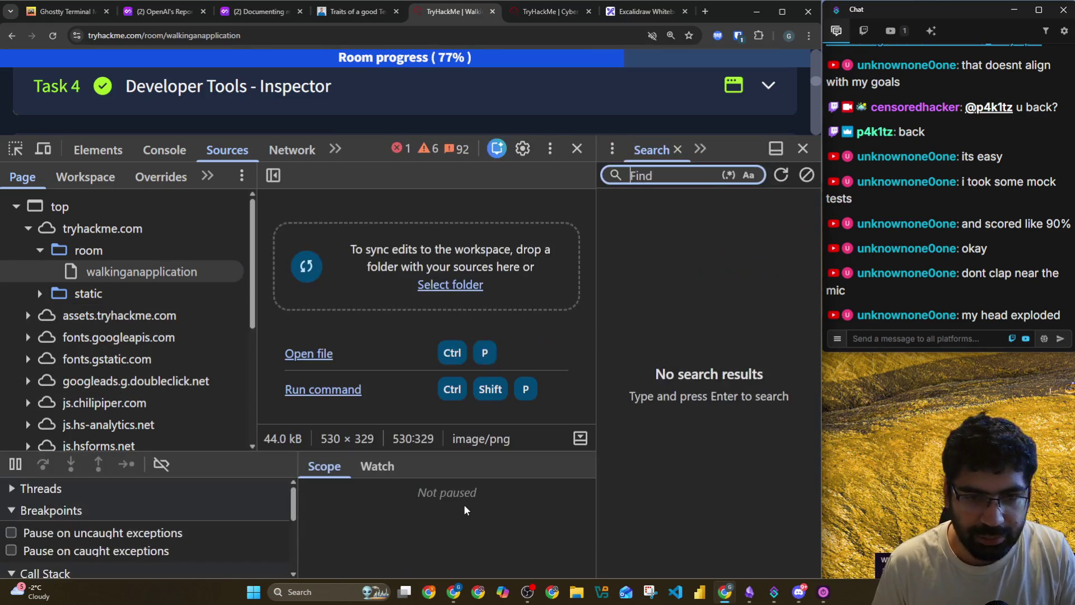
left_click_drag(241, 451, 242, 247)
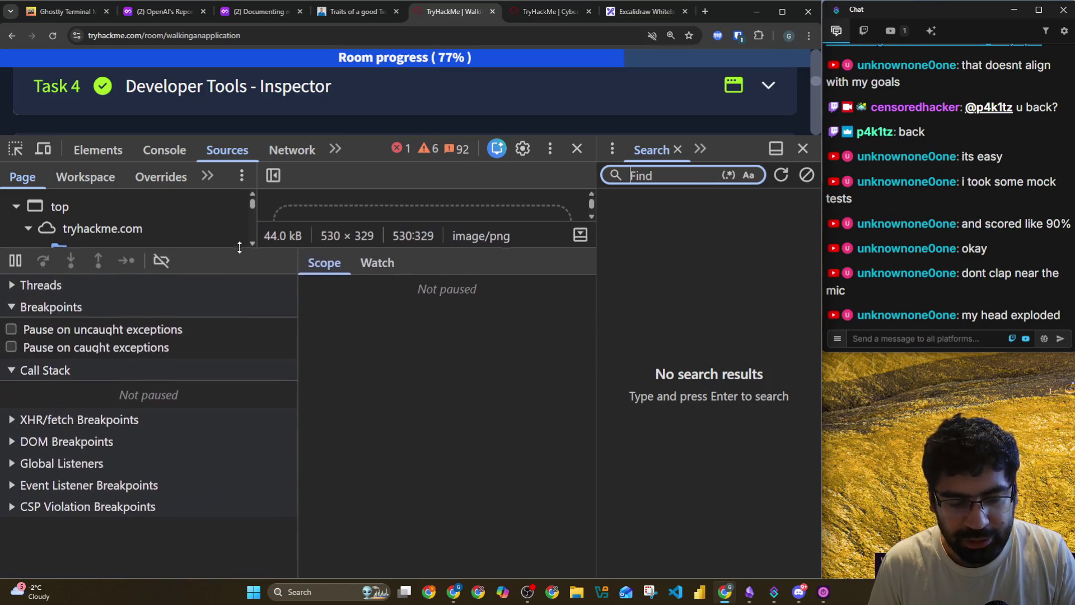
left_click(385, 259)
left_click_drag(599, 286, 605, 286)
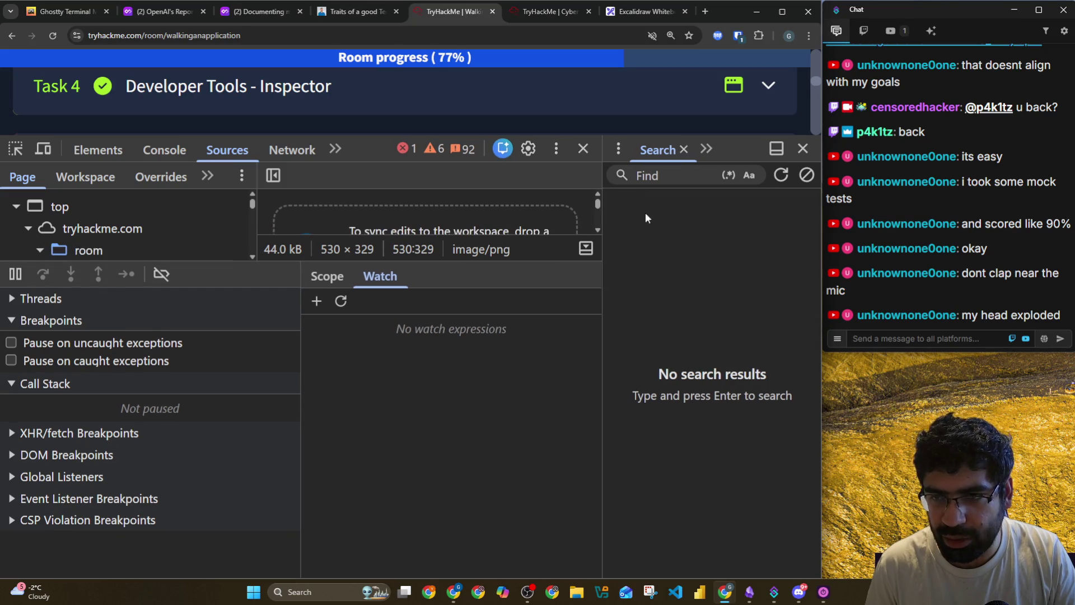
left_click(662, 176)
type("developer")
type(" tools")
key("Return")
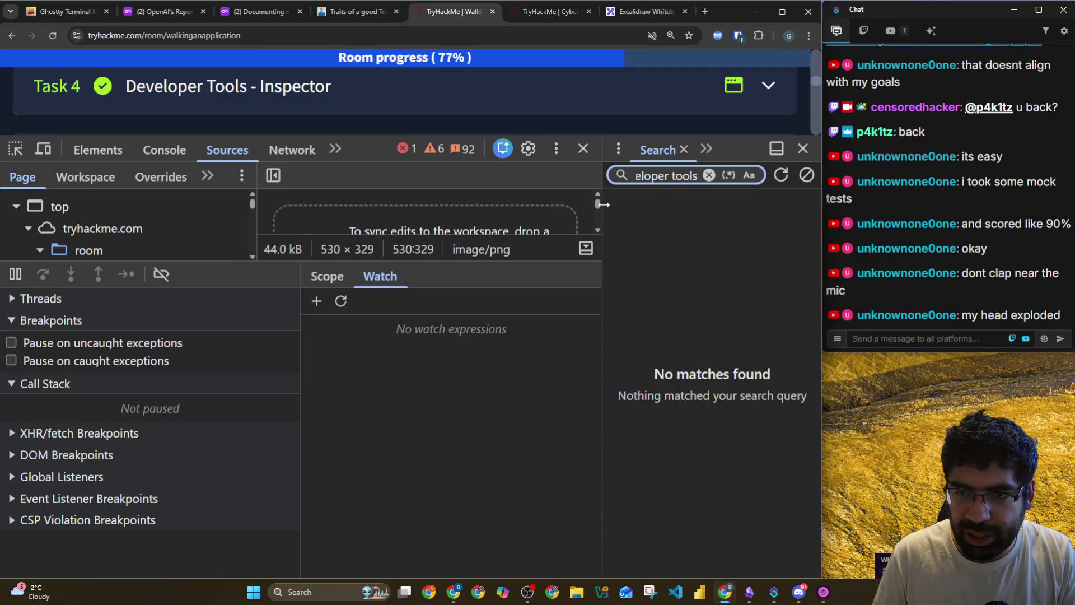
left_click_drag(602, 208, 519, 209)
left_click_drag(214, 259, 214, 498)
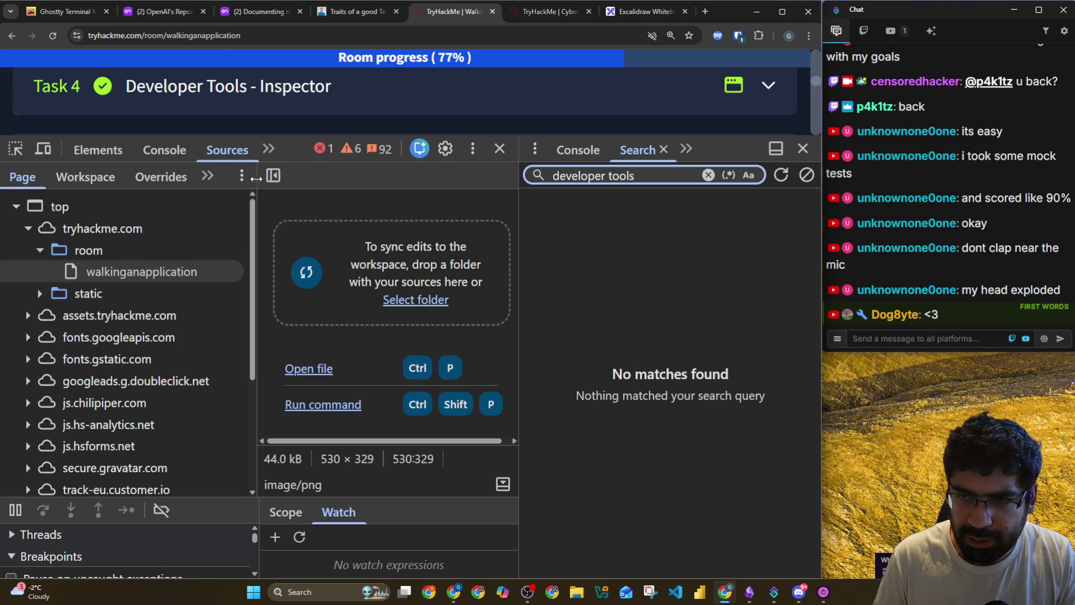
Expand static > js/async and open 156.236fbea0.js in the editor
left_click(38, 292)
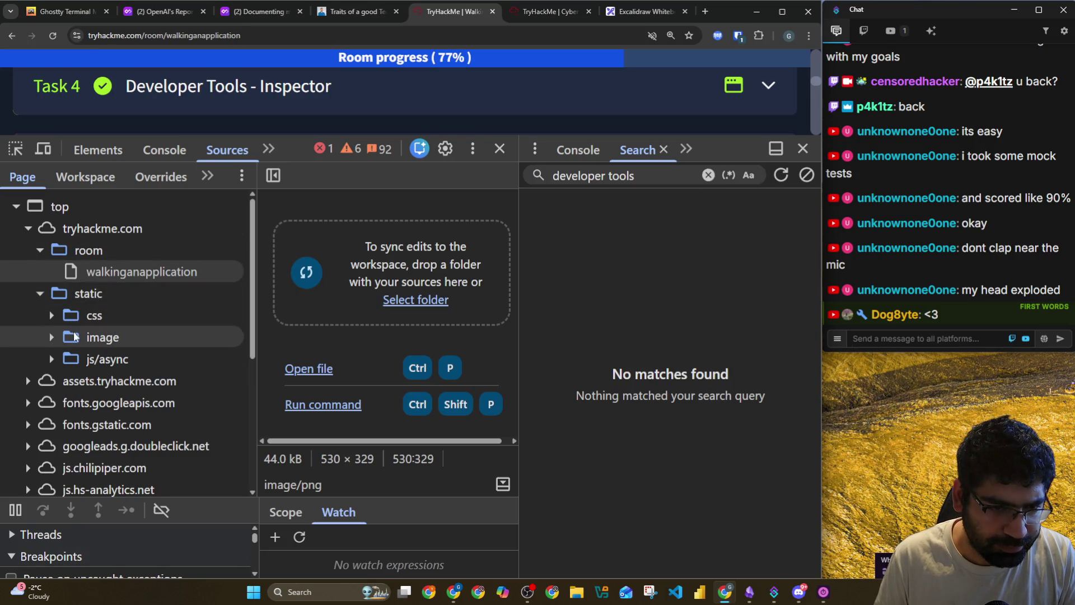
left_click(51, 358)
left_click(117, 381)
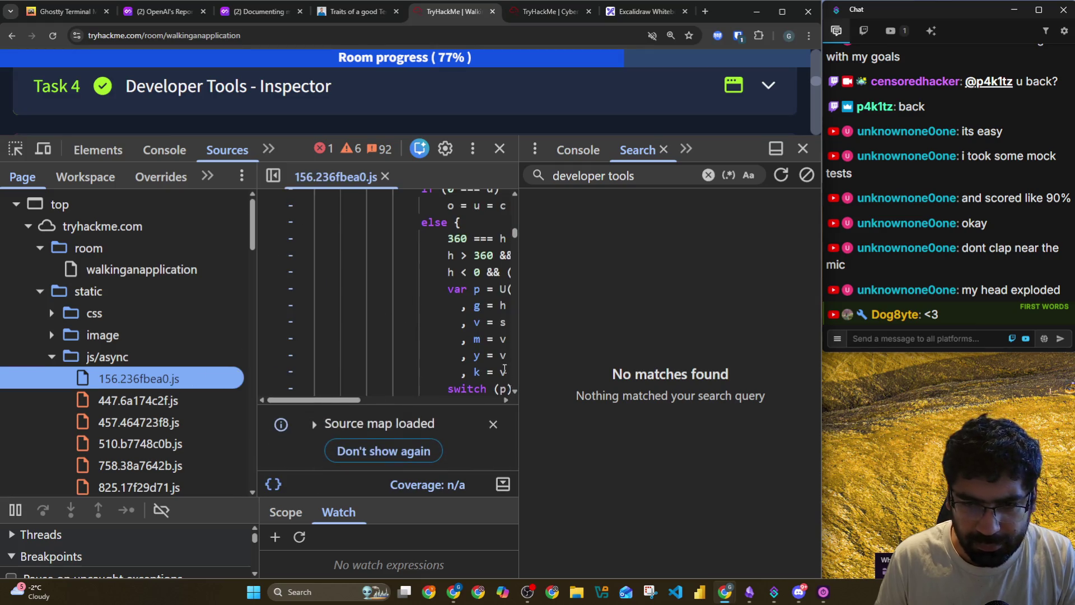
left_click_drag(521, 401, 802, 403)
Search all loaded files for 'rgba'
key("ctrl+minus")
key("ctrl+minus")
key("ctrl+minus")
key("ctrl+minus")
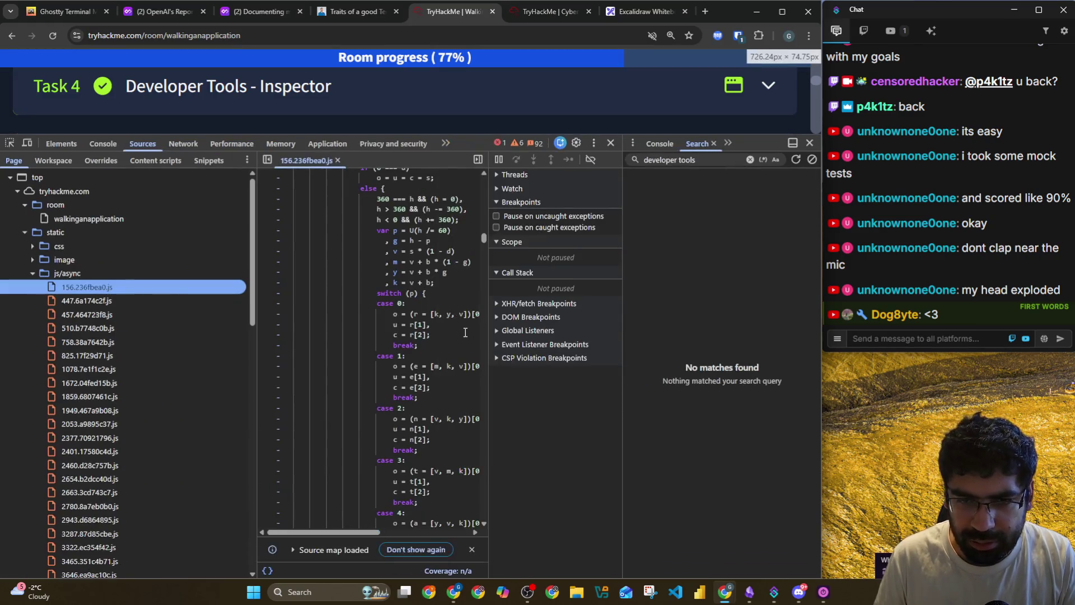
left_click_drag(621, 354, 697, 354)
scroll(482, 339, "up", 5)
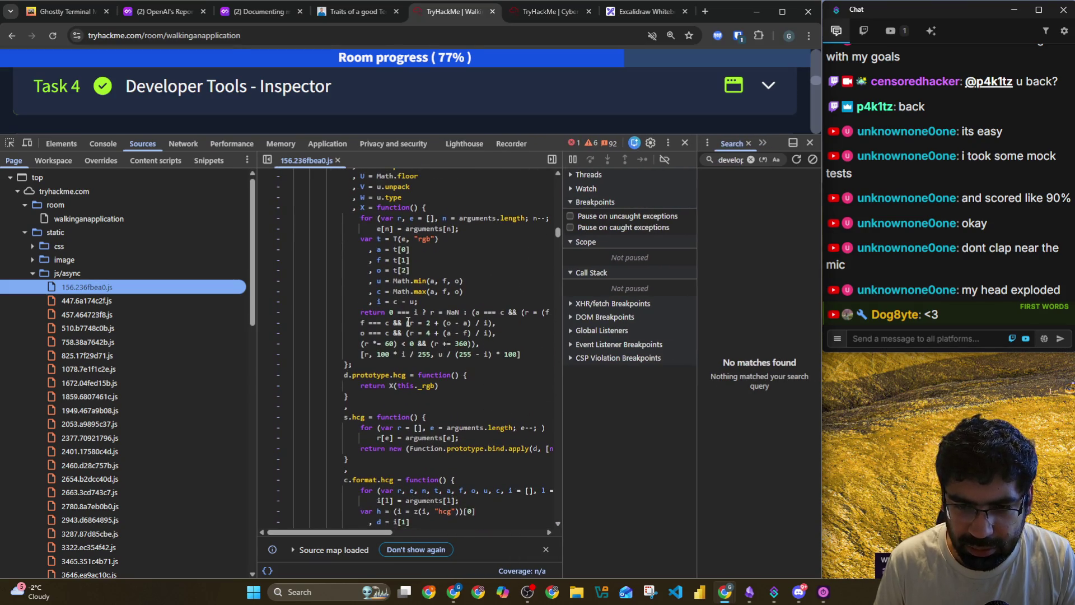
scroll(409, 323, "up", 6)
double_click(427, 307)
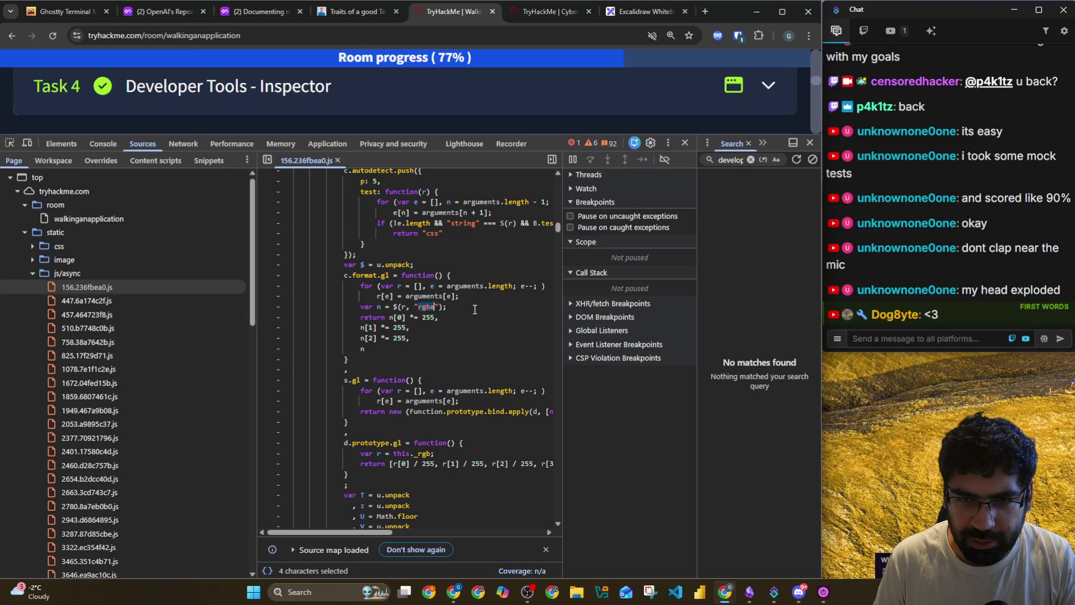
left_click(719, 159)
type("rgbatoc")
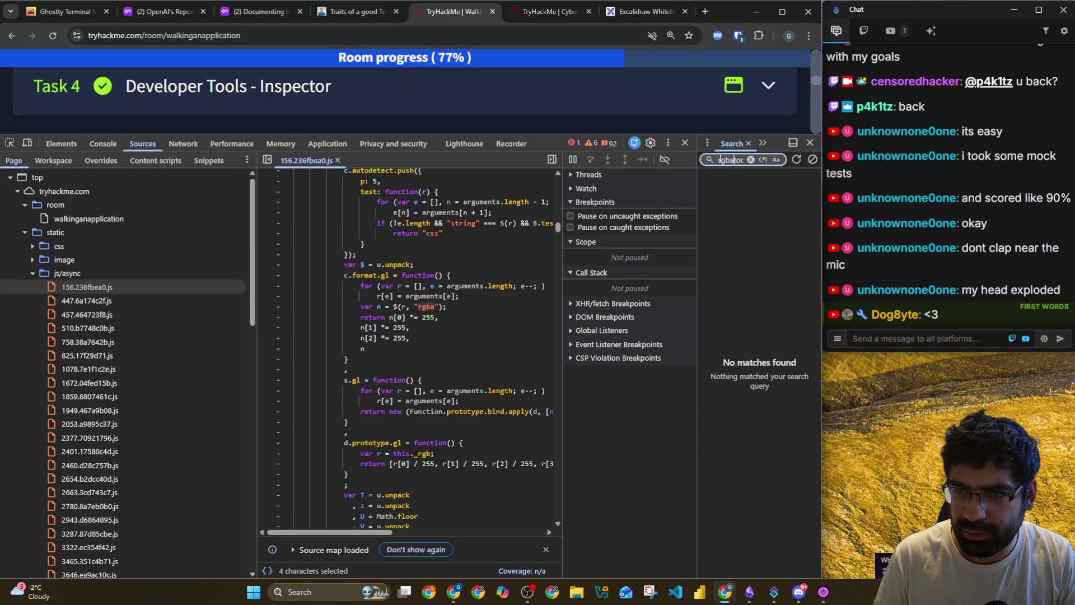
key("Delete")
key("Delete")
key("Delete")
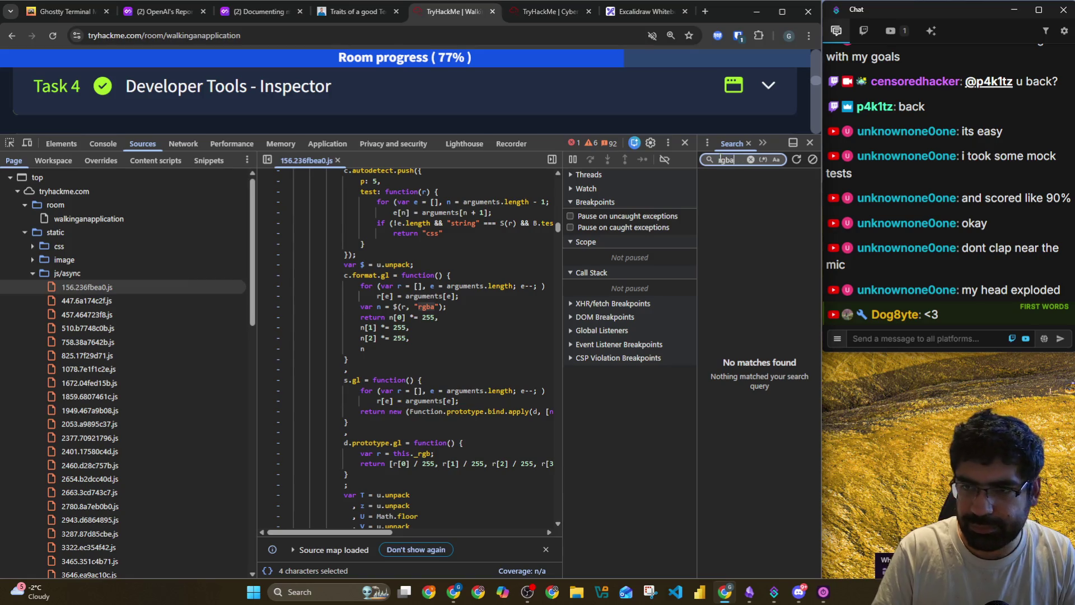
key("Return")
Review the rgba matches in 156.236fbea0.js with the debugger sidebar hidden
mouse_move(697, 181)
left_mouse_down()
mouse_move(356, 182)
mouse_move(397, 183)
left_mouse_up()
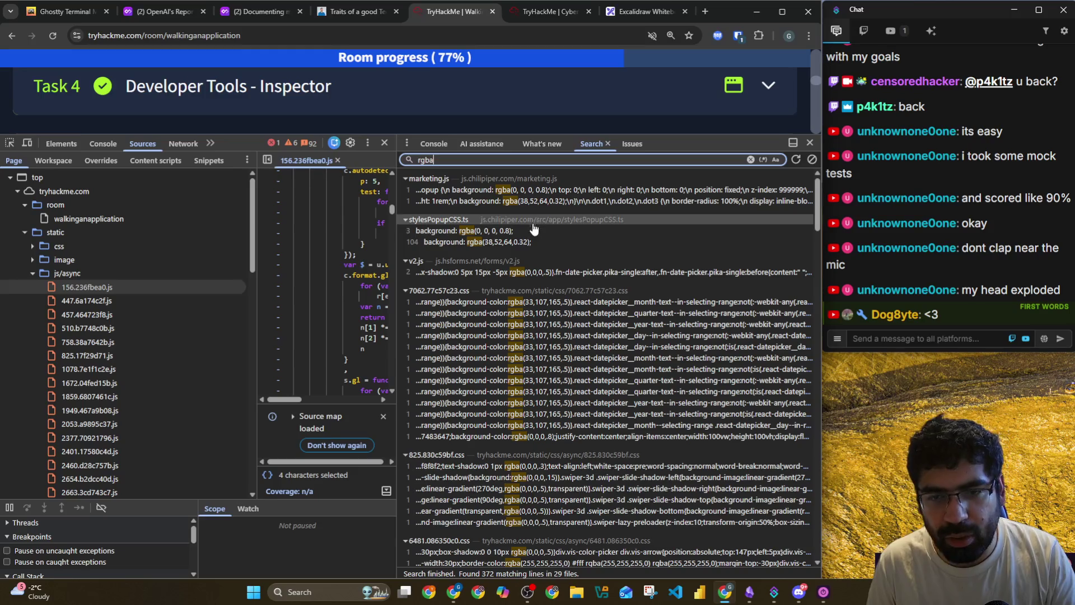
key("ctrl+plus")
key("ctrl+plus")
scroll(553, 333, "down", 3)
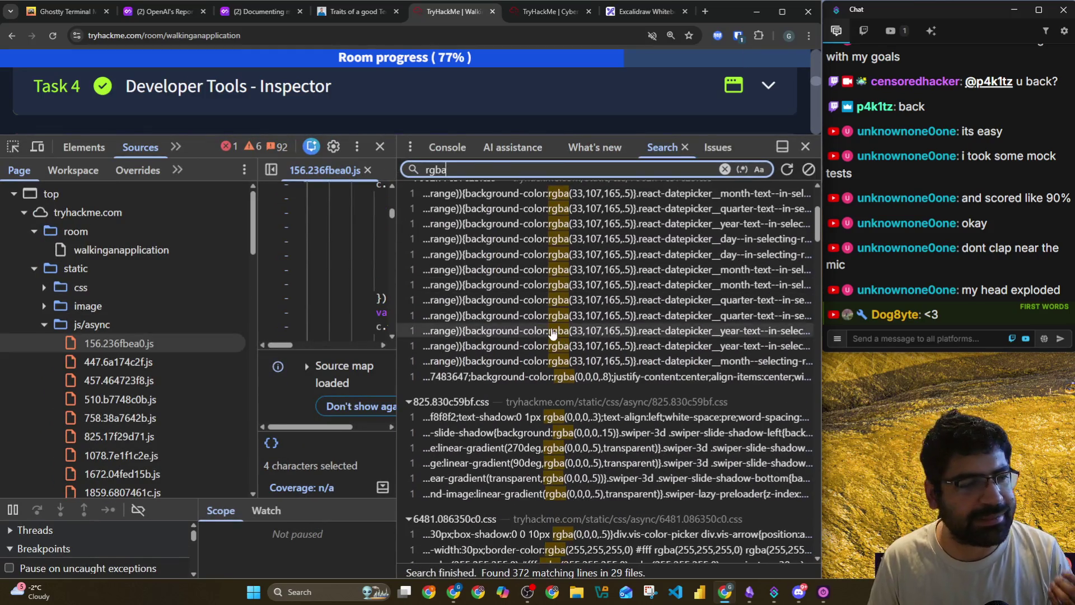
scroll(651, 283, "down", 10)
scroll(651, 282, "down", 15)
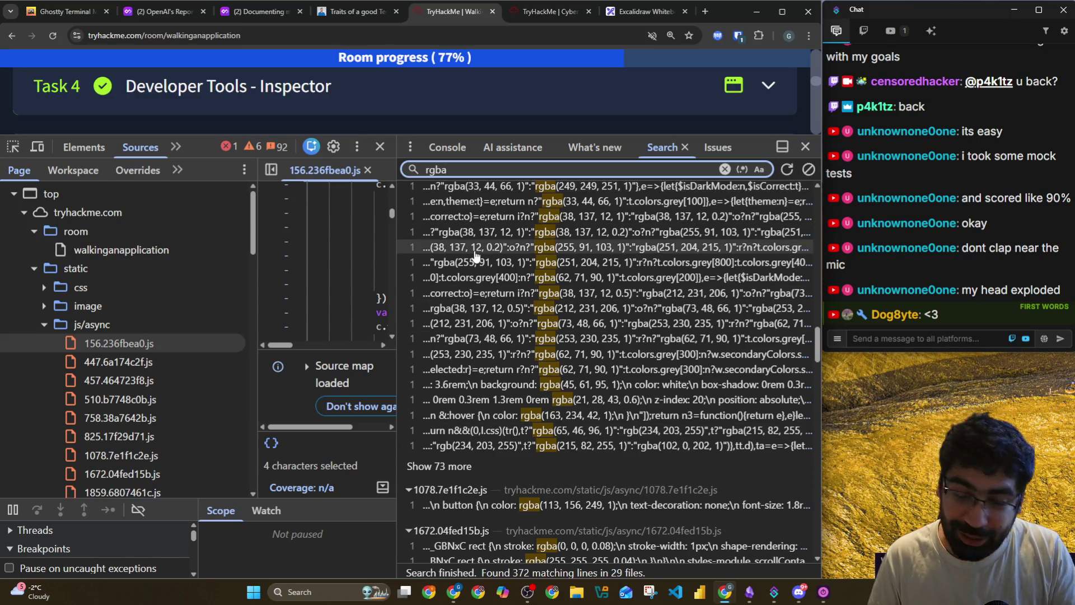
left_click_drag(397, 244, 652, 246)
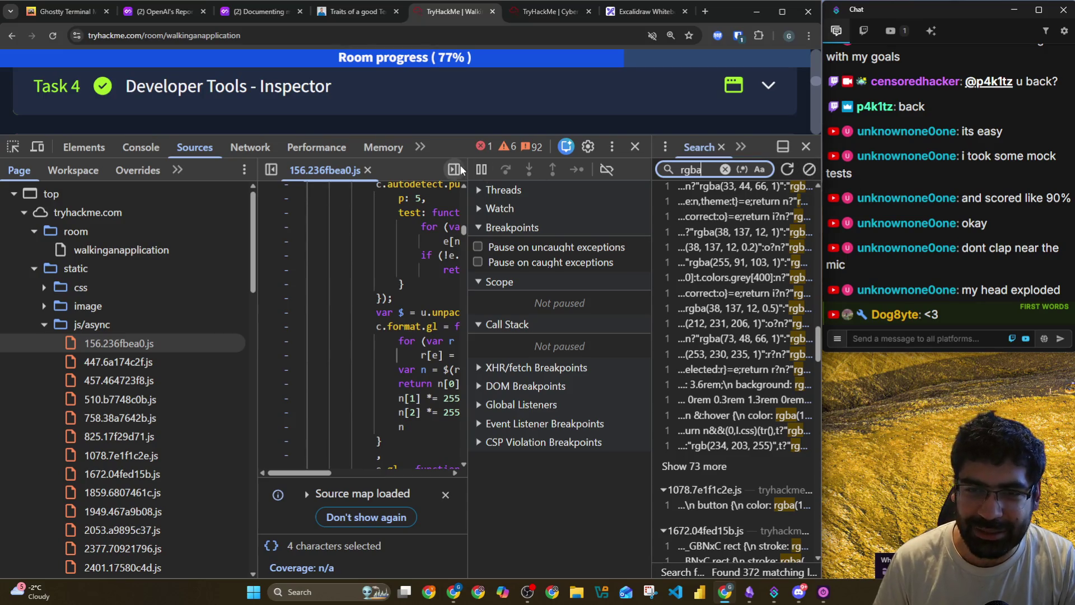
left_click(455, 169)
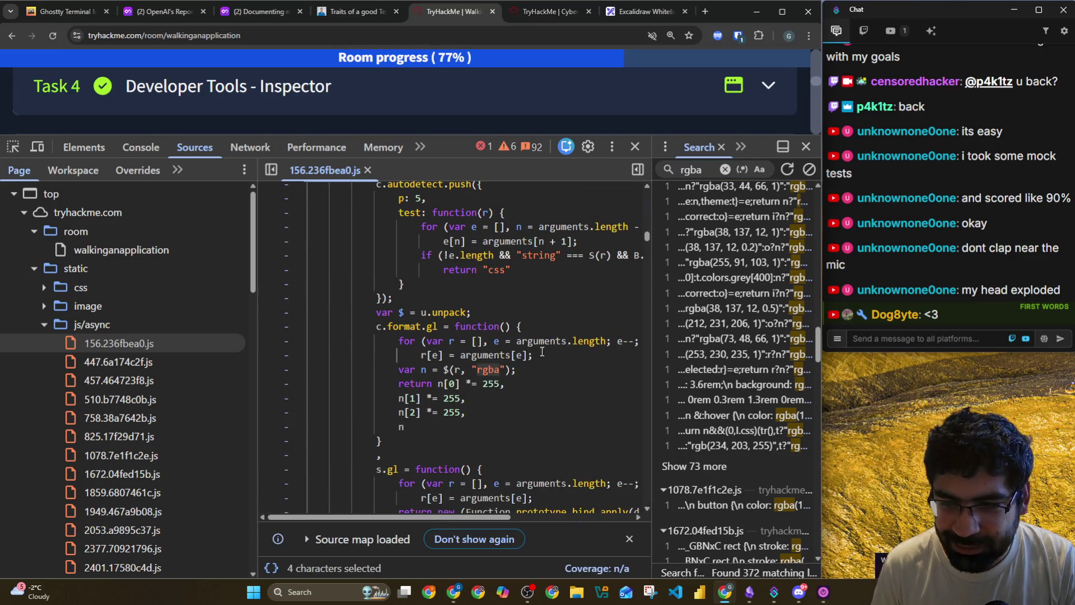
scroll(726, 366, "down", 15)
scroll(726, 365, "down", 3)
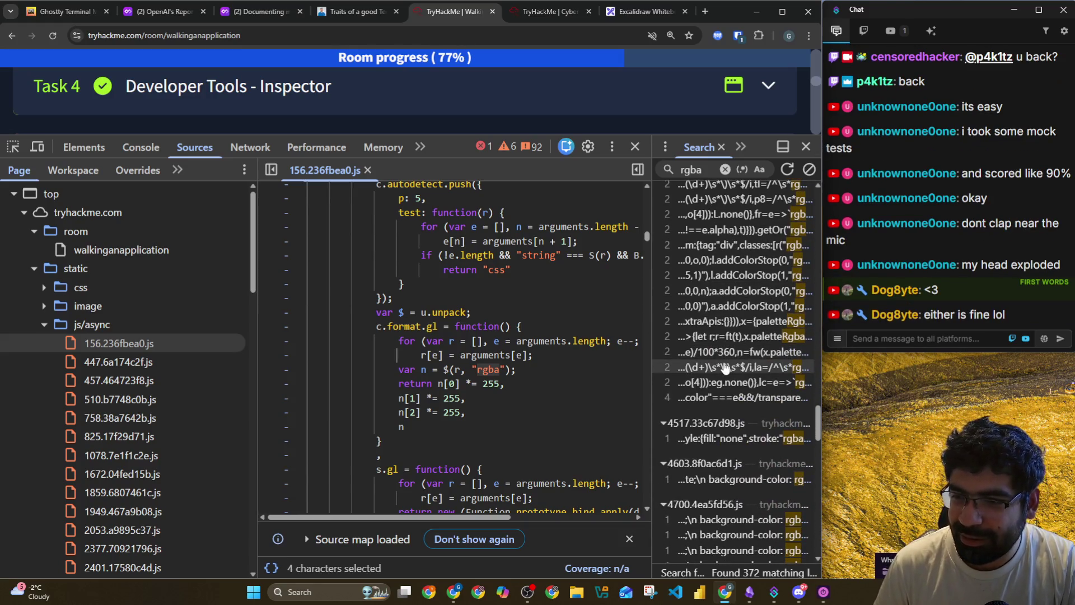
scroll(726, 367, "down", 10)
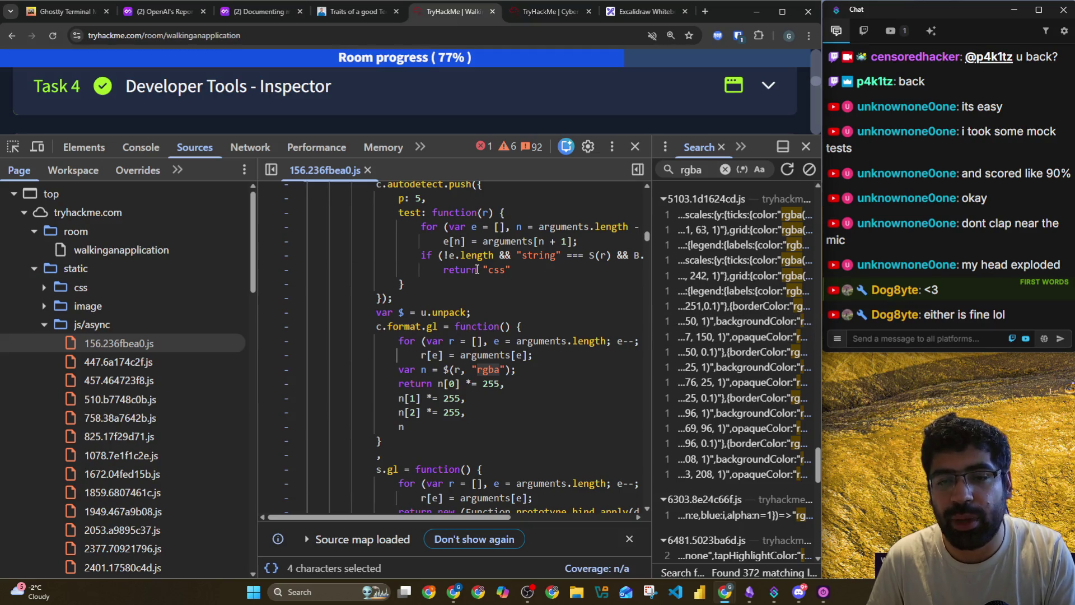
Set breakpoints on e[n] = arguments[n + 1], the c.format.gl loop, u.unpack and n[2] *= 255, then close DevTools
left_click(269, 242)
left_click(283, 341)
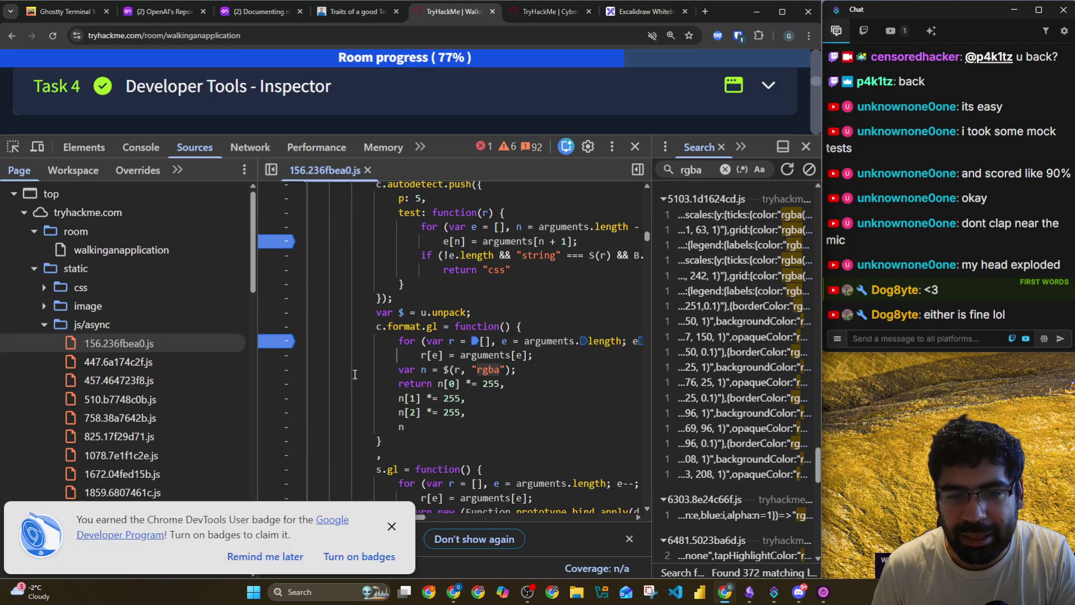
left_click(392, 529)
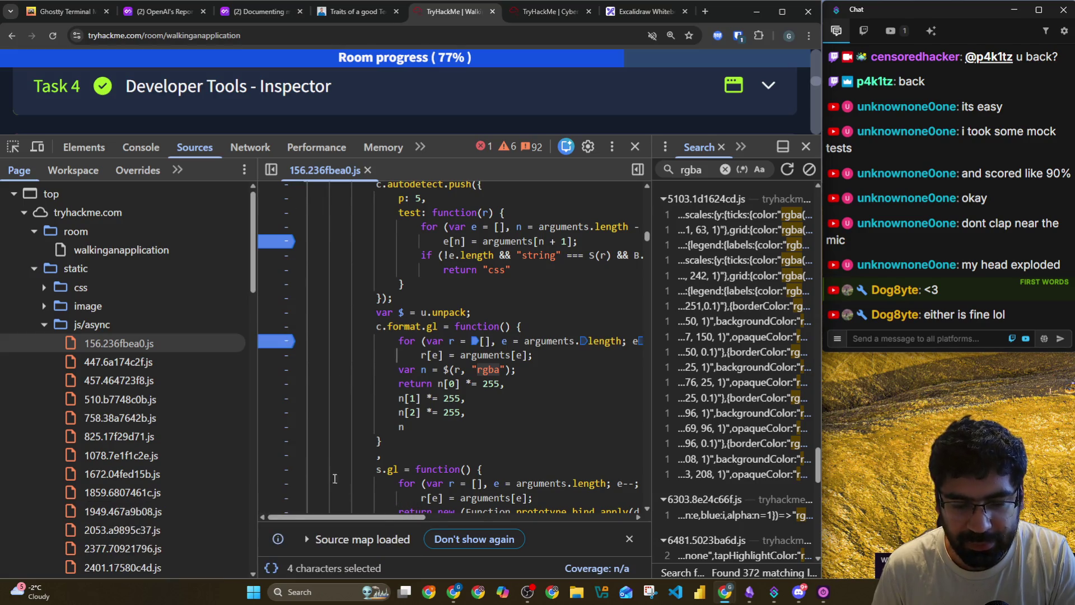
left_click(278, 312)
left_click(277, 412)
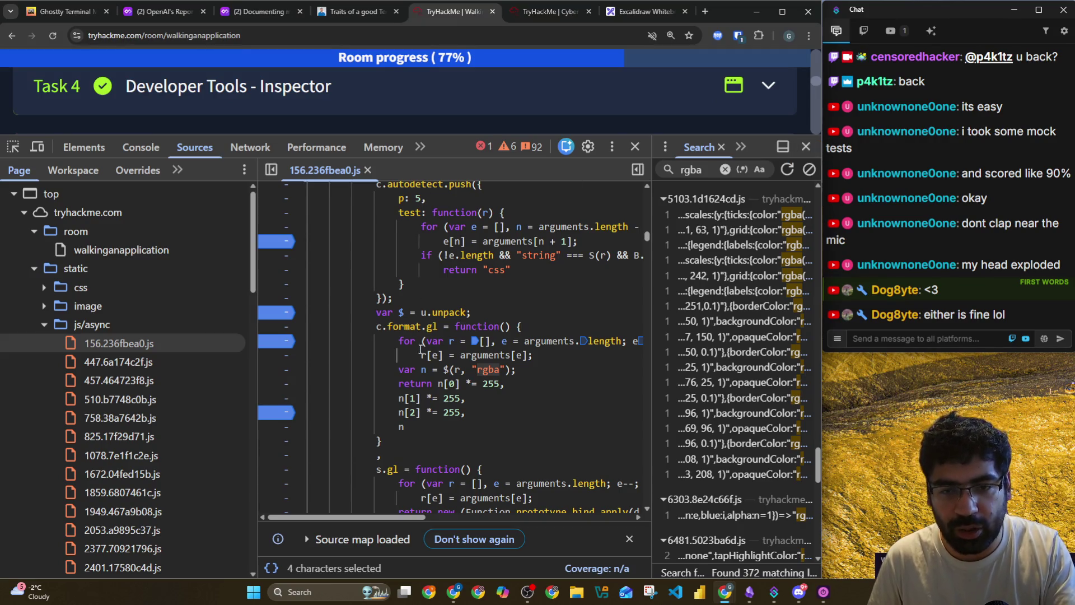
left_click(805, 147)
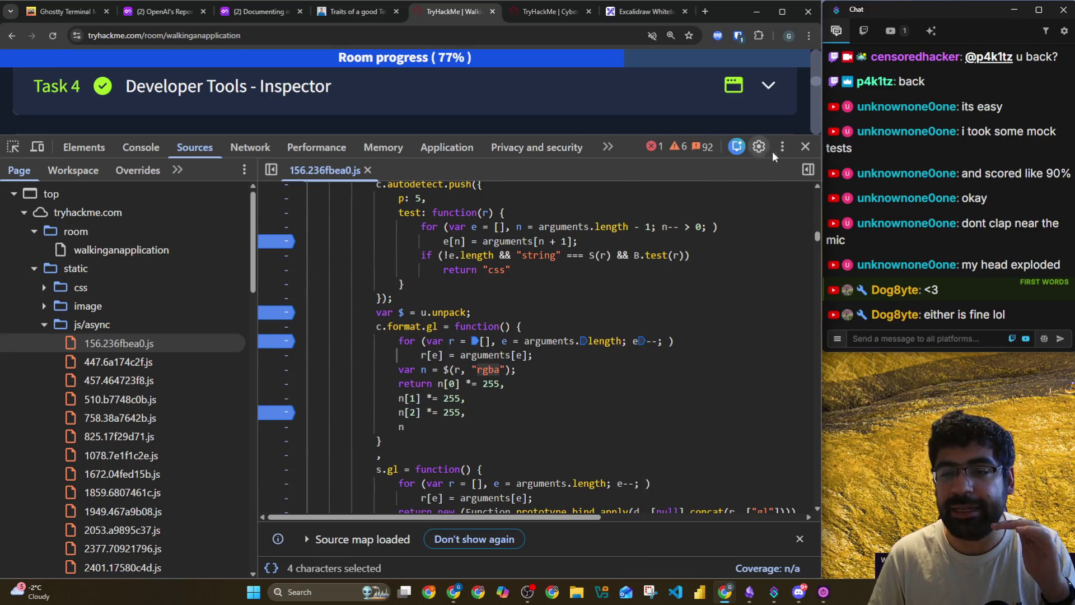
left_click(805, 146)
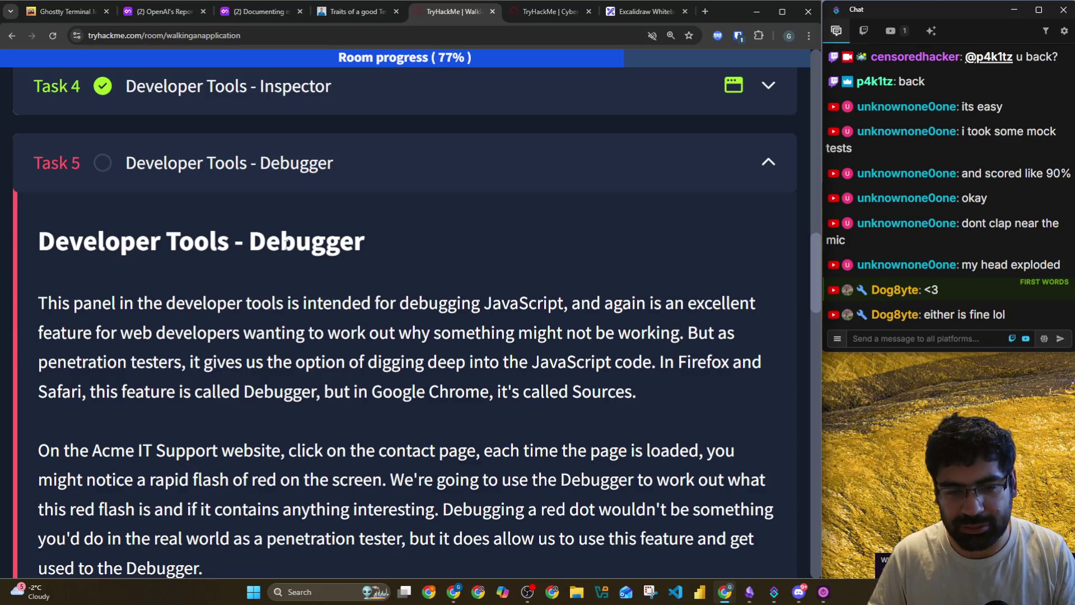
scroll(284, 241, "down", 3)
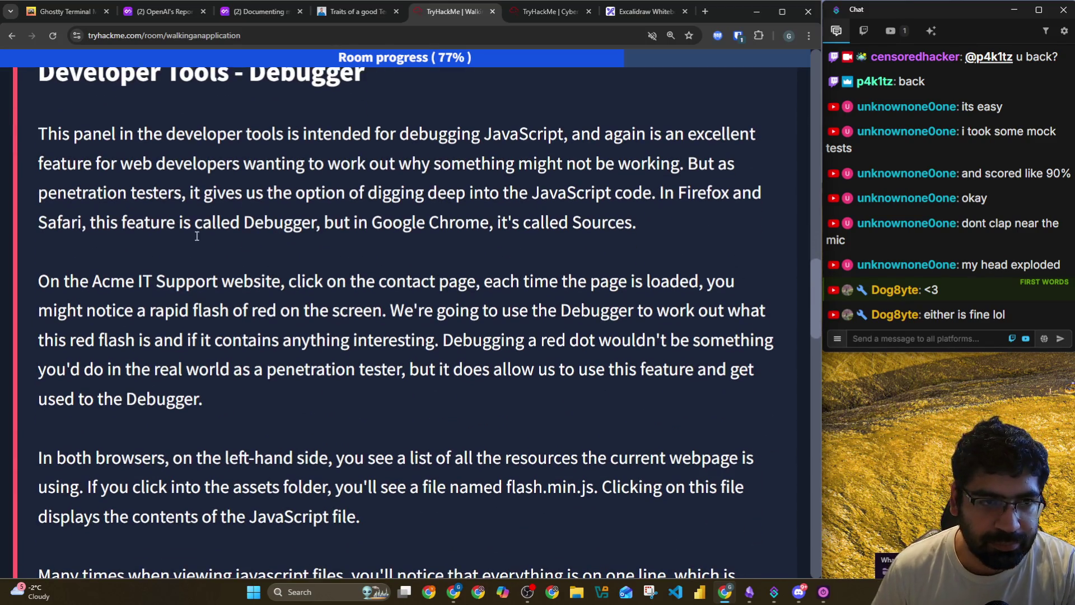
scroll(153, 210, "up", 1)
left_click_drag(272, 190, 758, 200)
left_click_drag(141, 220, 415, 222)
left_click(322, 256)
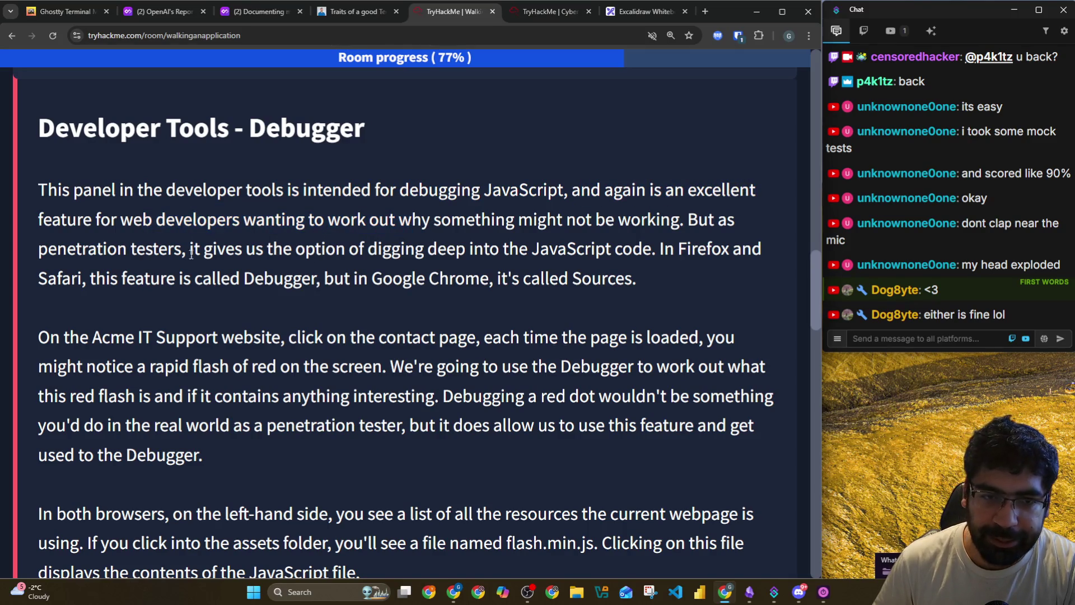
left_click_drag(659, 218, 748, 221)
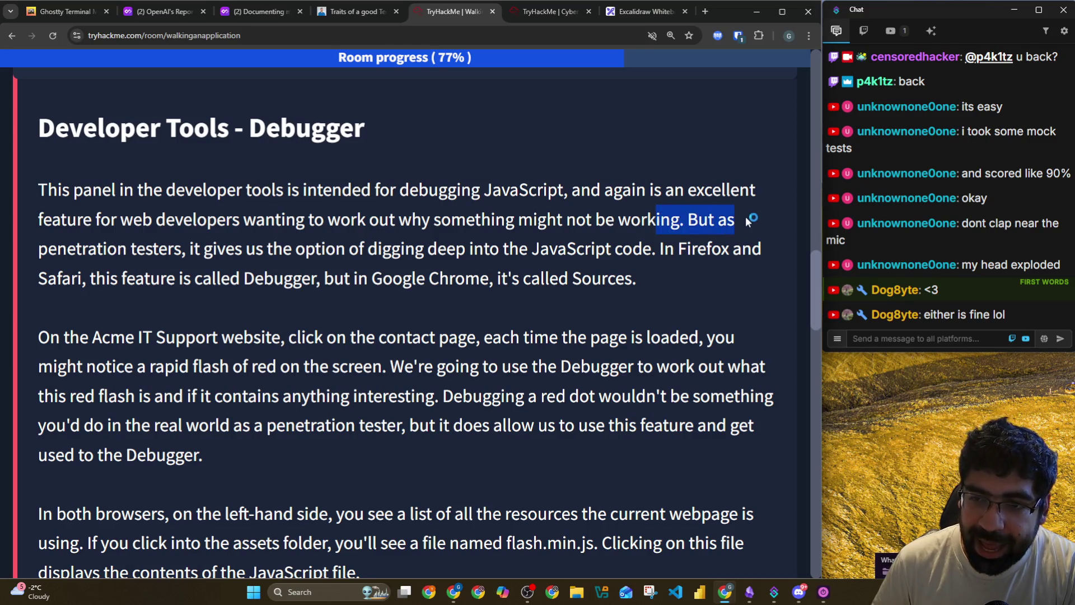
left_click_drag(186, 250, 662, 248)
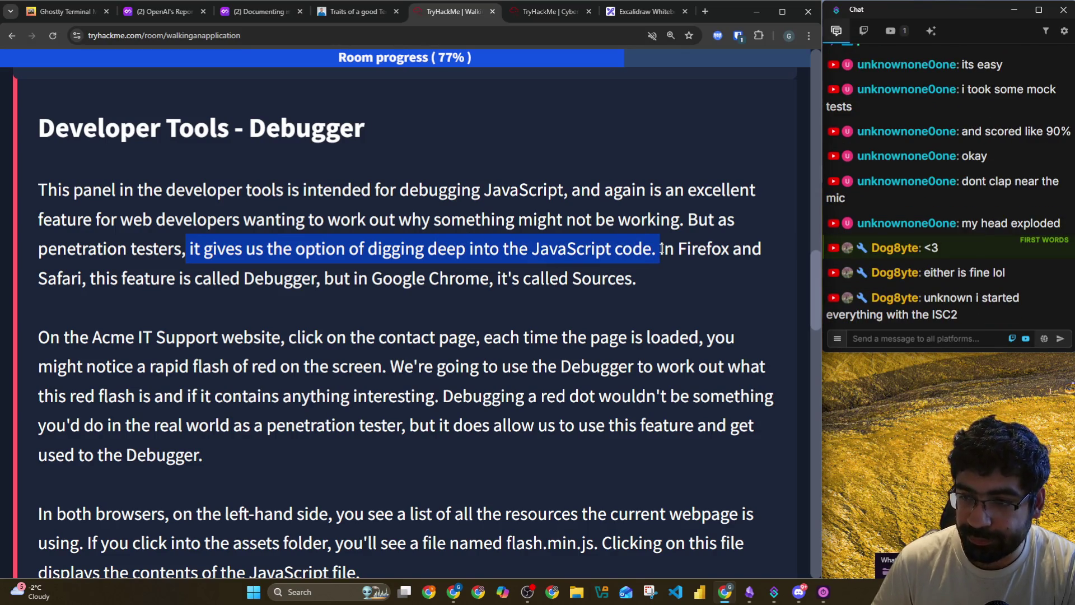
left_click(654, 248)
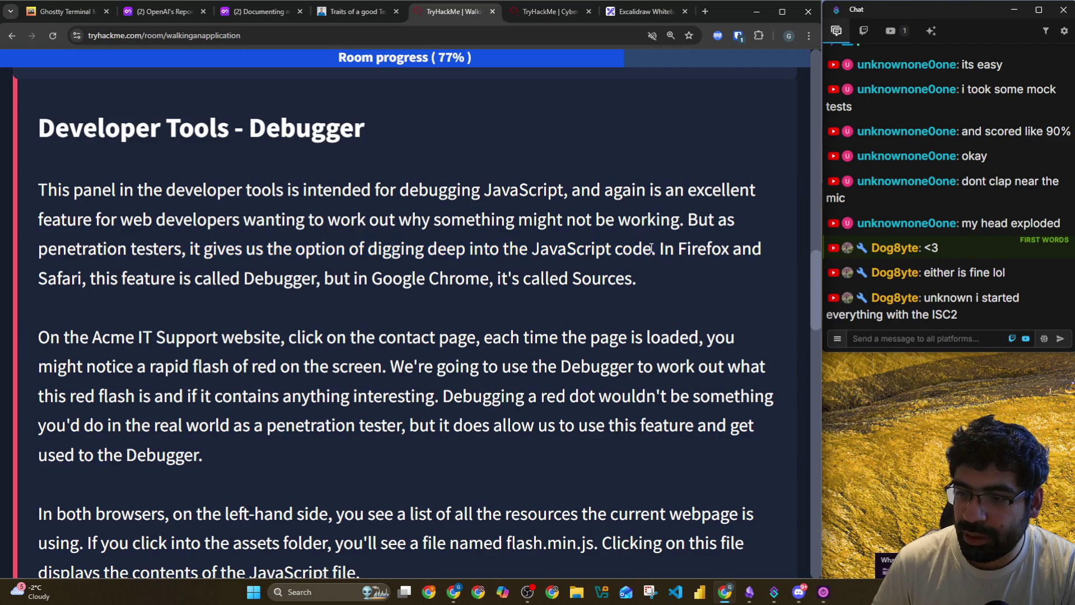
left_click_drag(667, 248, 763, 253)
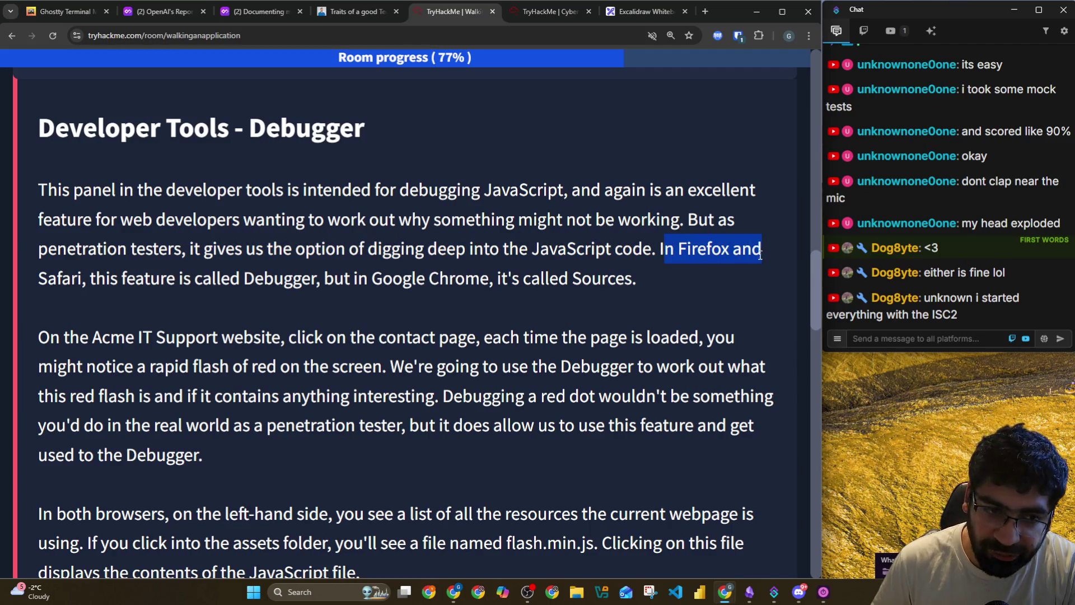
left_click_drag(136, 280, 634, 282)
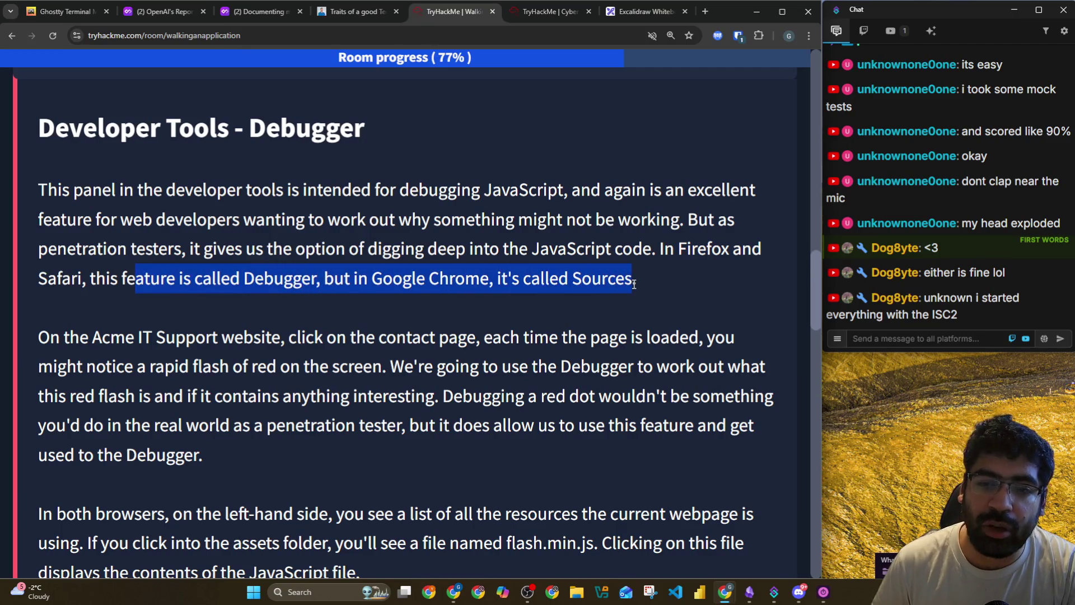
right_click(674, 278)
left_click(728, 555)
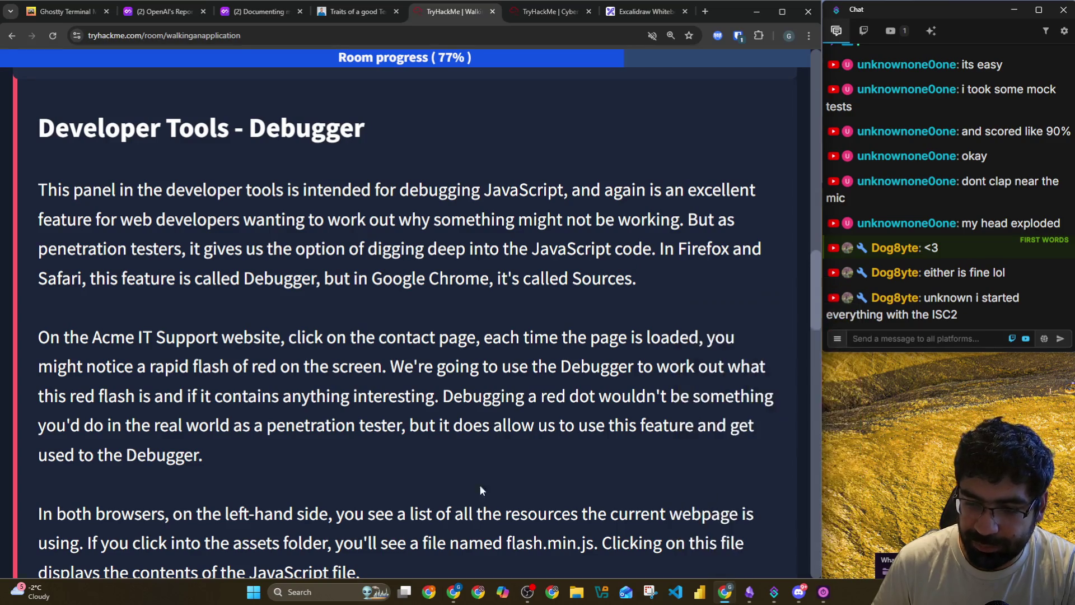
left_click(194, 147)
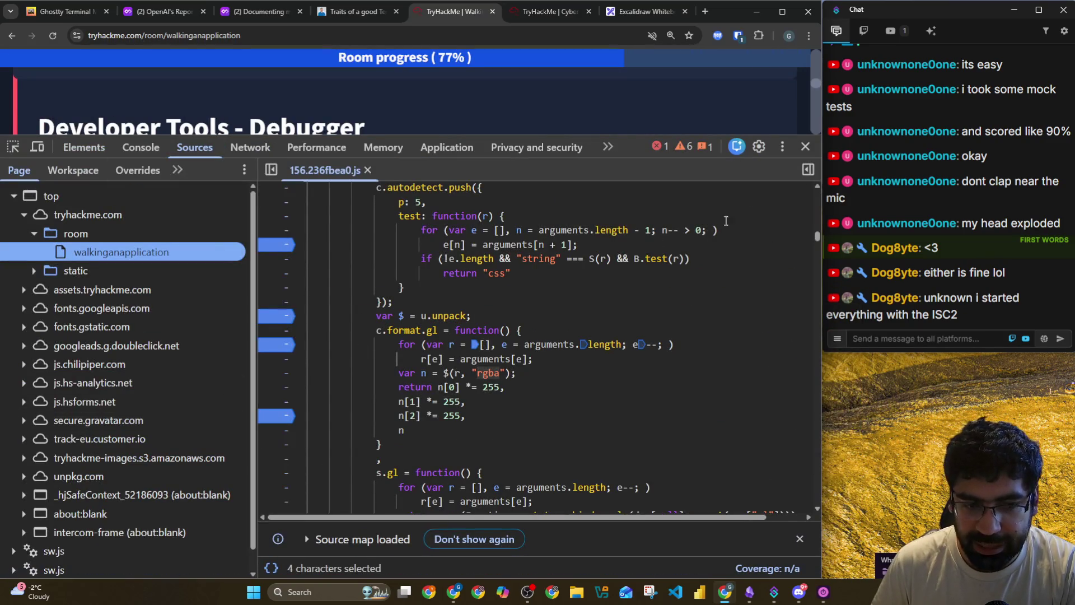
left_click(805, 146)
scroll(279, 235, "down", 3)
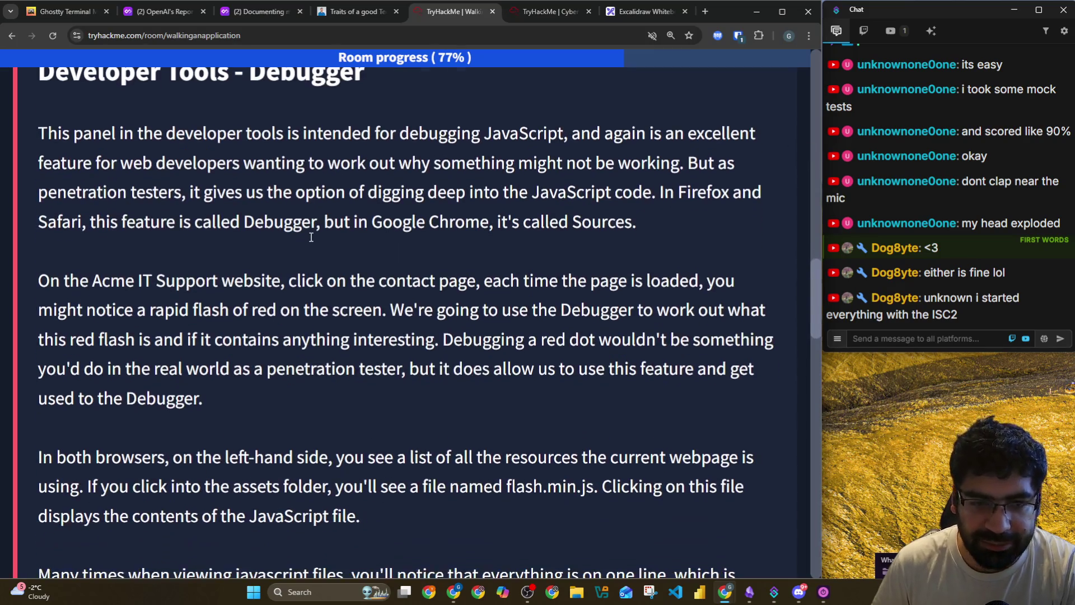
Highlight the Debugger passages on the Acme contact page's rapid red flash and penetration testing
mouse_move(22, 165)
left_mouse_down()
mouse_move(297, 178)
mouse_move(717, 168)
left_mouse_up()
left_click_drag(96, 197, 761, 204)
mouse_move(103, 226)
left_mouse_down()
mouse_move(775, 234)
mouse_move(765, 234)
left_mouse_up()
left_click(470, 225)
left_click_drag(106, 256, 741, 261)
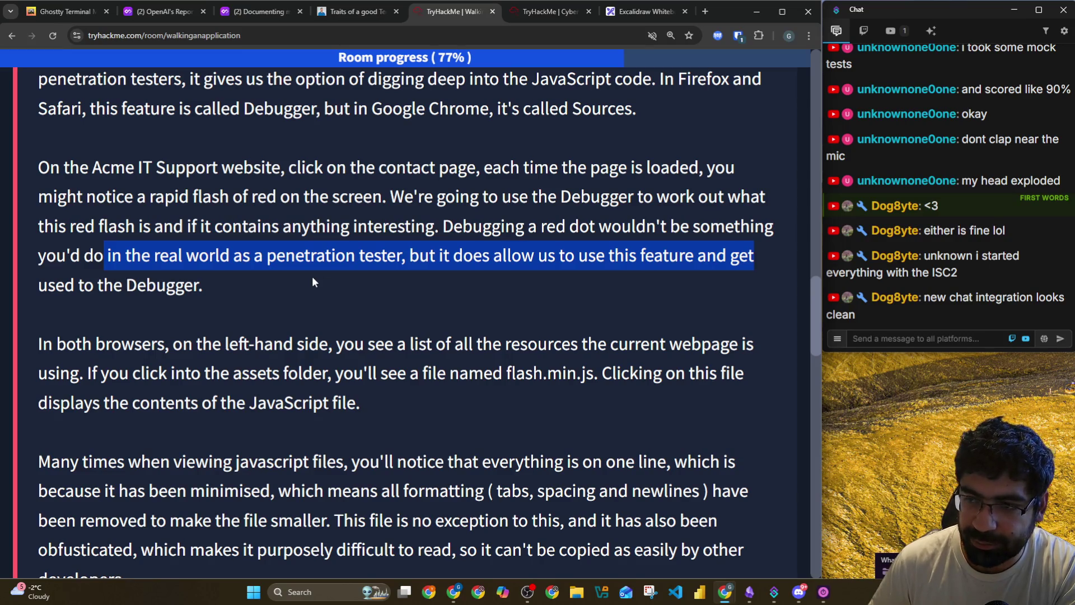
left_click(366, 302)
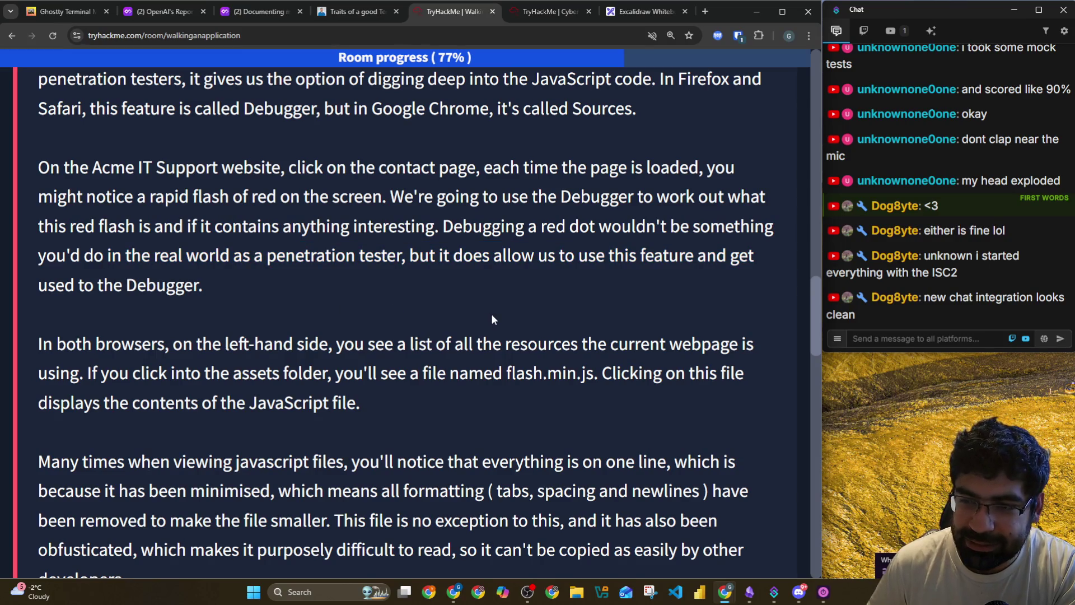
Scroll further and switch to the AttackBox showing the printer-tips article
scroll(192, 285, "down", 2)
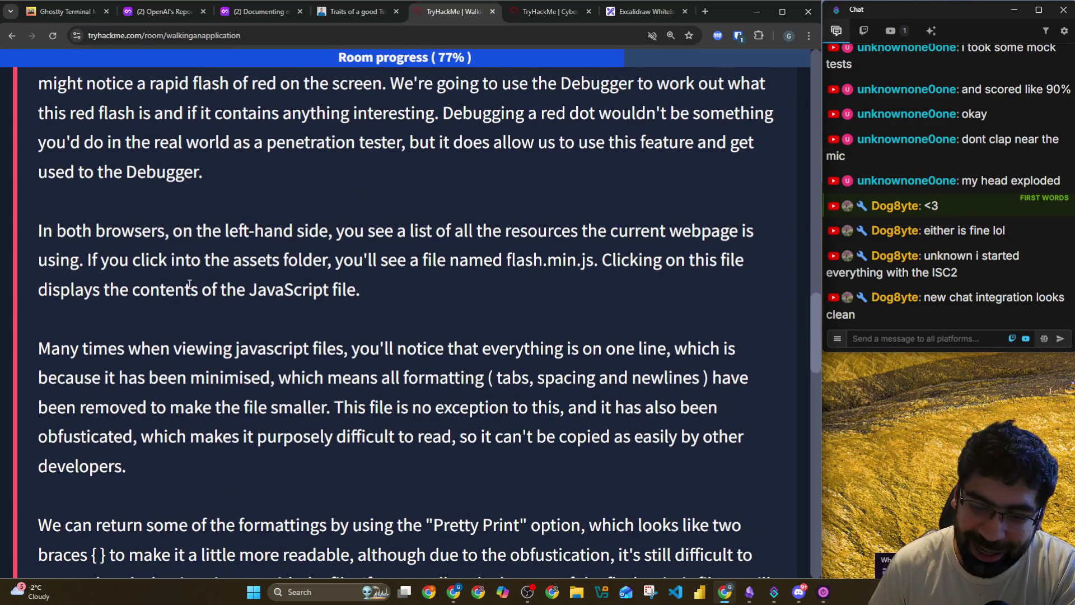
scroll(216, 270, "down", 1)
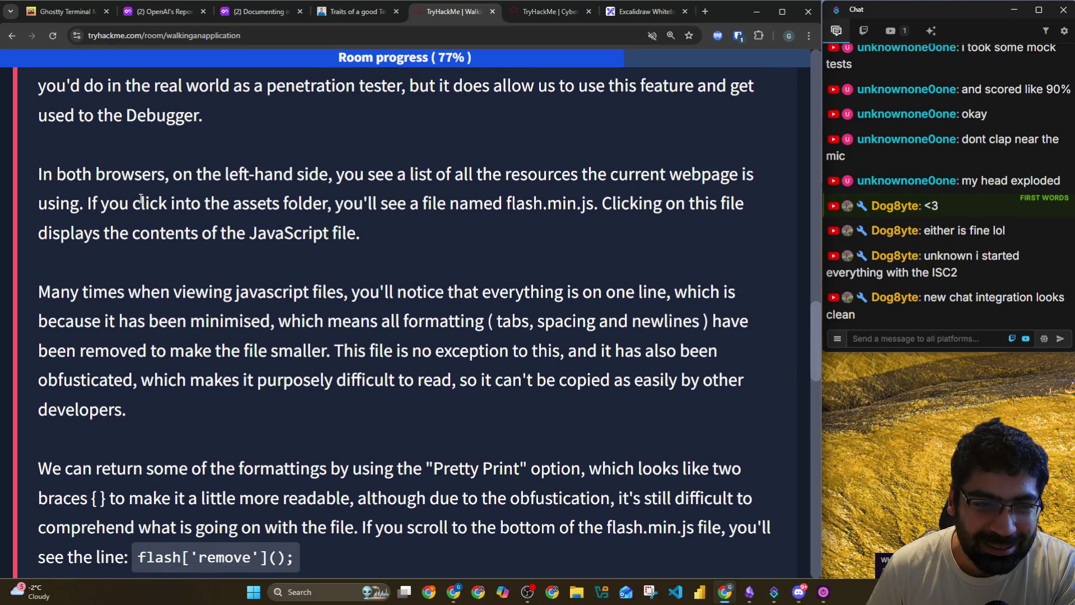
left_click(546, 11)
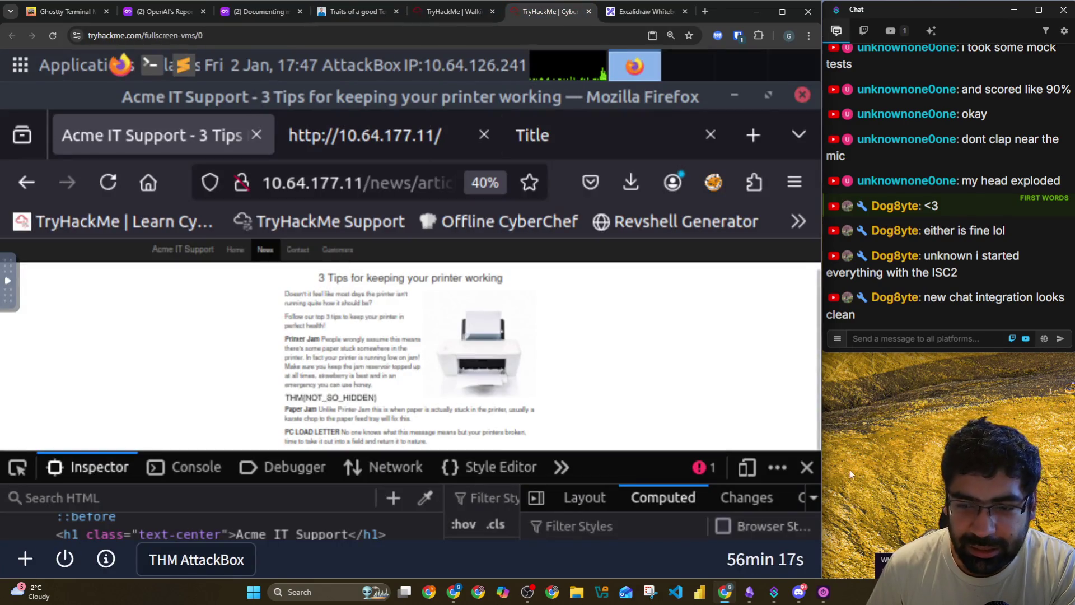
Close the AttackBox developer tools and check the walkthrough's note about the contact page
left_click(807, 467)
left_click(454, 11)
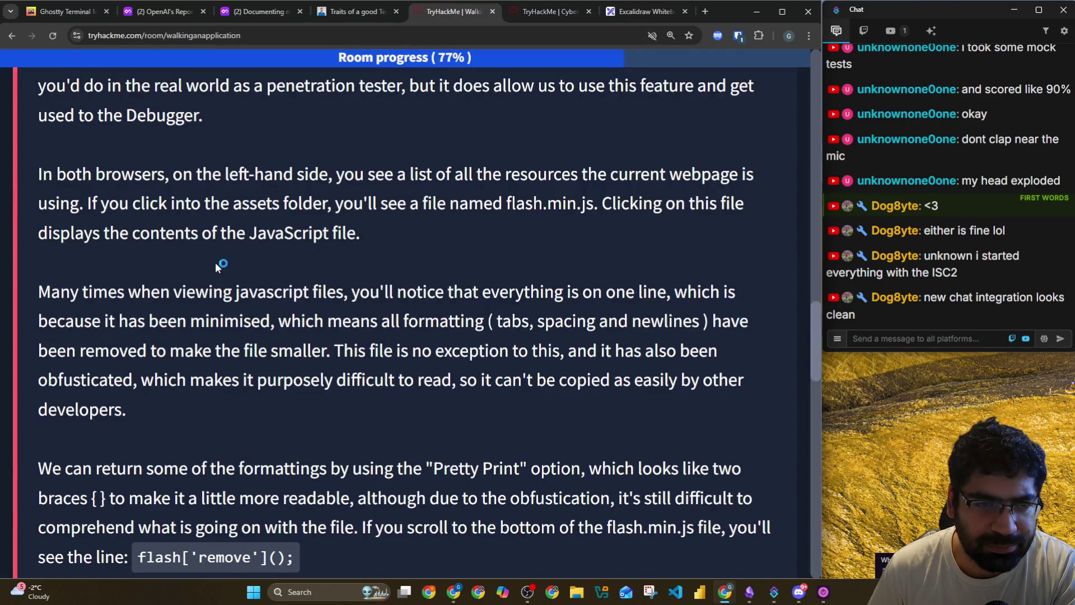
scroll(191, 266, "up", 2)
left_click_drag(289, 111, 523, 115)
left_click(571, 9)
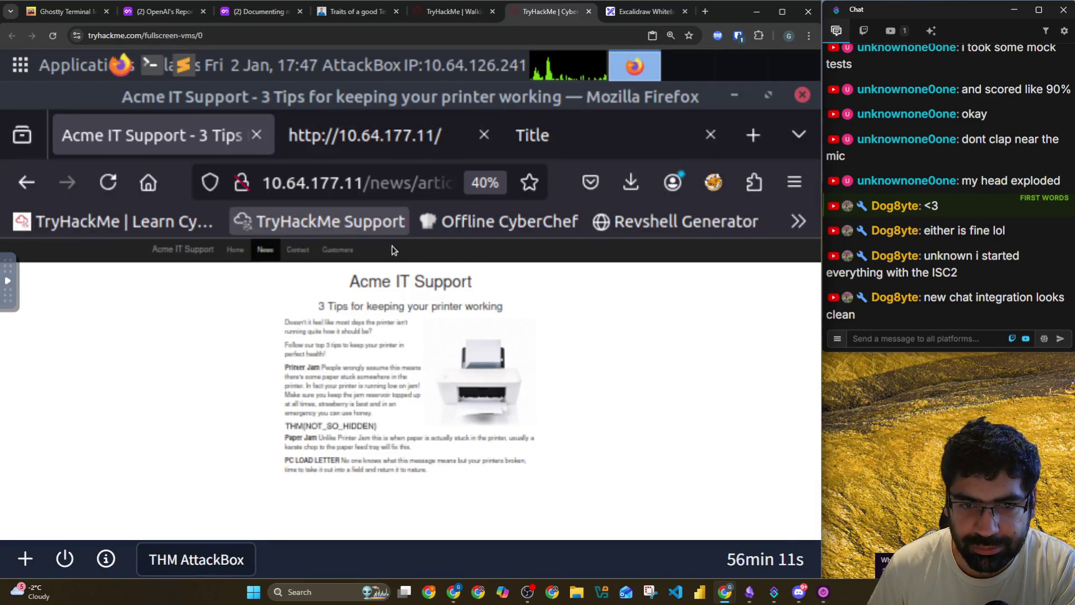
Visit the Acme Contact and Latest News pages and screenshot a region of the page
left_click(309, 256)
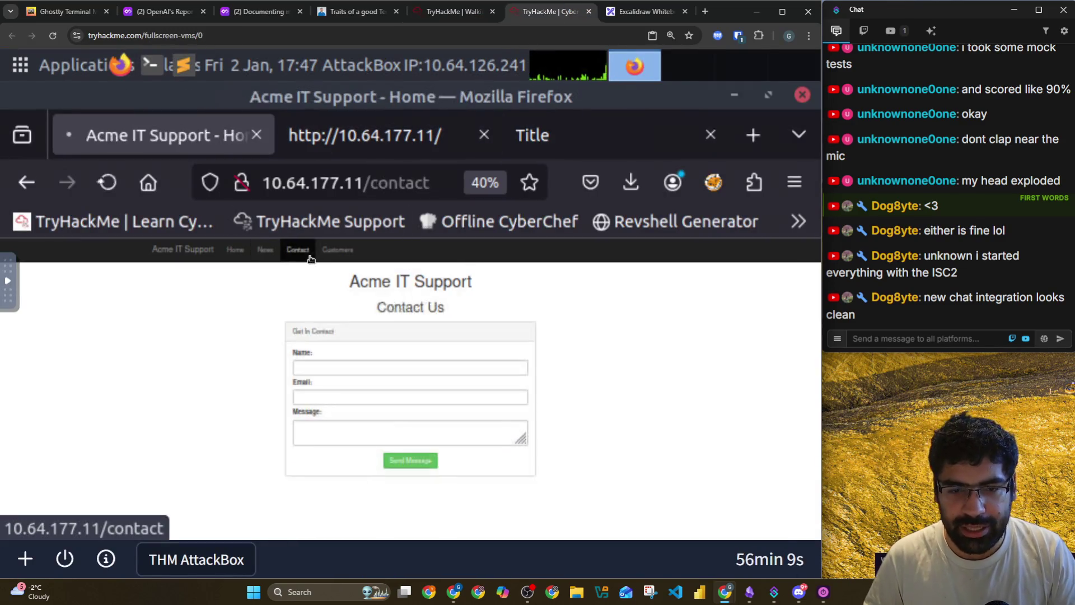
left_click(266, 253)
left_click(288, 255)
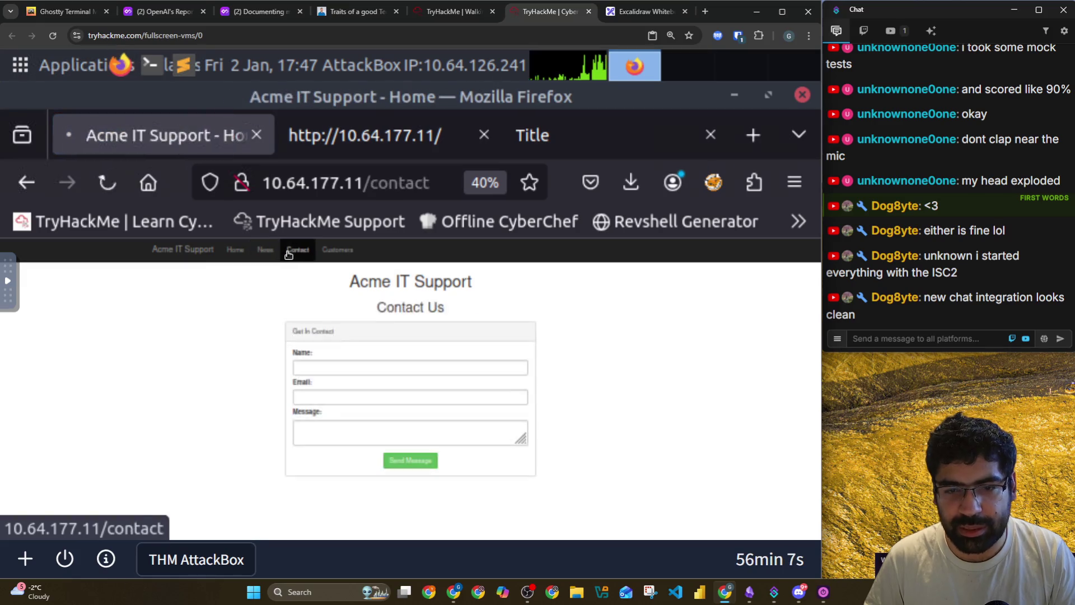
left_click(268, 254)
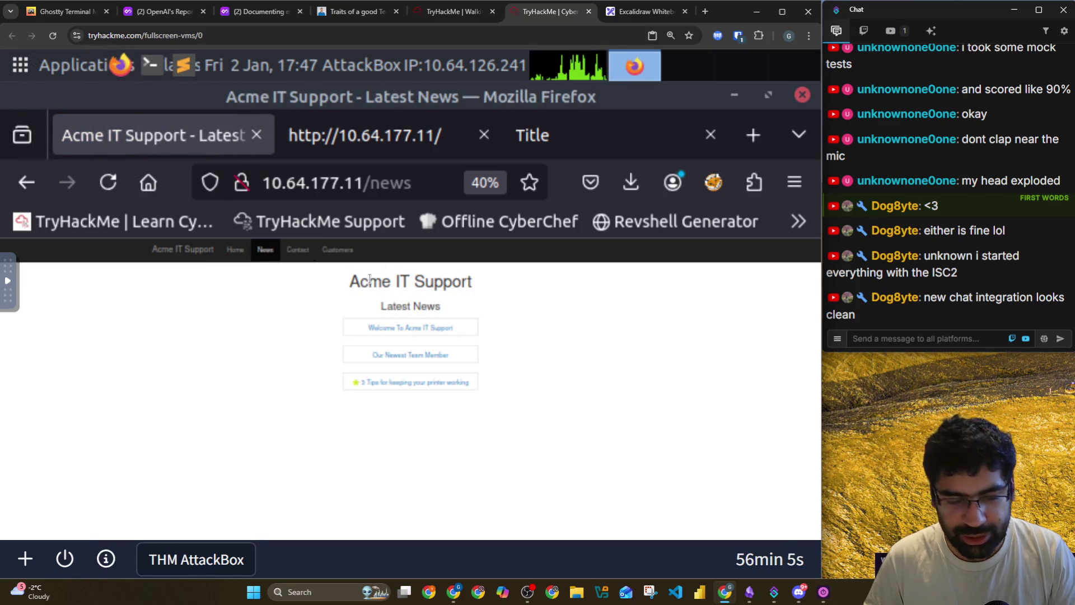
key("super+shift+s")
mouse_move(339, 273)
left_mouse_down()
mouse_move(473, 308)
mouse_move(478, 327)
left_mouse_up()
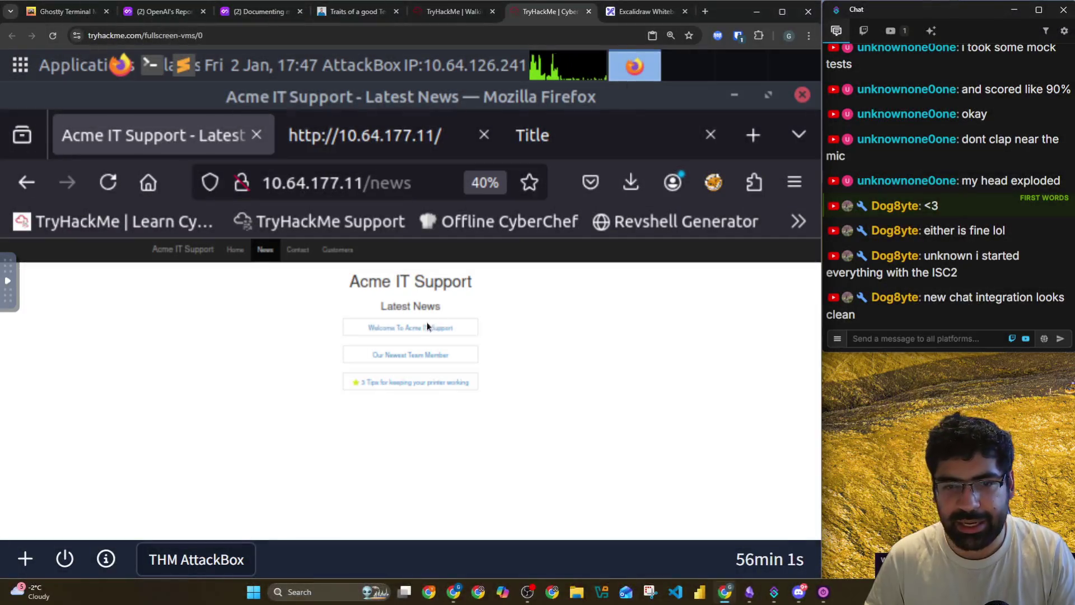
Zoom in, open the Contact page in the inspector, and return to the walkthrough
key("ctrl+plus")
key("ctrl+plus")
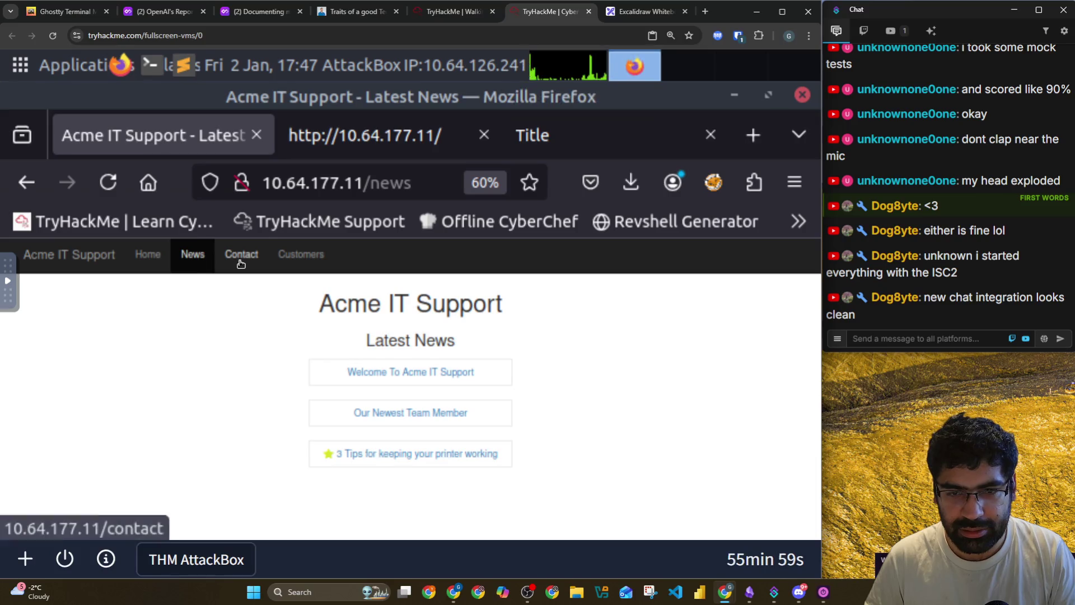
left_click(241, 260)
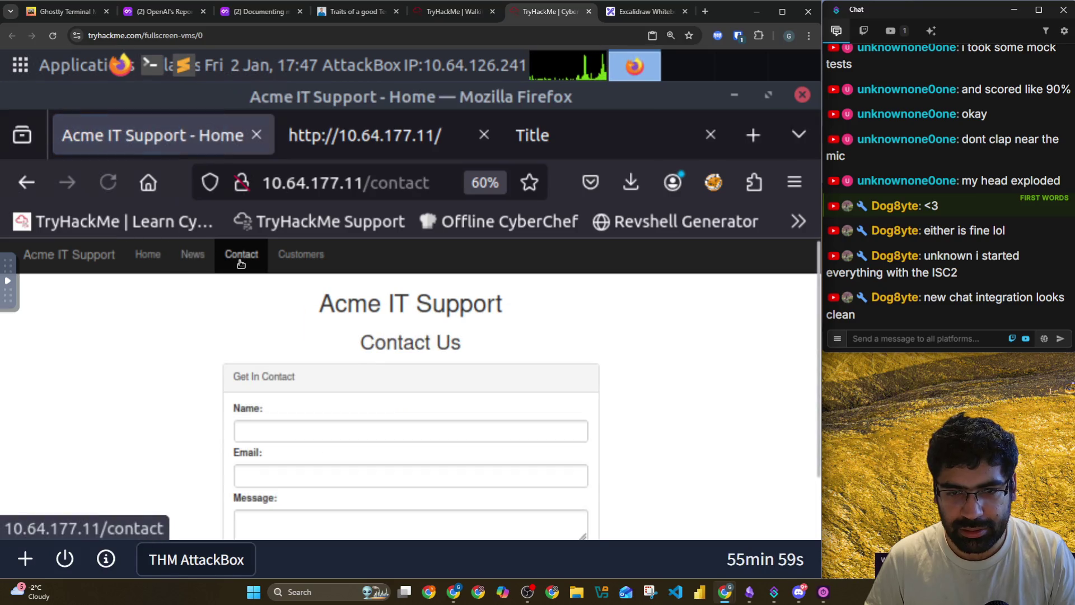
right_click(397, 325)
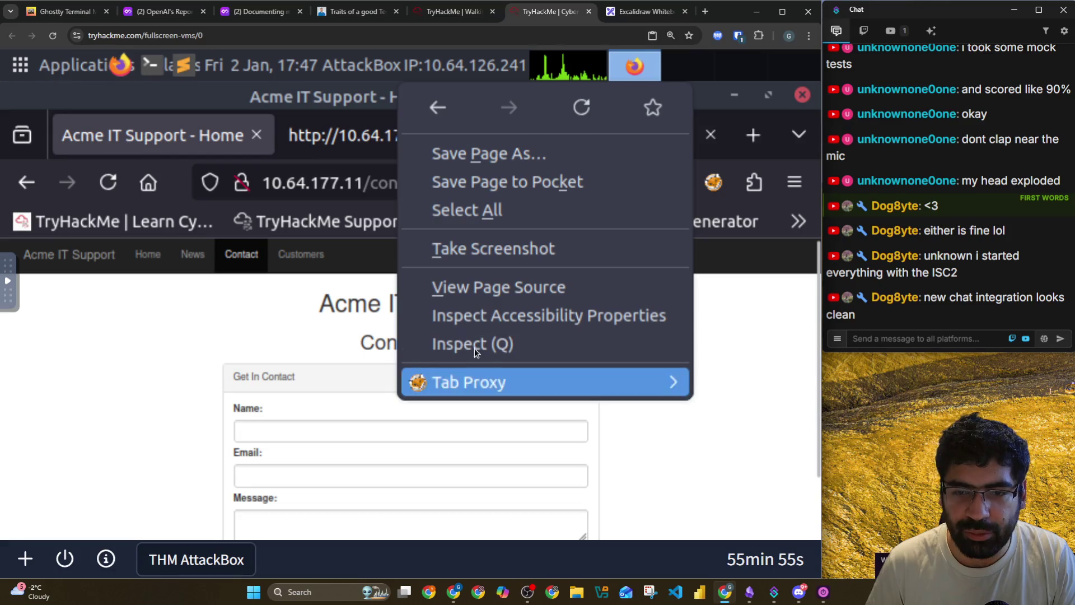
left_click(453, 343)
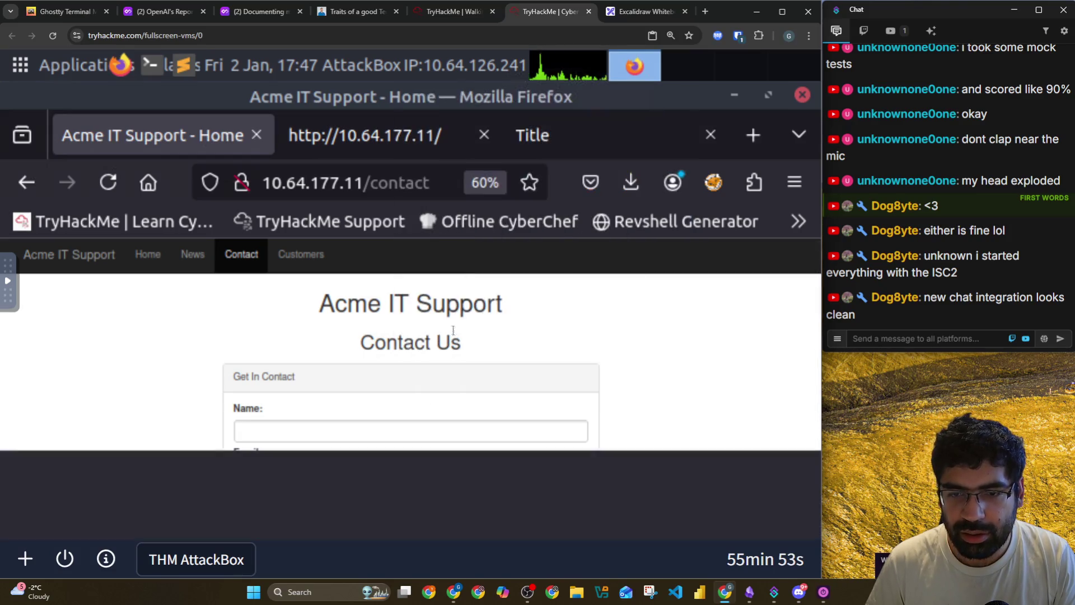
left_click(443, 17)
scroll(192, 239, "down", 1)
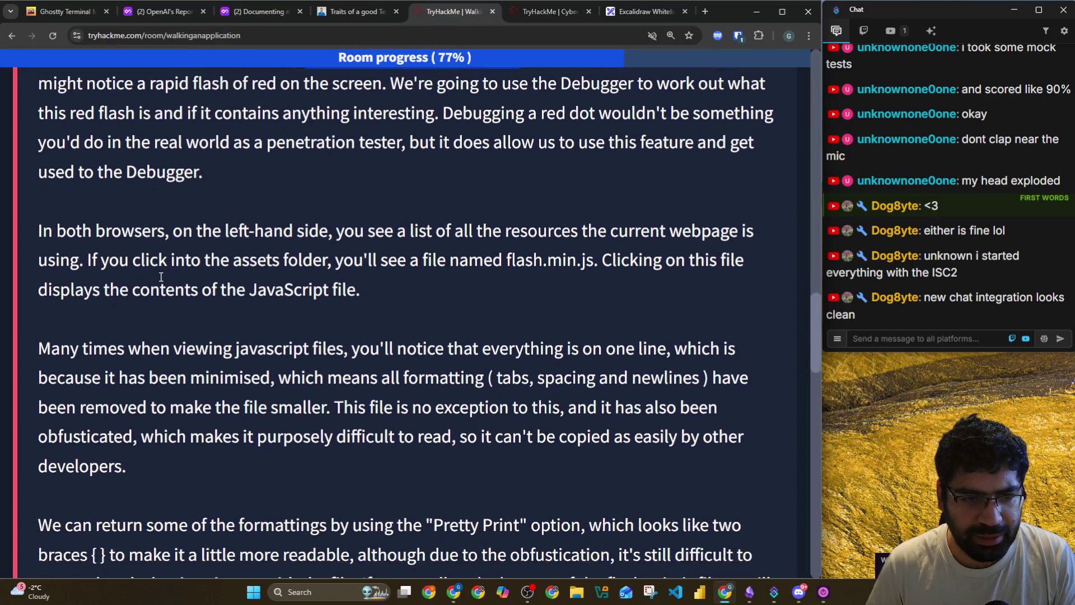
Highlight the walkthrough sentences about the assets folder and viewing the JavaScript file
left_click_drag(135, 230, 748, 231)
mouse_move(109, 260)
left_mouse_down()
mouse_move(620, 251)
mouse_move(608, 231)
mouse_move(594, 258)
mouse_move(751, 260)
left_mouse_up()
mouse_move(76, 289)
left_mouse_down()
mouse_move(152, 274)
mouse_move(359, 289)
left_mouse_up()
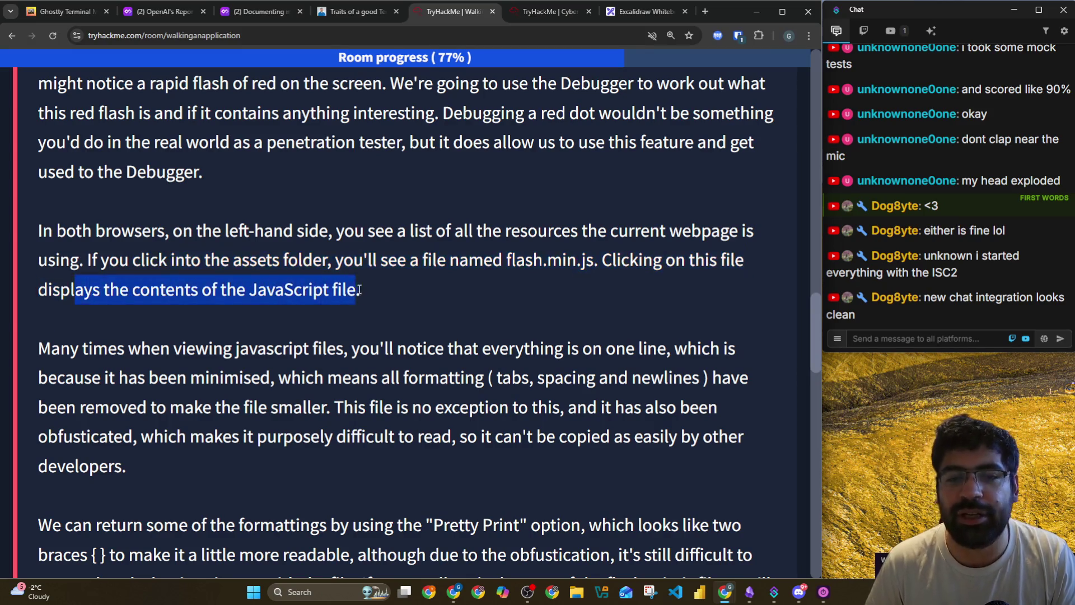
scroll(360, 290, "down", 3)
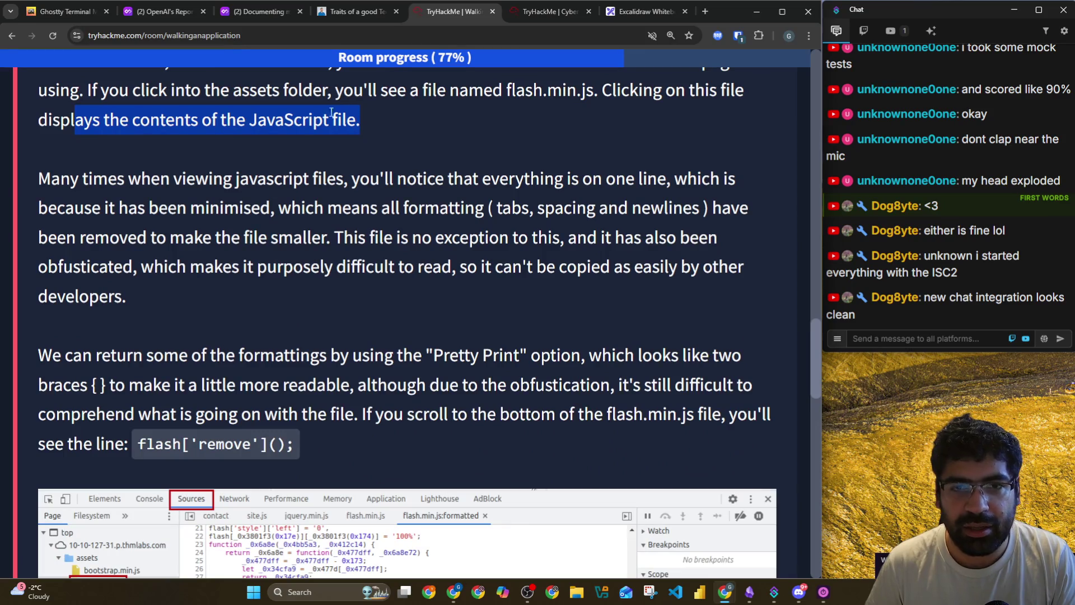
Scroll to the Pretty Print screenshot, then go to the AttackBox zoomed out to fit
left_click(551, 11)
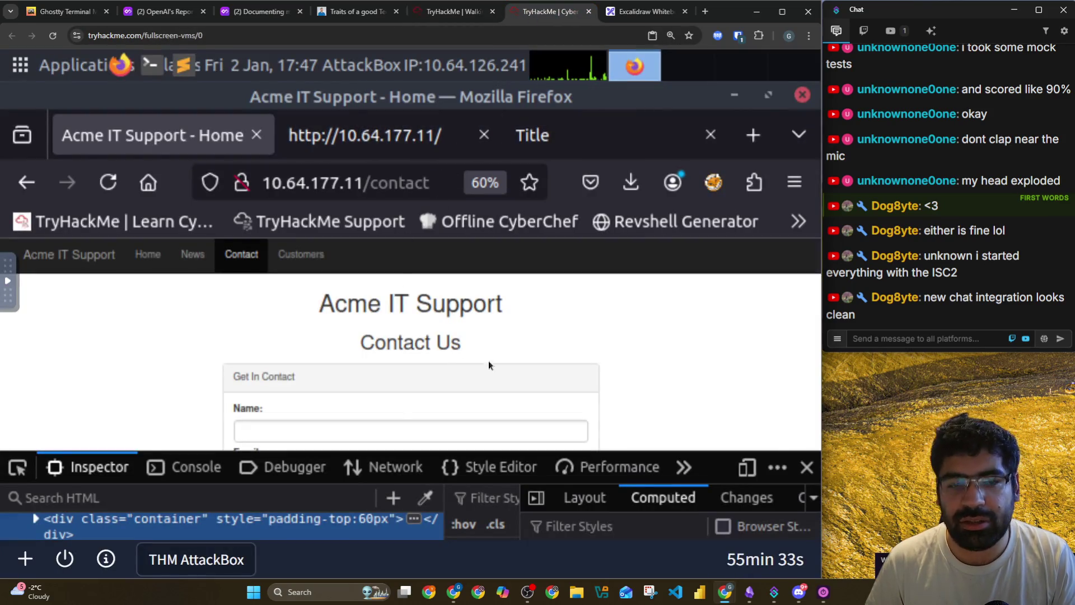
left_click(455, 12)
scroll(358, 280, "down", 2)
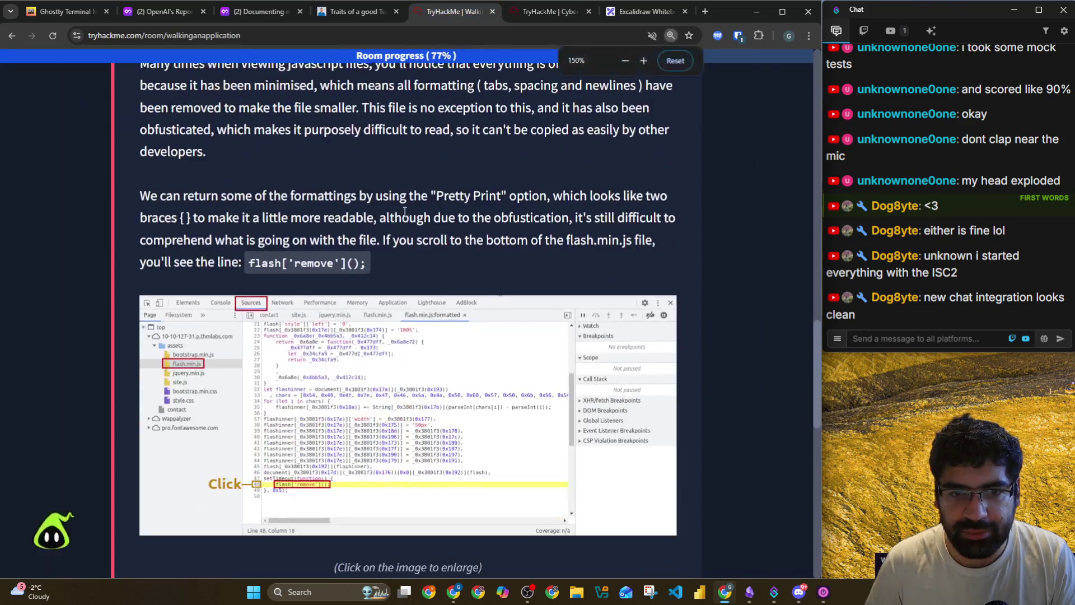
left_click(541, 11)
key("ctrl+minus")
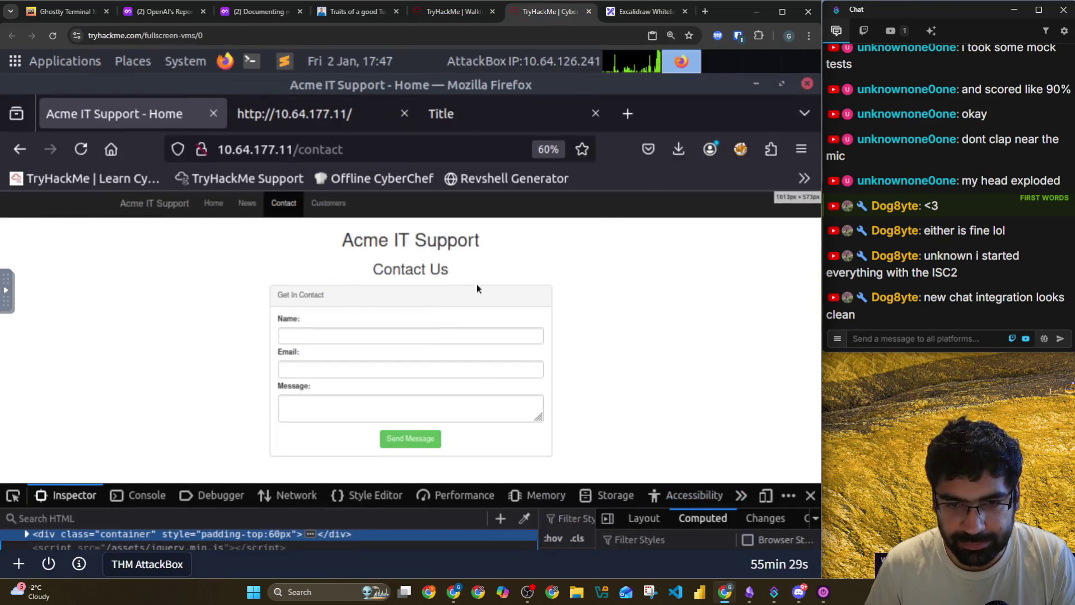
Enlarge DevTools and open assets/flash.min.js in the Debugger
mouse_move(635, 485)
left_mouse_down()
mouse_move(636, 391)
mouse_move(224, 362)
left_mouse_up()
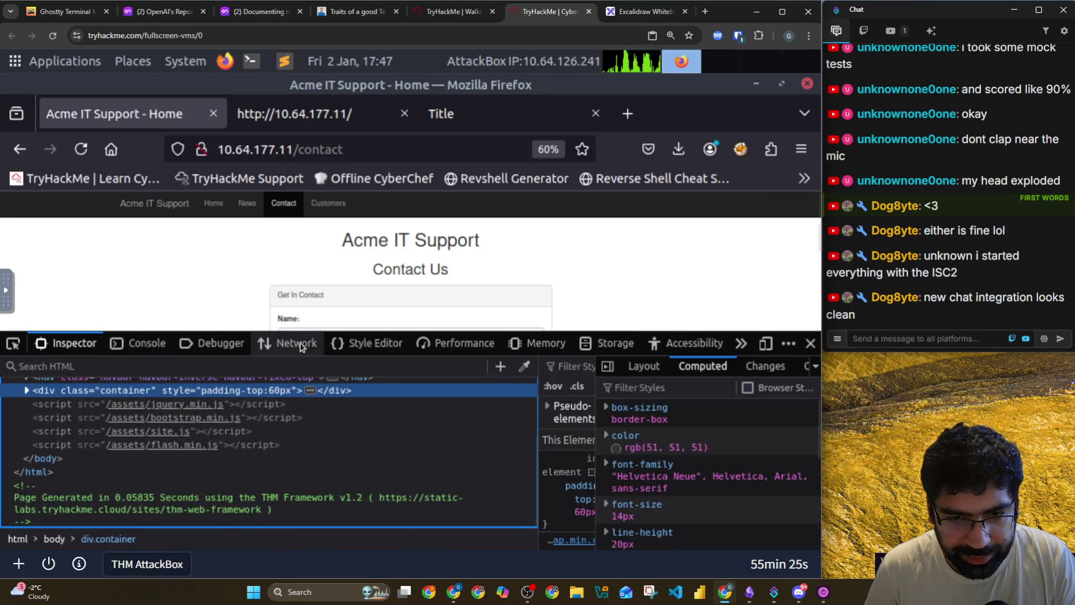
left_click(215, 346)
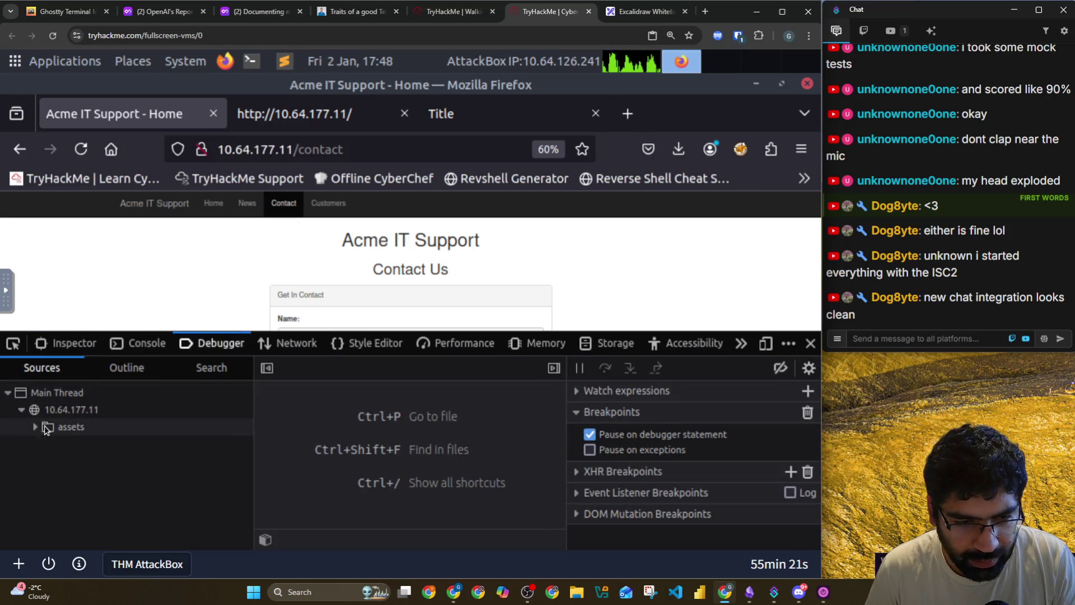
left_click(34, 428)
left_click(83, 460)
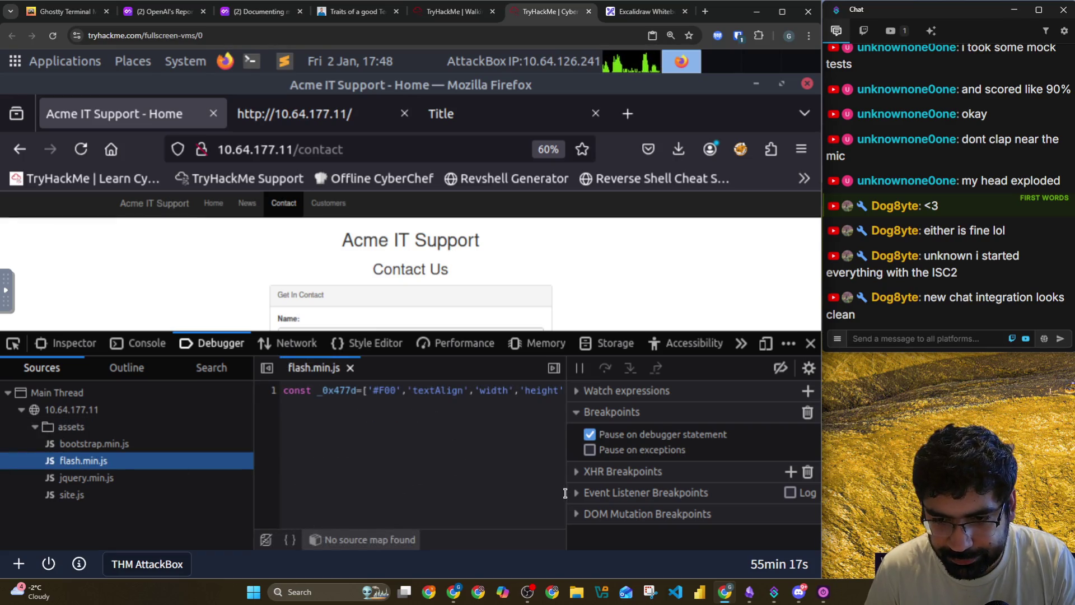
Pretty-print flash.min.js, scroll to its end, and set a breakpoint on line 109
left_click(554, 369)
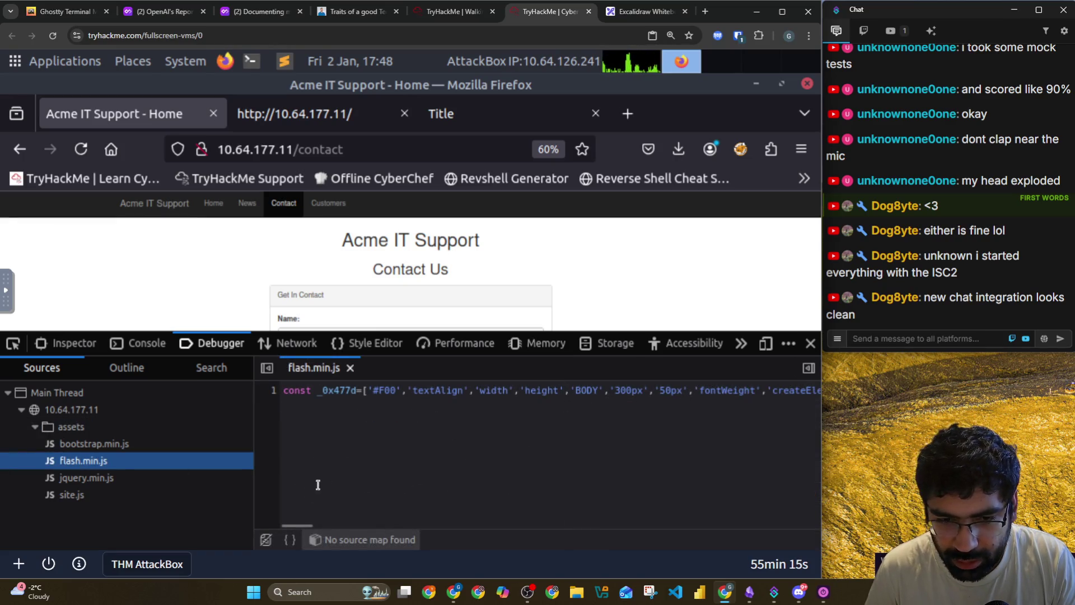
left_click(292, 540)
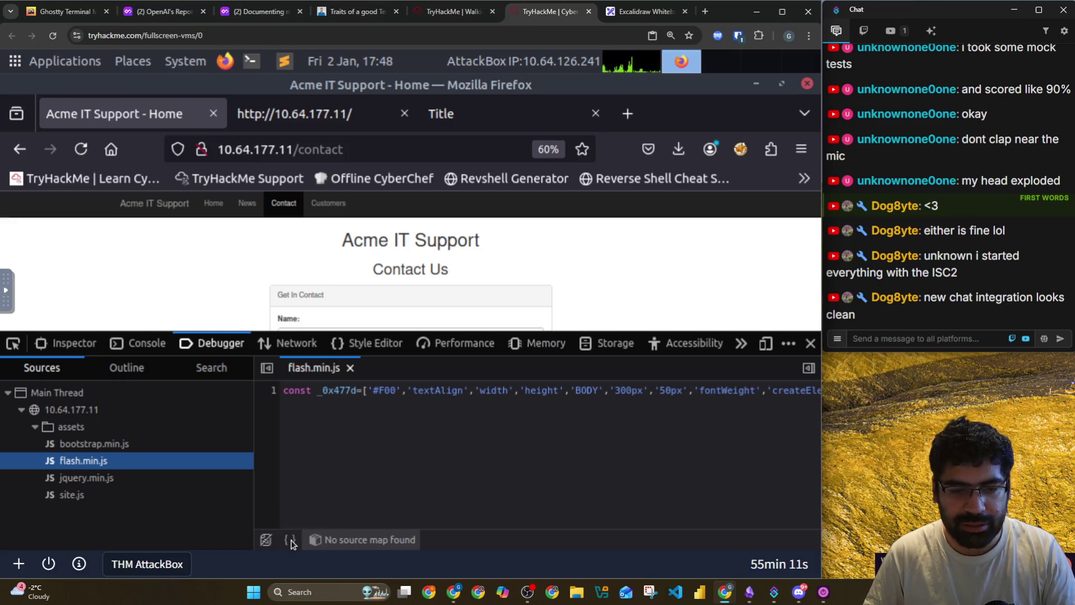
scroll(429, 428, "down", 10)
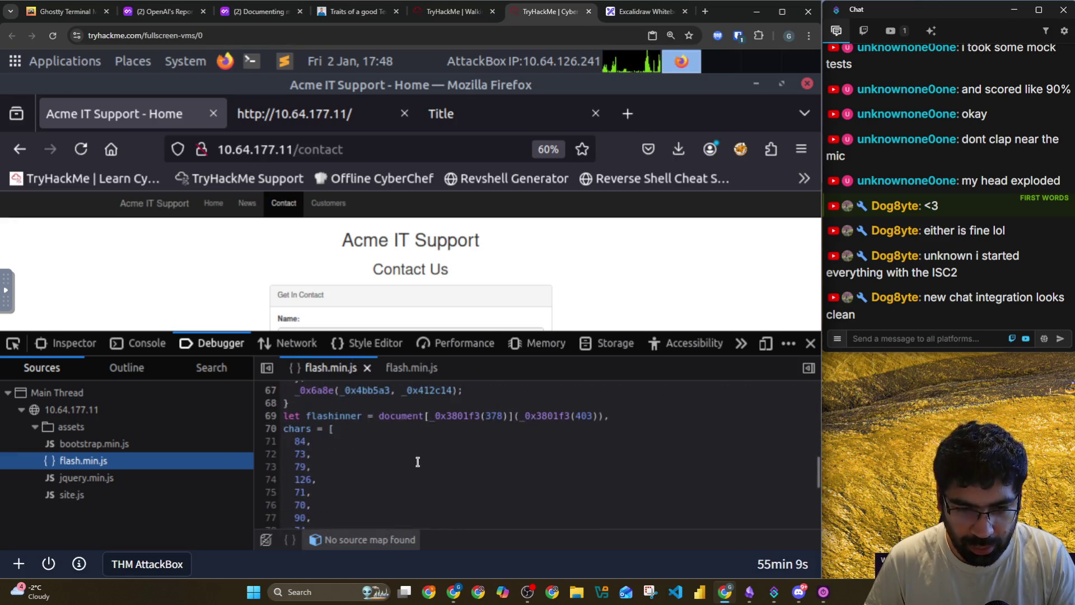
scroll(418, 462, "up", 2)
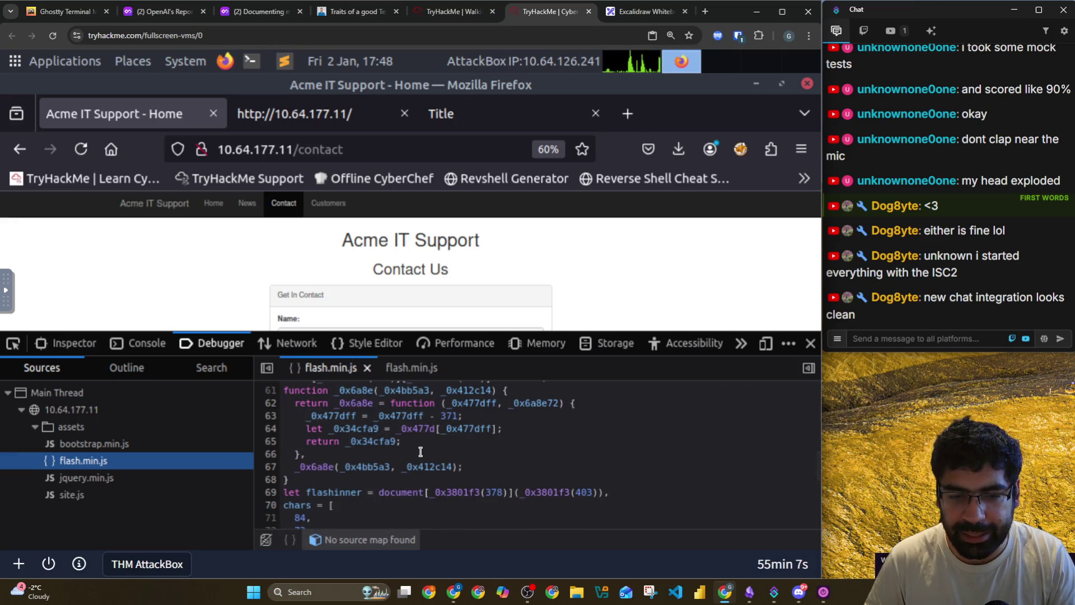
scroll(419, 454, "down", 6)
scroll(420, 454, "down", 8)
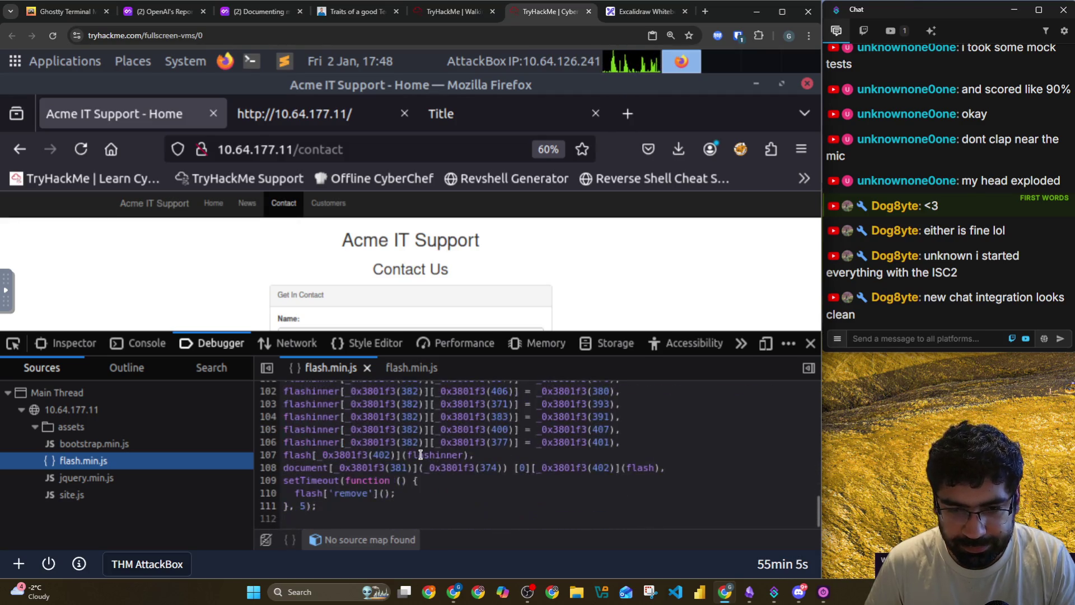
left_click(265, 481)
Set breakpoints on lines 110 and 108, reload, and step over so the red flag box appears
left_click(264, 494)
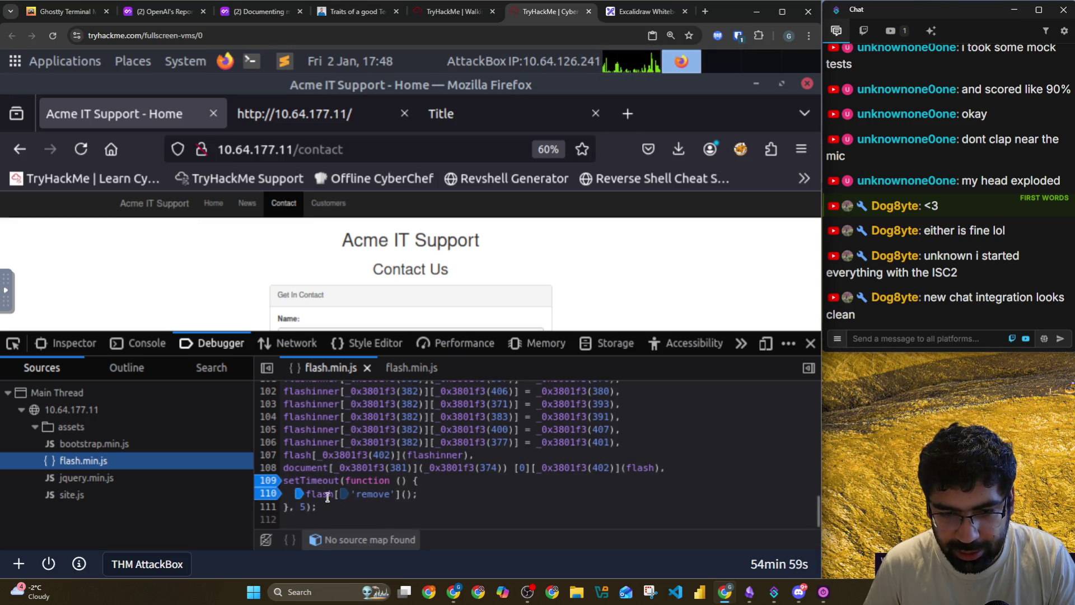
left_click(265, 469)
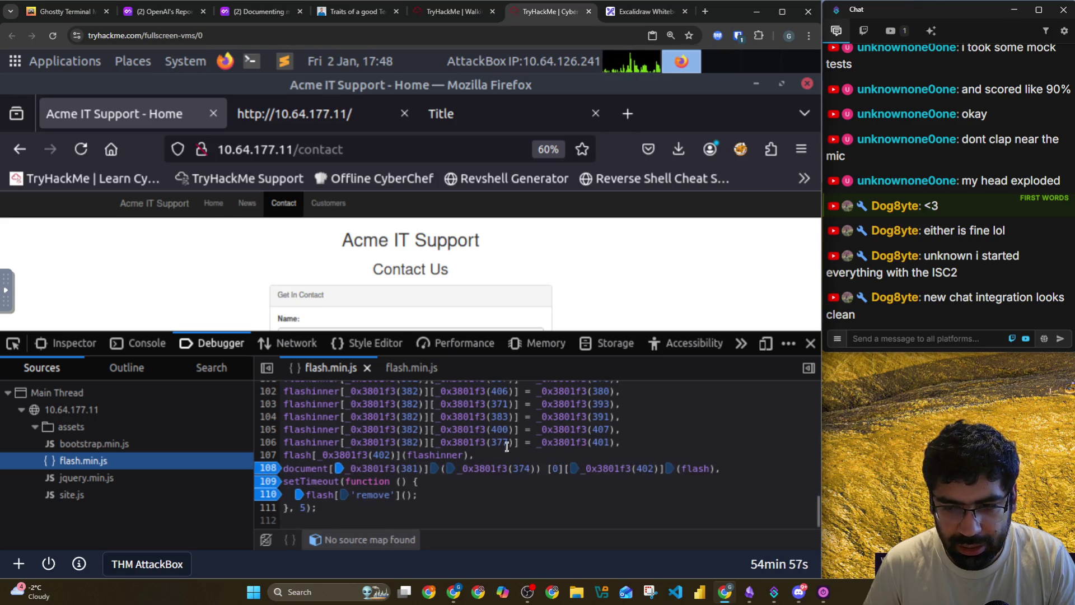
left_click(81, 149)
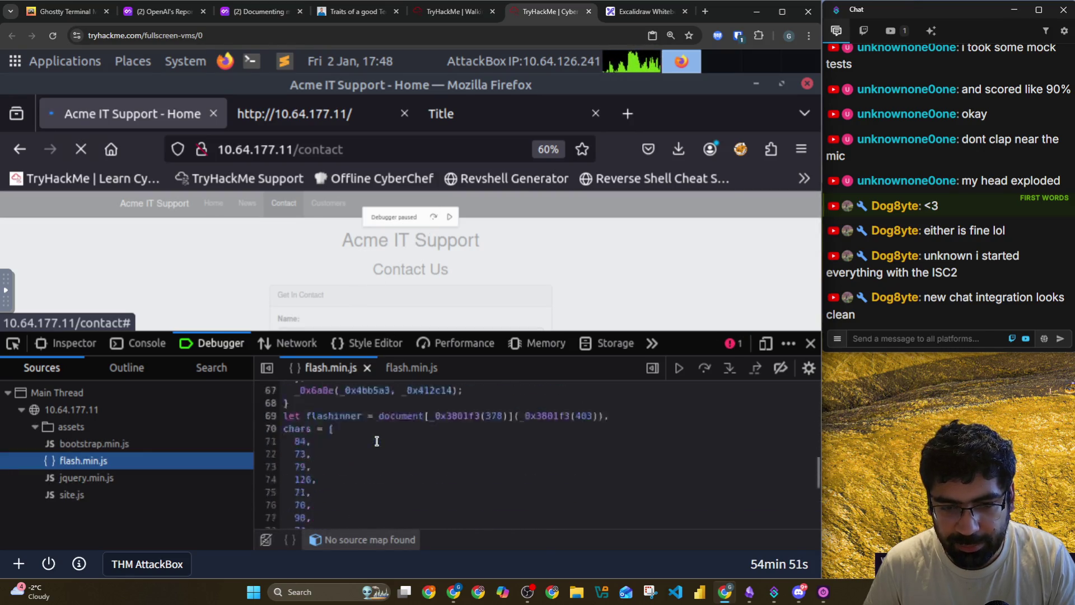
mouse_move(365, 472)
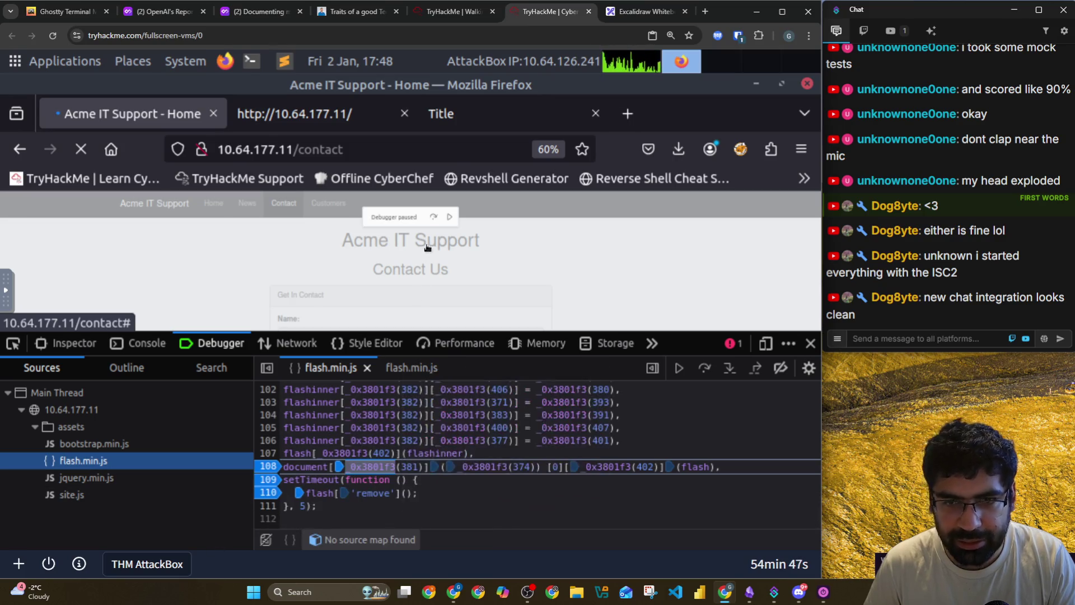
left_click(434, 218)
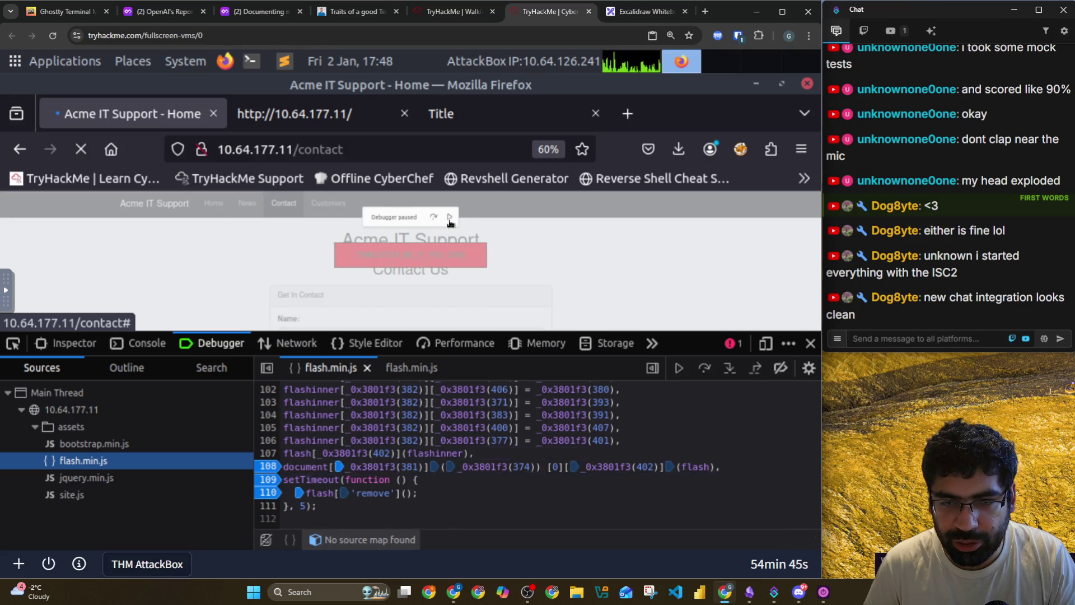
Resize DevTools and zoom in to read the red box, then return to the room
left_click_drag(705, 372, 705, 495)
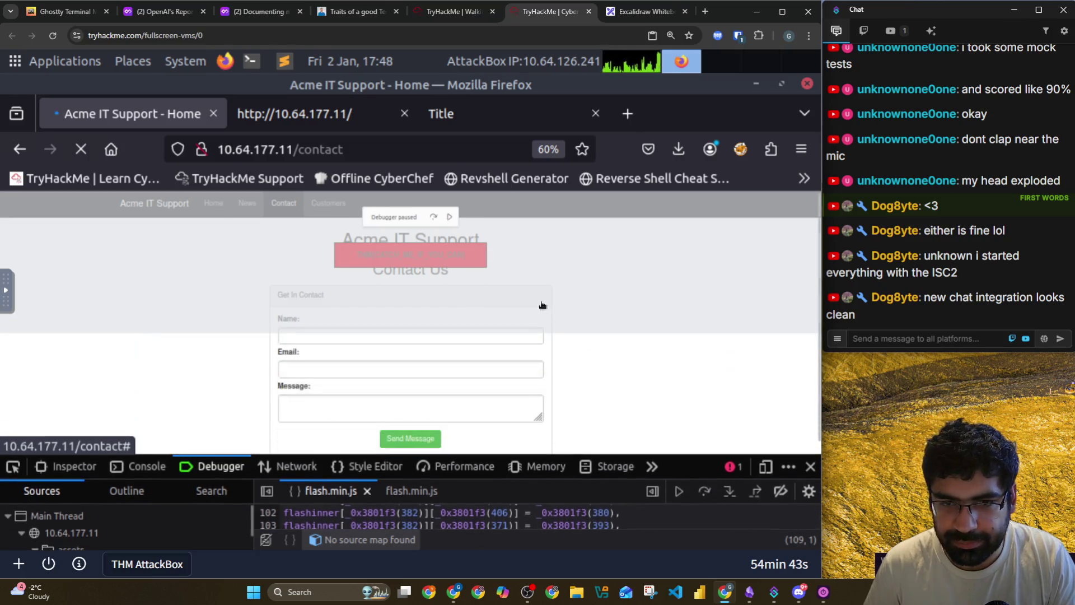
key("ctrl+plus")
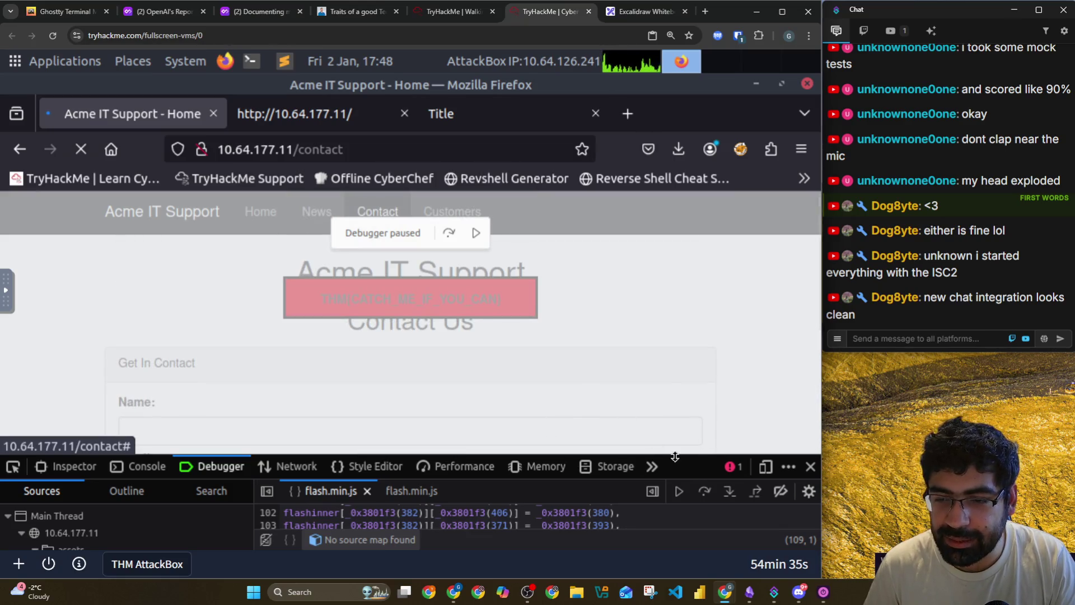
left_click_drag(677, 456, 655, 314)
mouse_move(381, 430)
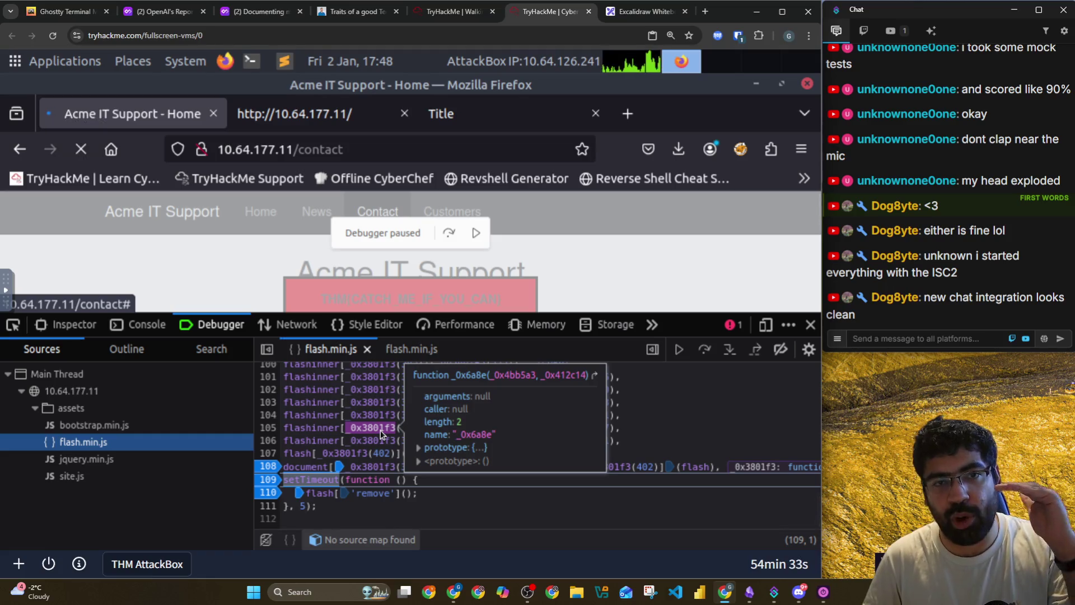
left_click(456, 16)
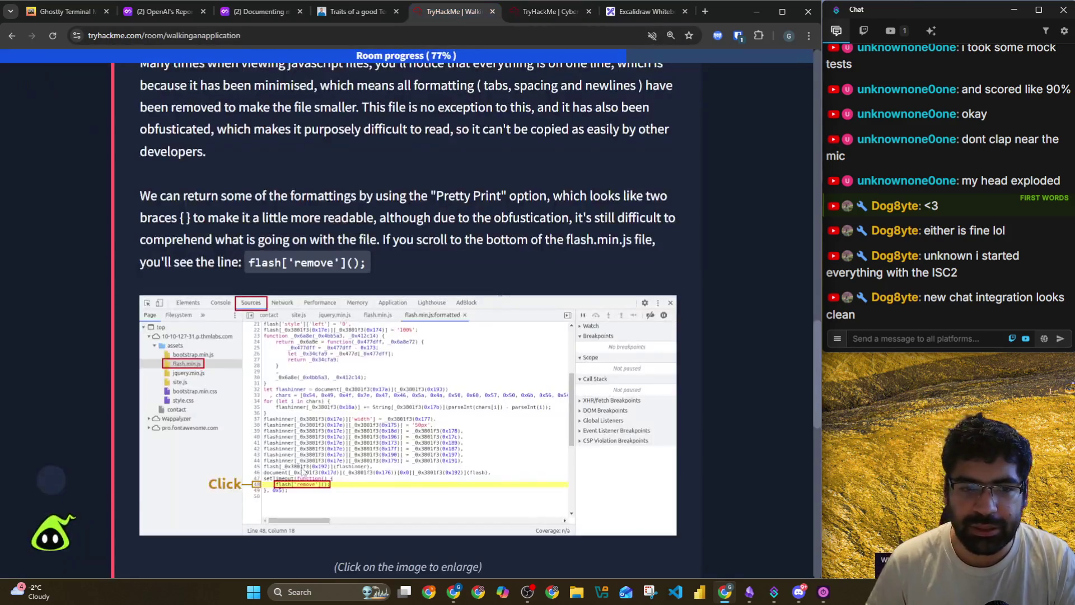
Enter THM{CATCH_ME_IF_YOU_CAN} in the Task 5 red-box flag field and submit it
scroll(278, 431, "down", 8)
left_click(369, 437)
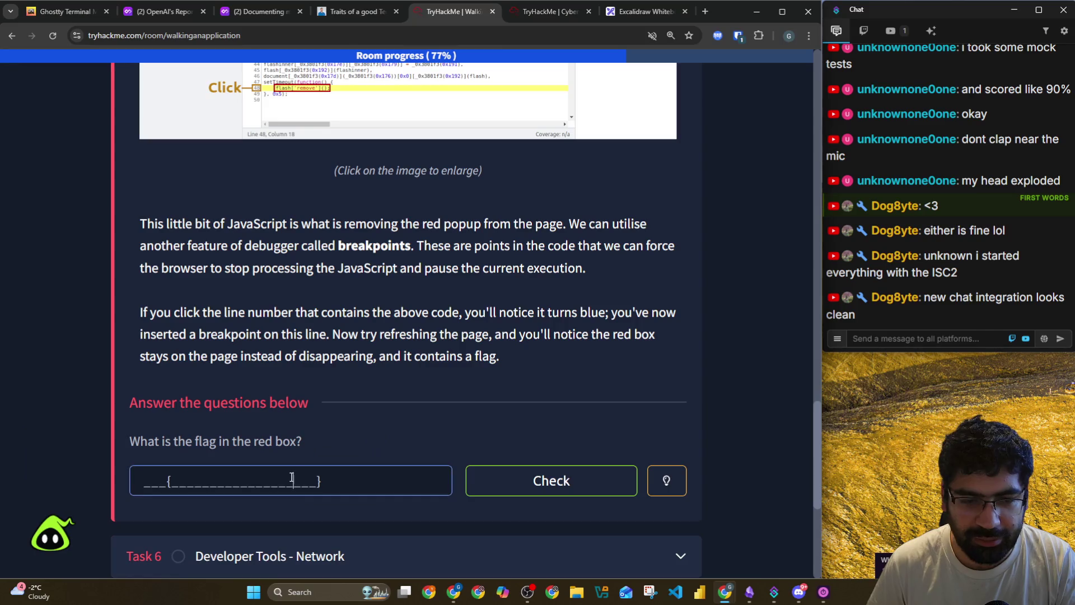
type("THM{CA")
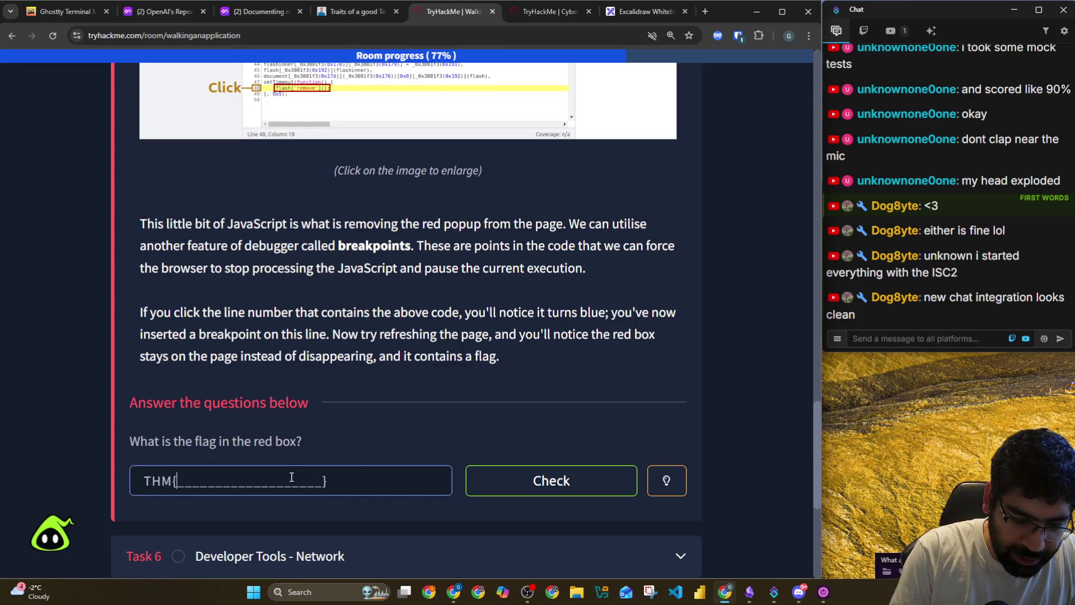
type("TCH_ME_IF_YO")
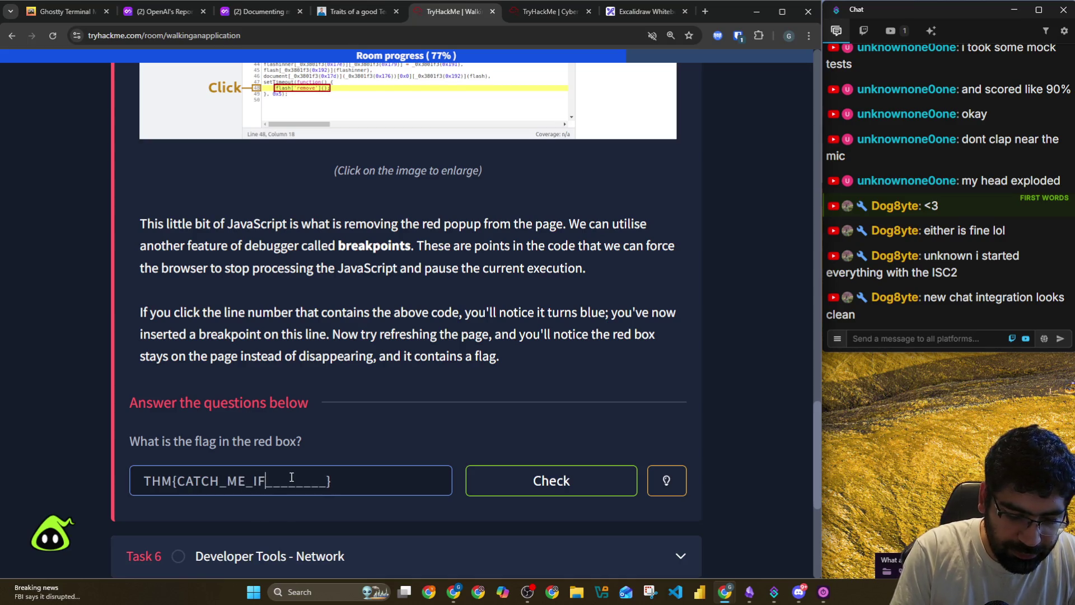
type("U_CAN")
key("Return")
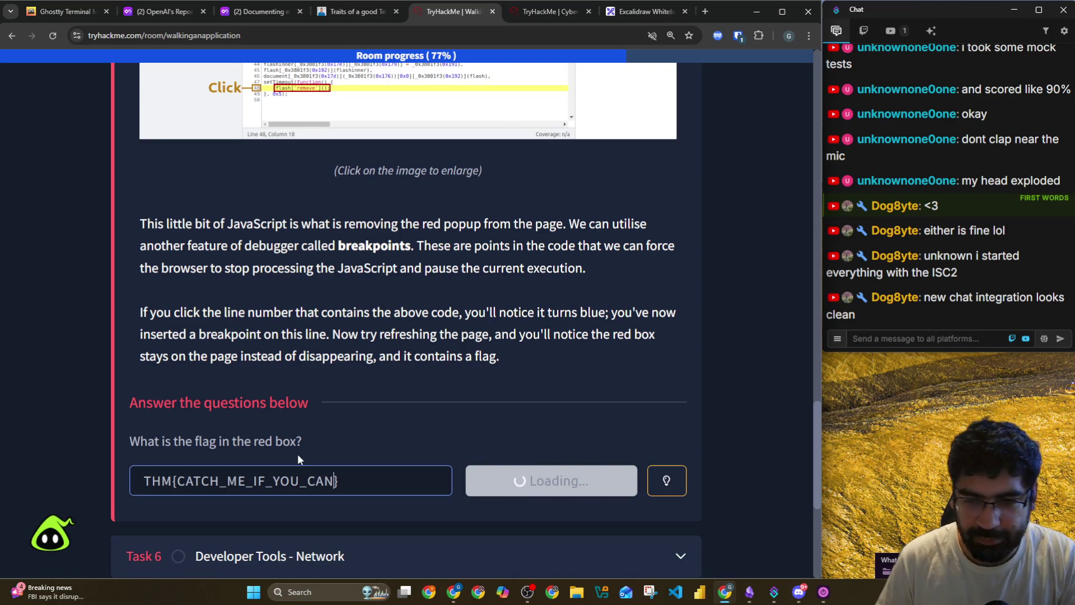
scroll(205, 247, "up", 8)
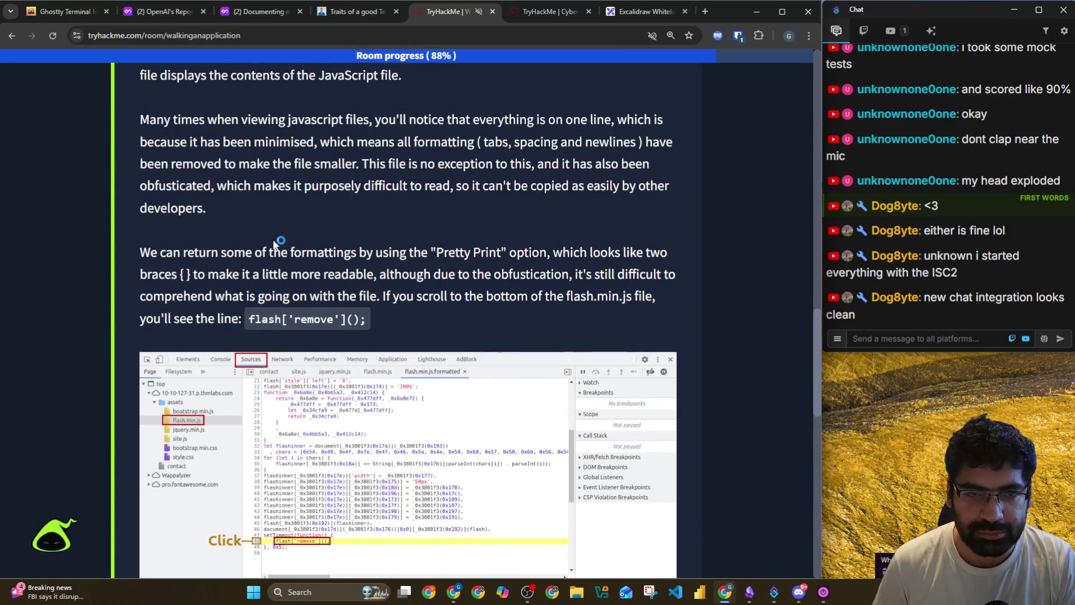
Enlarge the room text and highlight the sentences about one-line, minimised JavaScript files
key("ctrl+plus")
key("ctrl+plus")
scroll(238, 276, "down", 3)
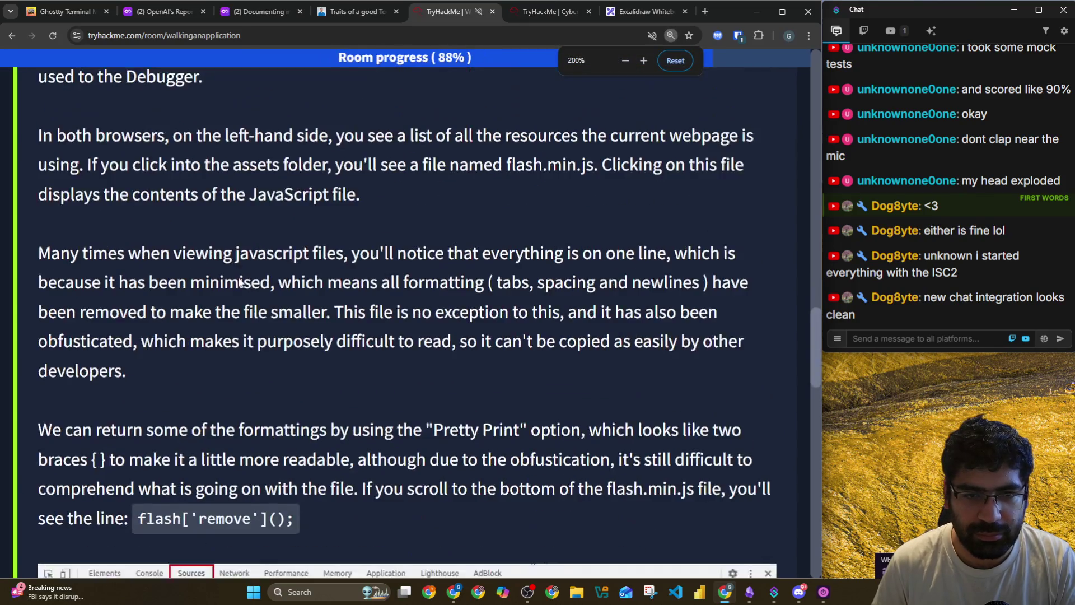
scroll(240, 283, "up", 3)
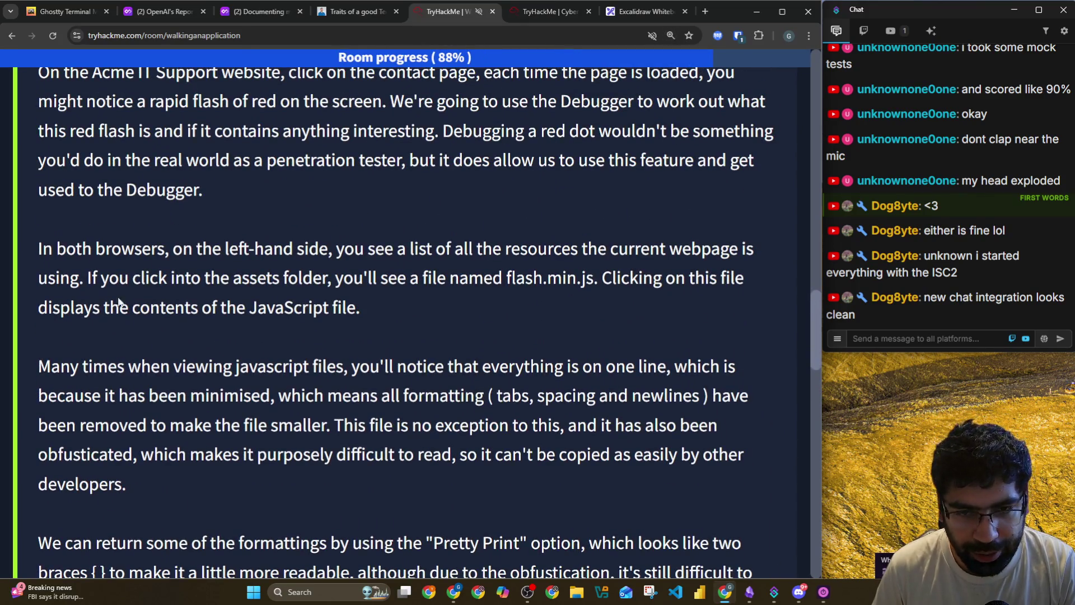
left_click_drag(40, 370, 161, 374)
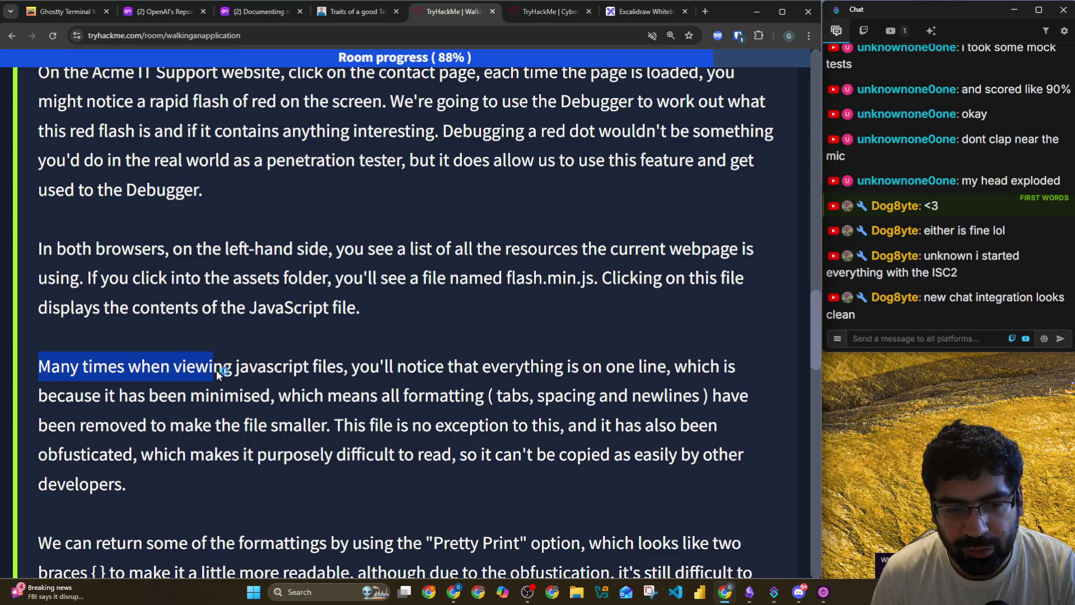
mouse_move(252, 372)
left_mouse_down()
mouse_move(579, 352)
mouse_move(638, 368)
left_mouse_up()
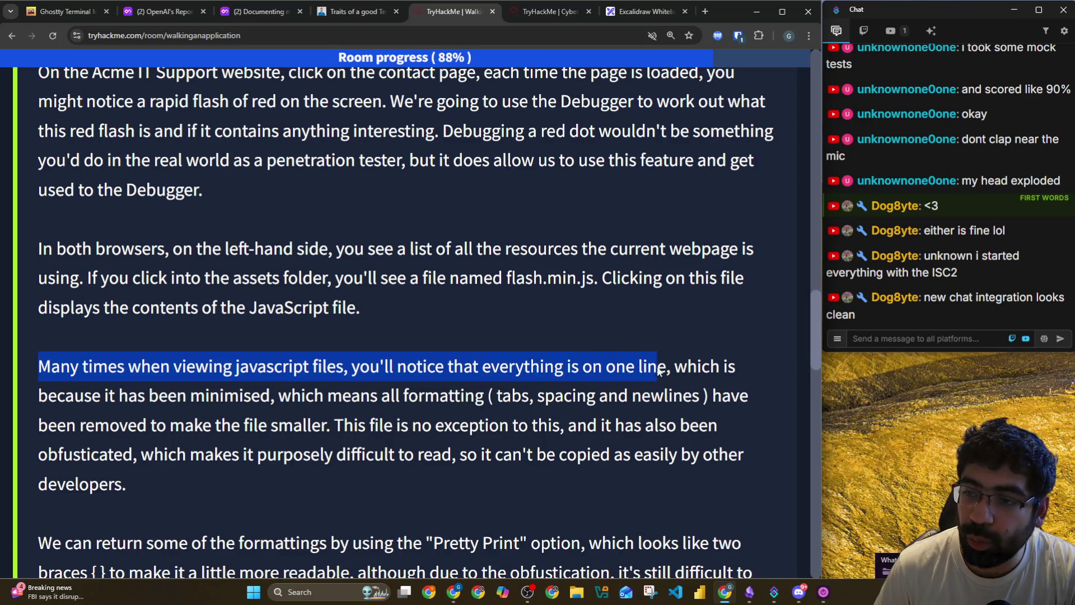
left_click_drag(115, 405, 265, 398)
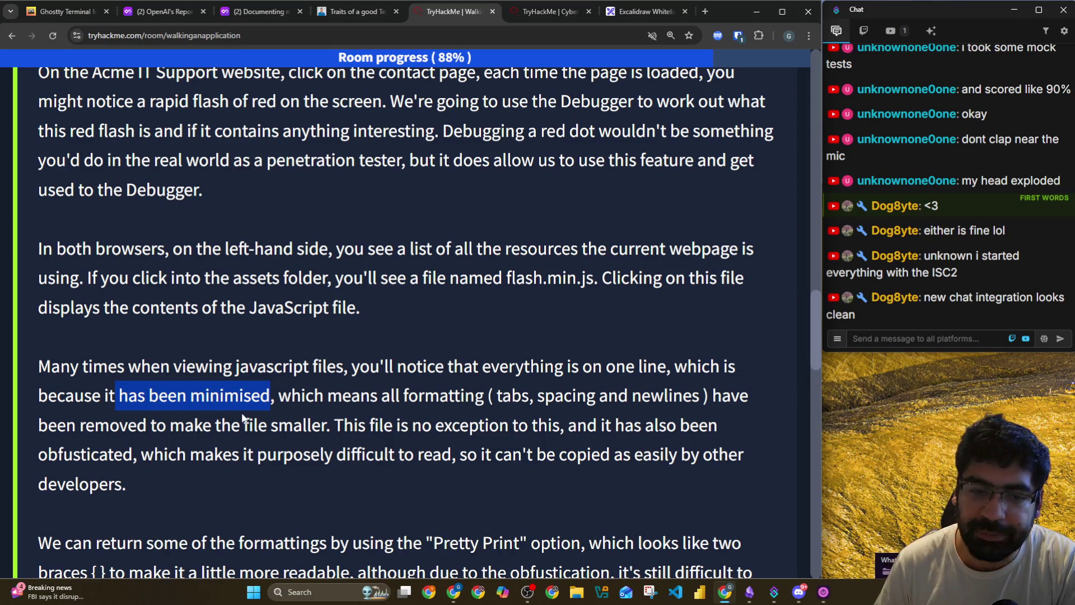
mouse_move(276, 398)
left_mouse_down()
mouse_move(693, 418)
mouse_move(742, 399)
left_mouse_up()
Highlight the passages on smaller file size, obfuscation, and why obfuscated code is hard to read
left_click_drag(133, 431, 240, 432)
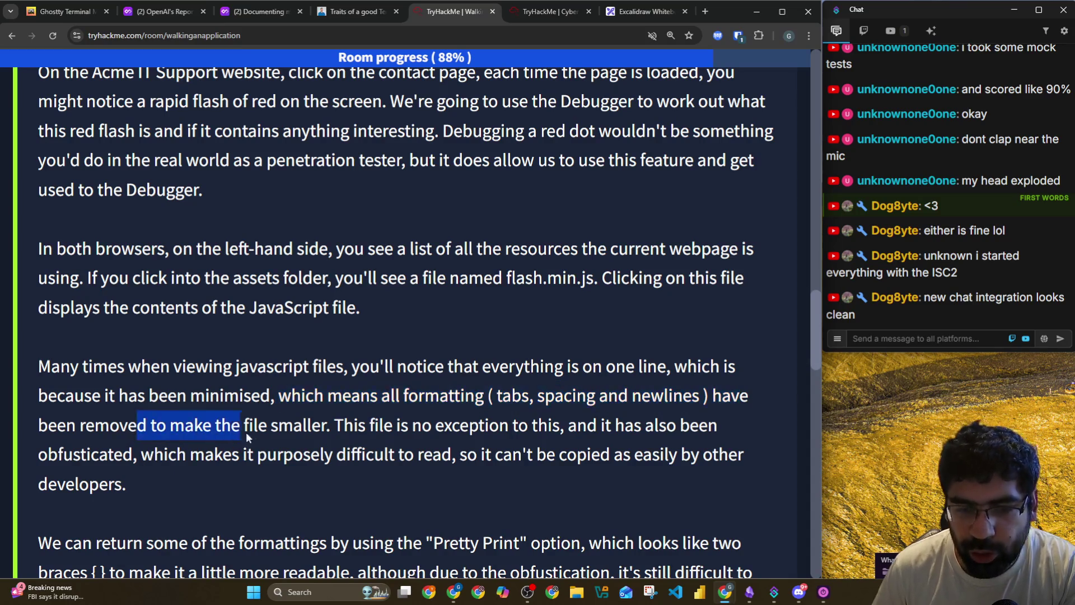
left_click_drag(354, 430, 713, 426)
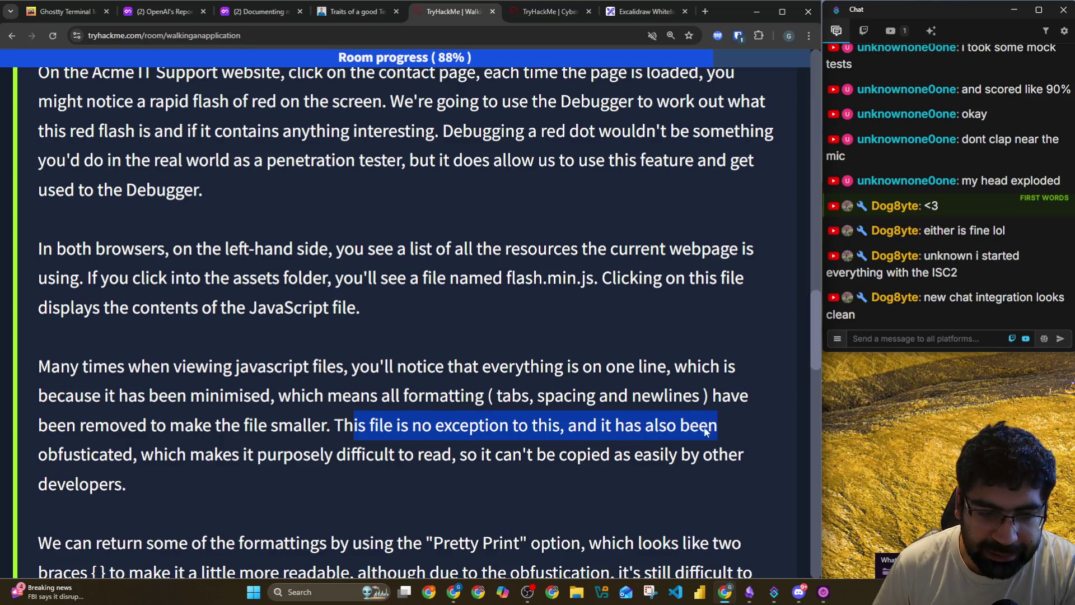
scroll(294, 369, "down", 2)
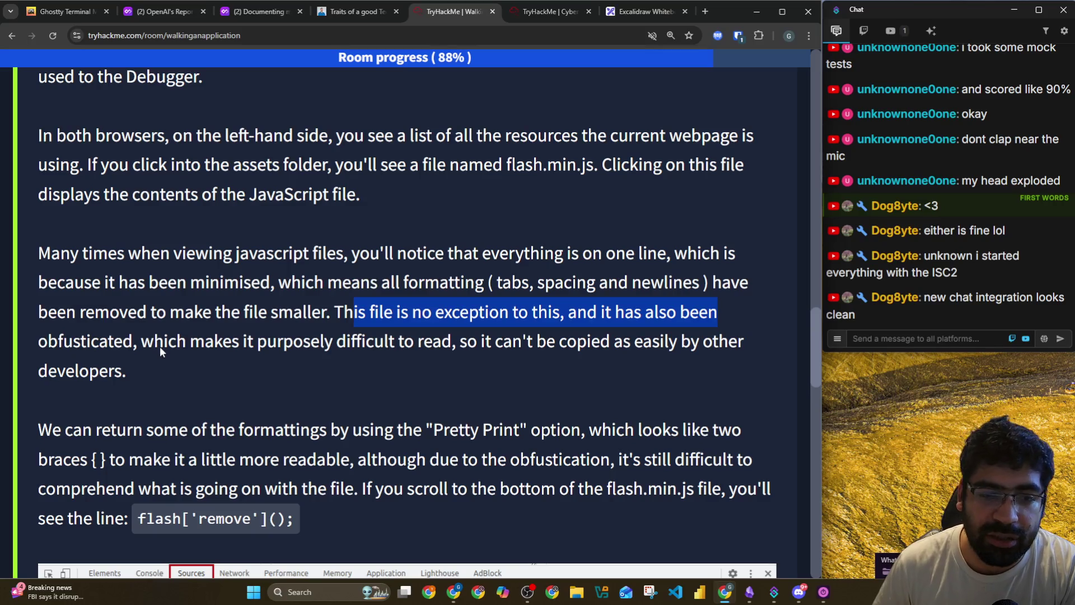
left_click(155, 342)
left_click_drag(270, 345, 745, 342)
left_click(523, 13)
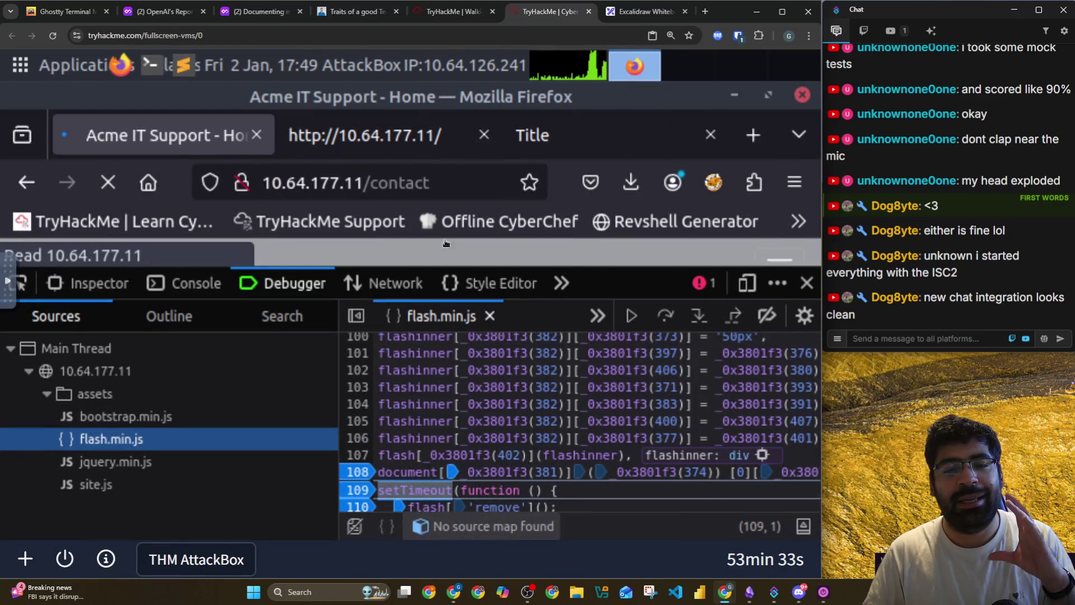
Inspect the paused flash.min.js in Firefox Debugger with a widened code view
mouse_move(448, 393)
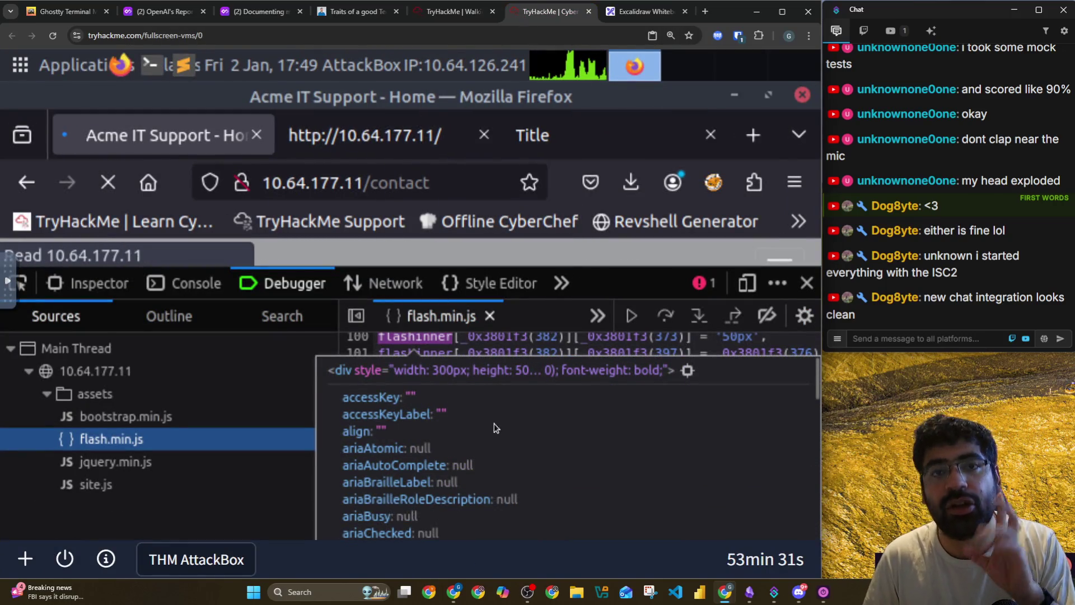
scroll(487, 422, "down", 2)
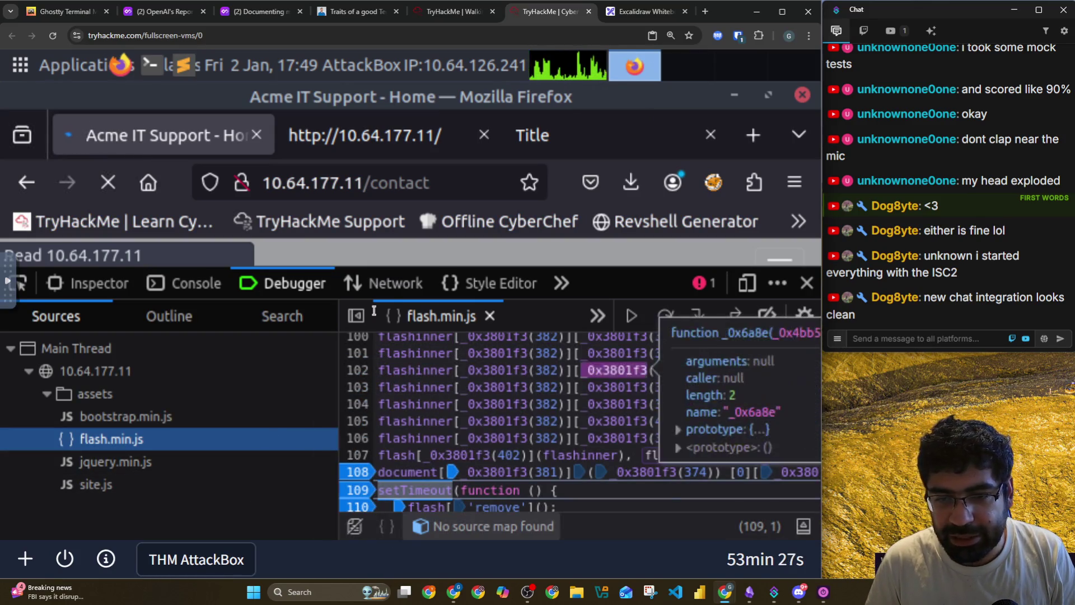
left_click_drag(341, 311, 60, 312)
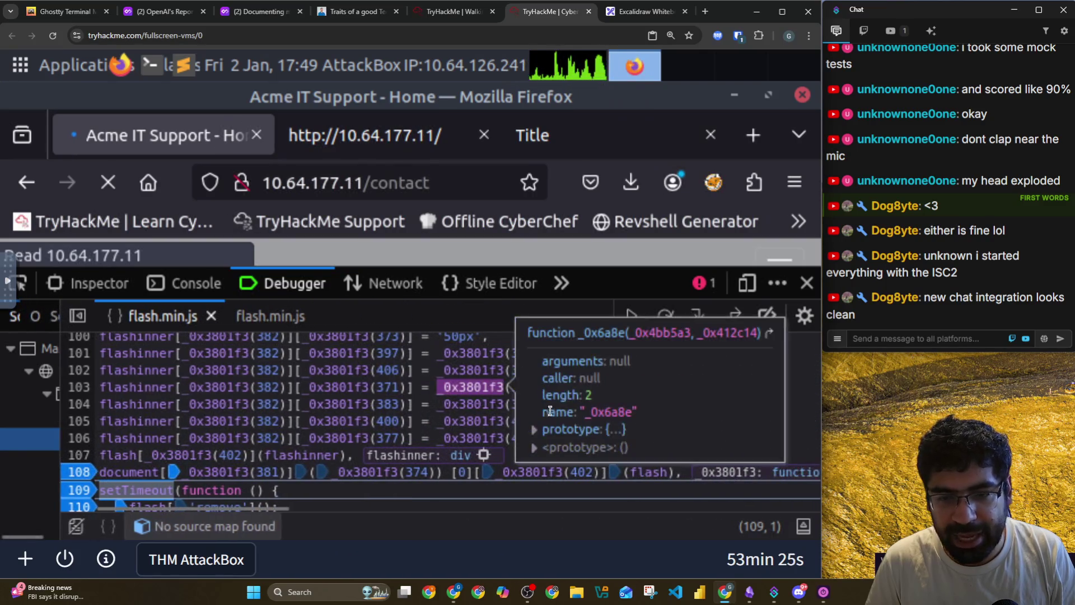
scroll(300, 468, "down", 1)
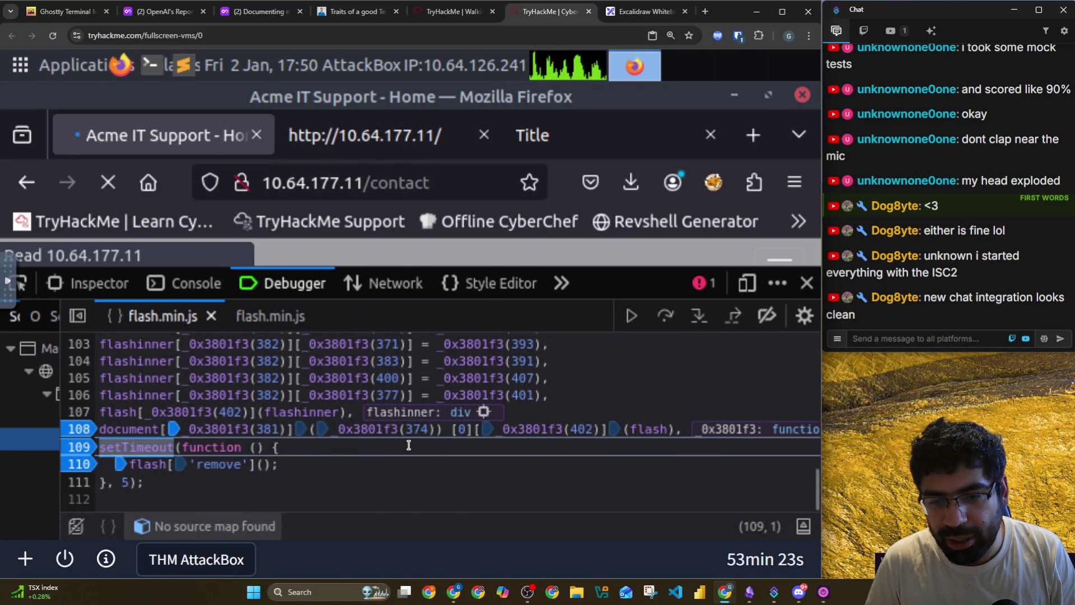
scroll(437, 446, "up", 8)
scroll(318, 434, "up", 10)
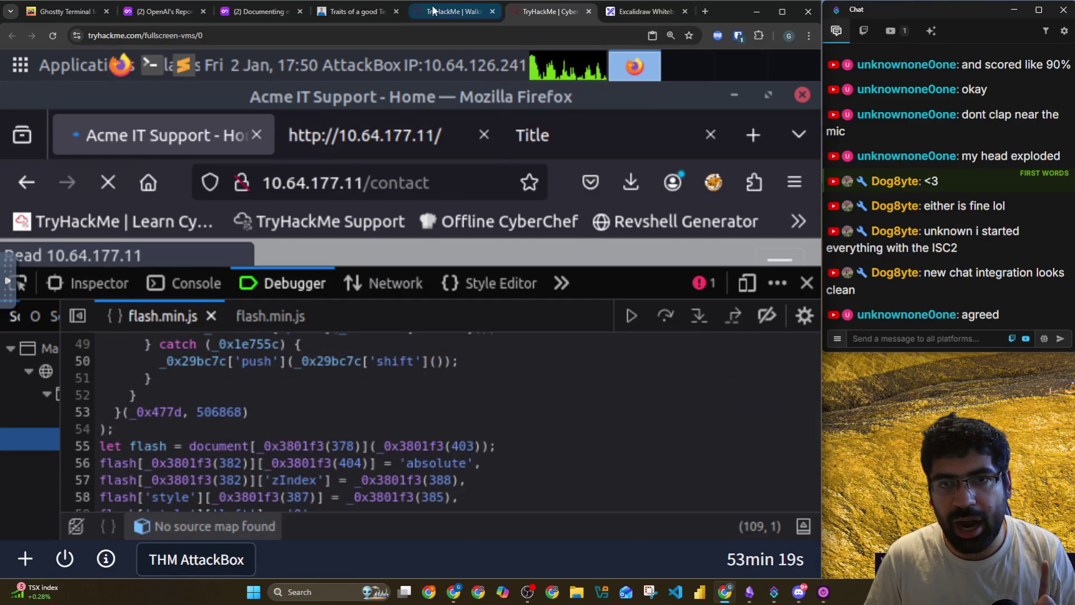
Highlight the room's Pretty Print paragraph on the two braces and improved readability
left_click(451, 11)
scroll(473, 284, "down", 3)
left_click(67, 258)
left_click_drag(51, 258, 530, 264)
left_click(546, 15)
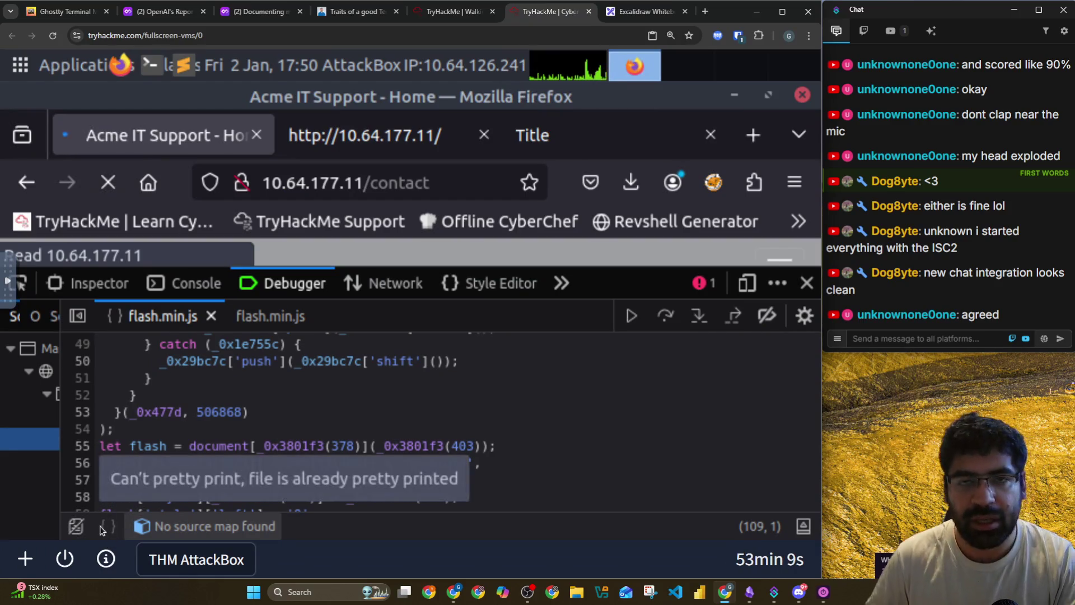
left_click(446, 11)
left_click_drag(618, 273, 731, 263)
left_click_drag(107, 293, 752, 292)
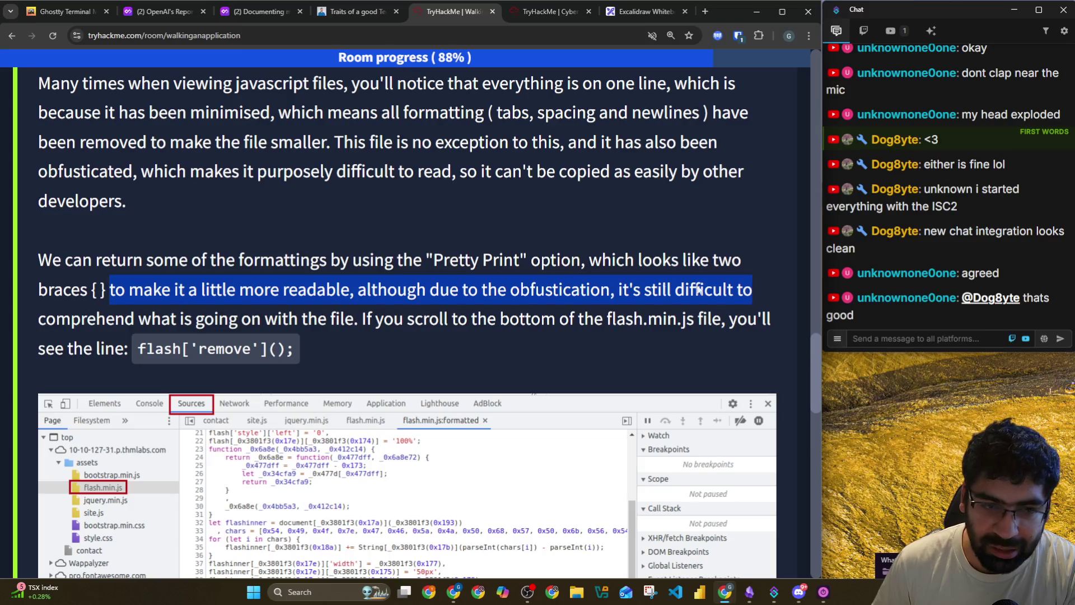
Highlight the passages on scrolling to the file's bottom and the flash['remove'](); line
left_click_drag(137, 320, 257, 322)
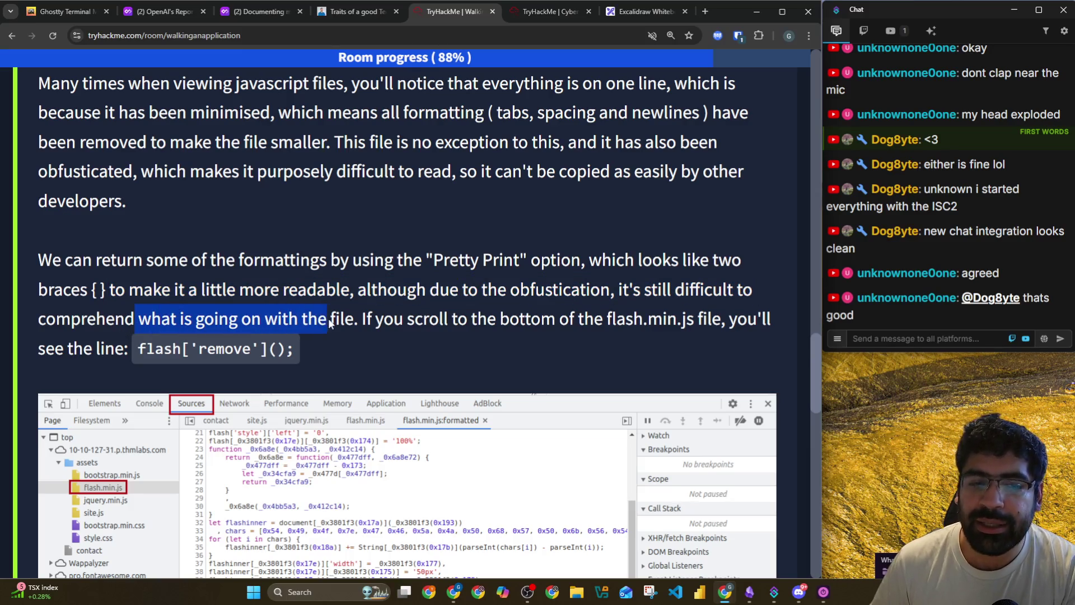
left_click_drag(352, 321, 745, 323)
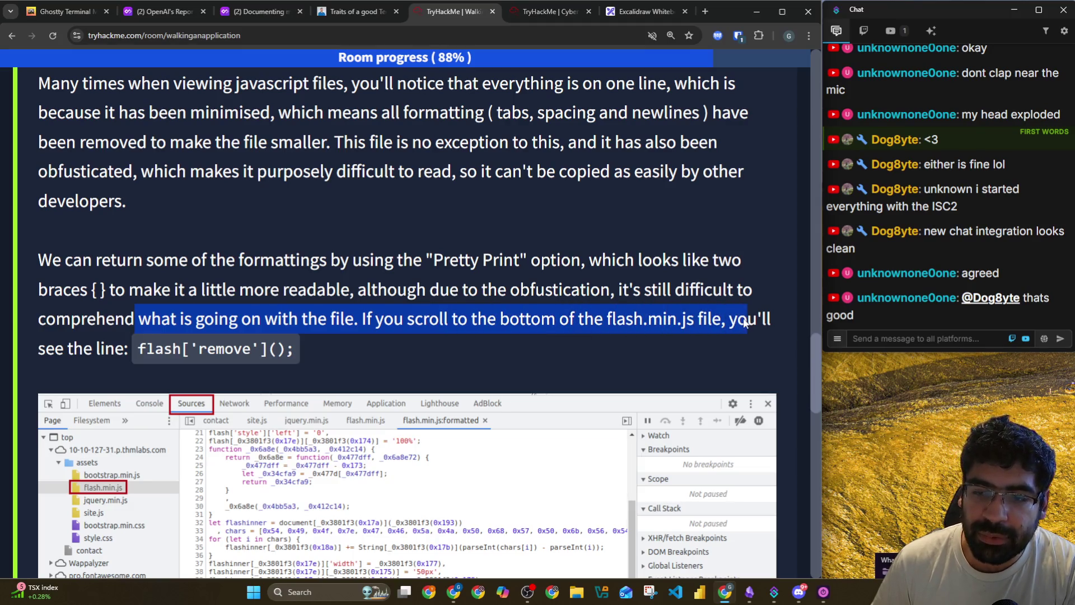
left_click_drag(134, 350, 296, 353)
scroll(358, 319, "down", 4)
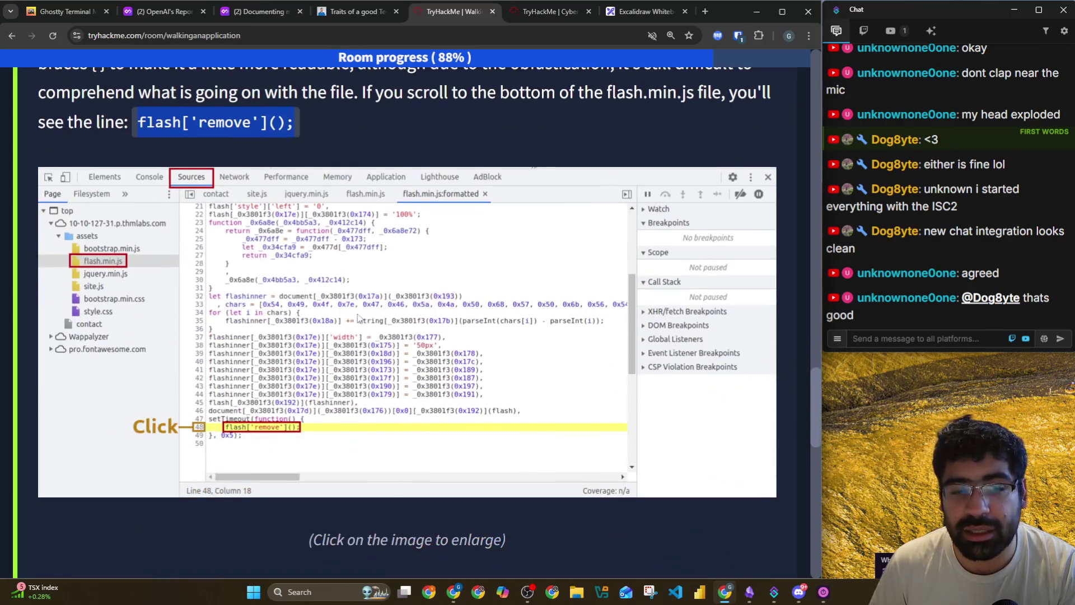
scroll(229, 431, "down", 1)
View the enlarged debugger screenshot, then highlight the sentence about removing the red popup
left_click(238, 402)
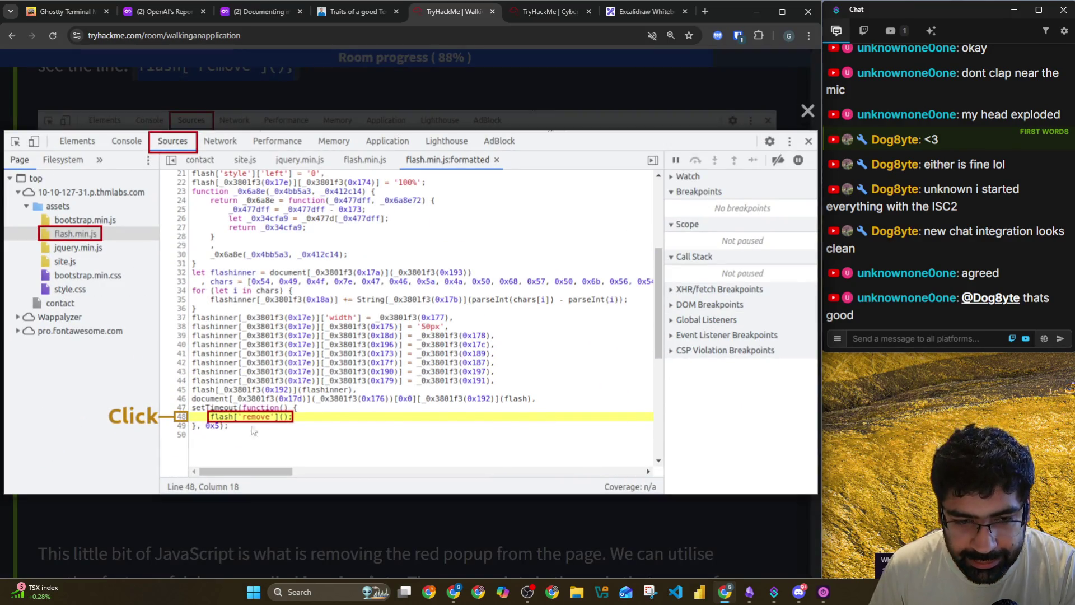
left_click(212, 509)
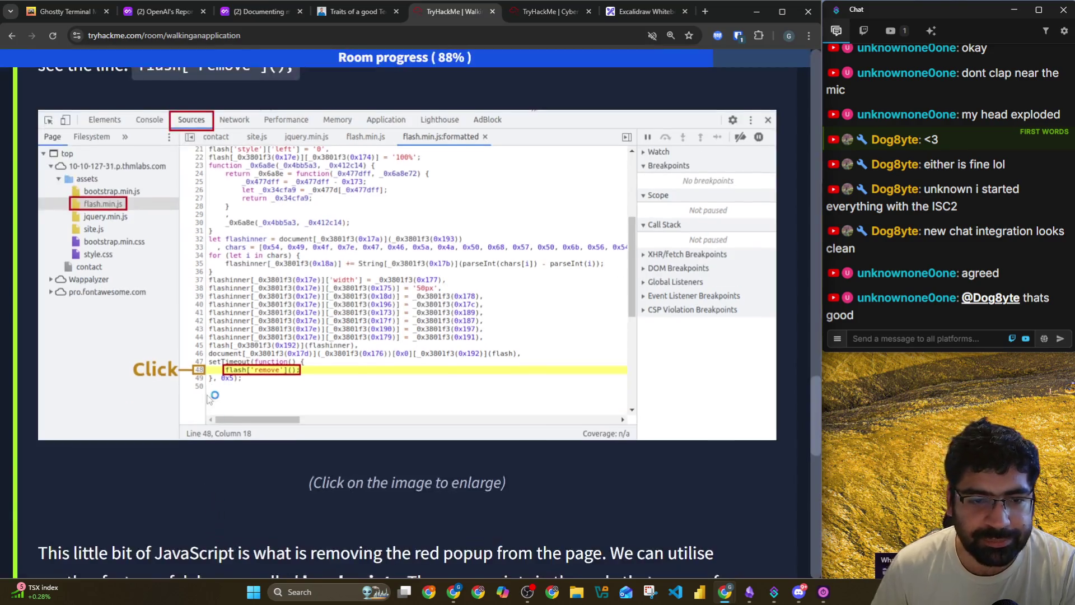
scroll(178, 317, "down", 6)
left_click_drag(92, 163, 580, 161)
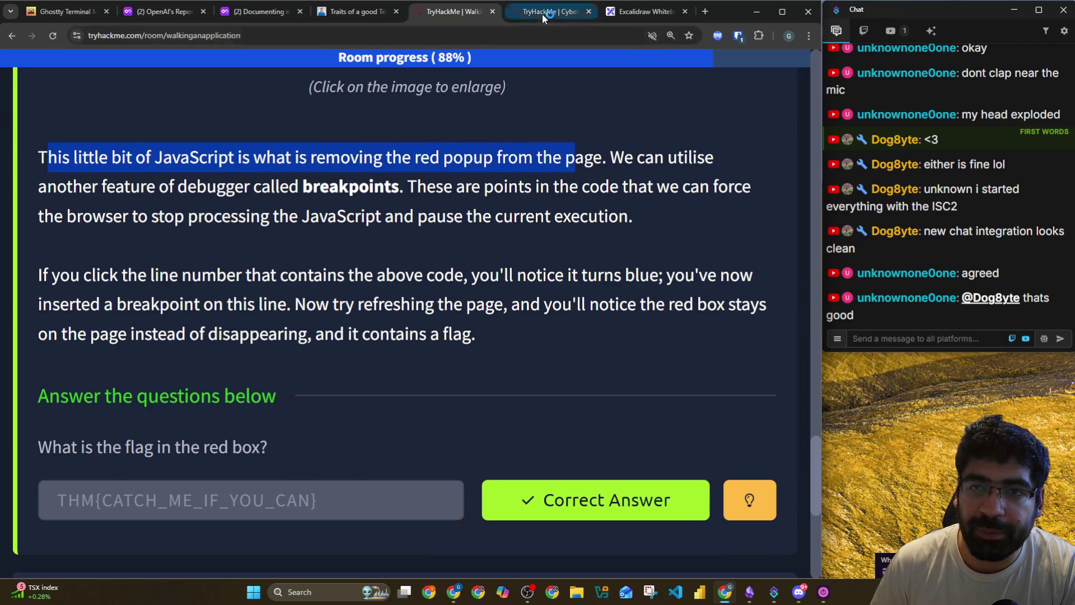
In the AttackBox debugger, place the caret on line 111's setTimeout and reload the contact page
left_click(543, 15)
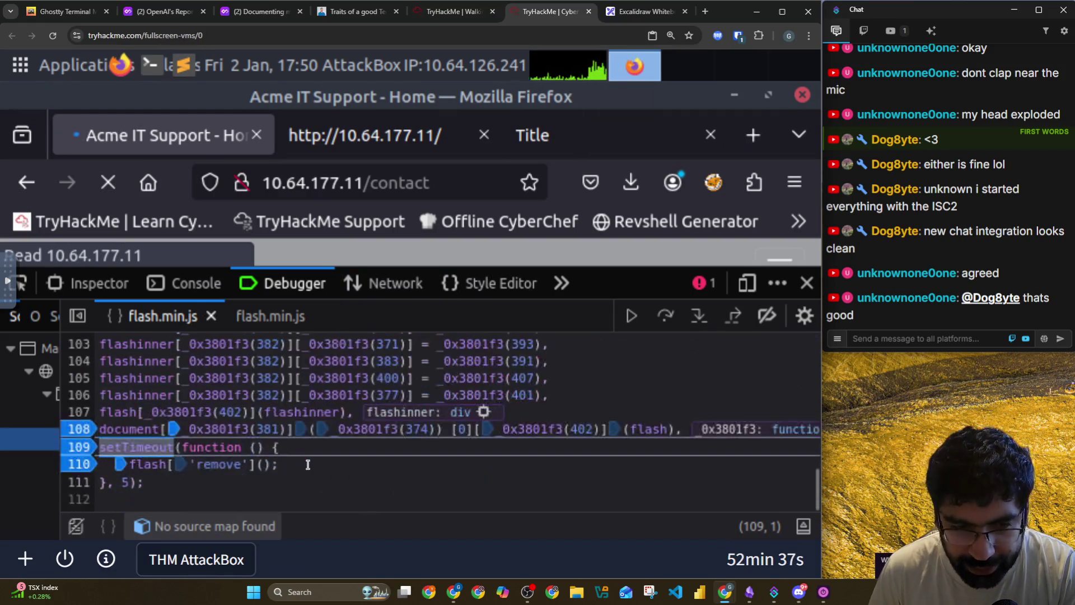
left_click(117, 482)
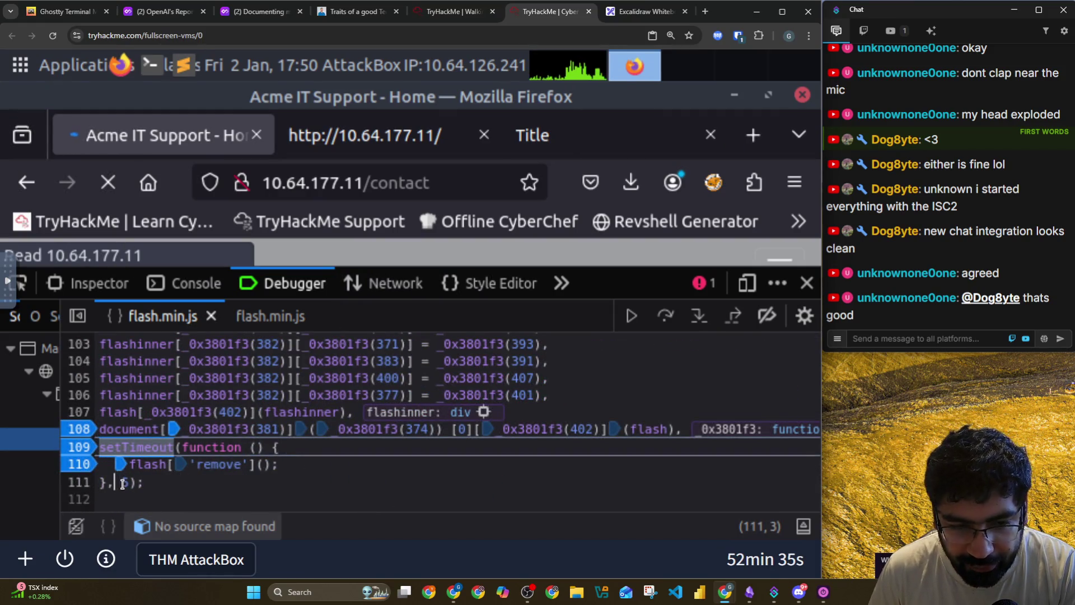
left_click(128, 482)
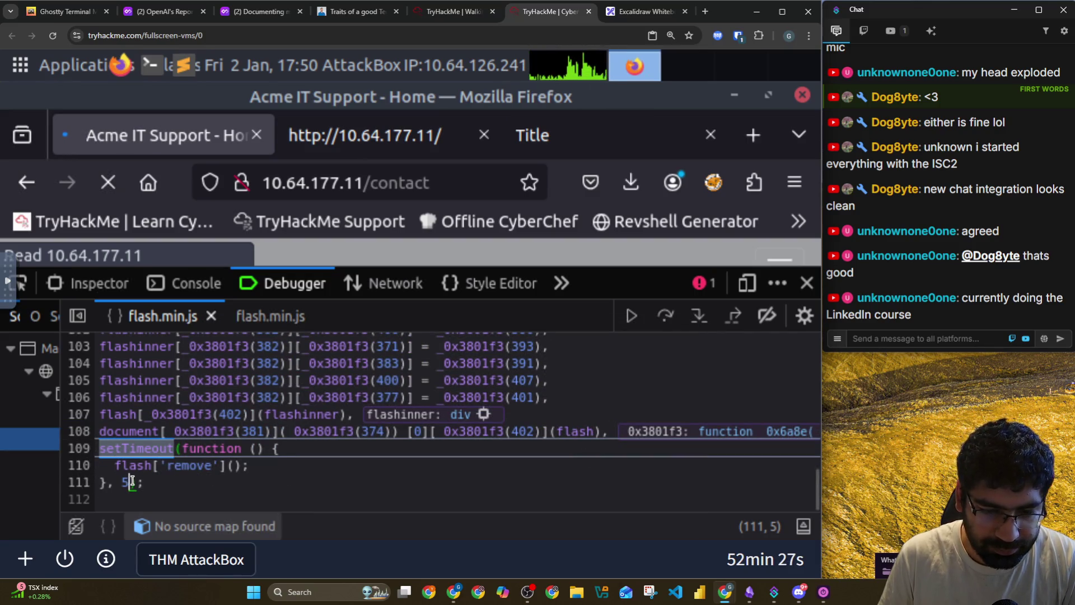
right_click(190, 482)
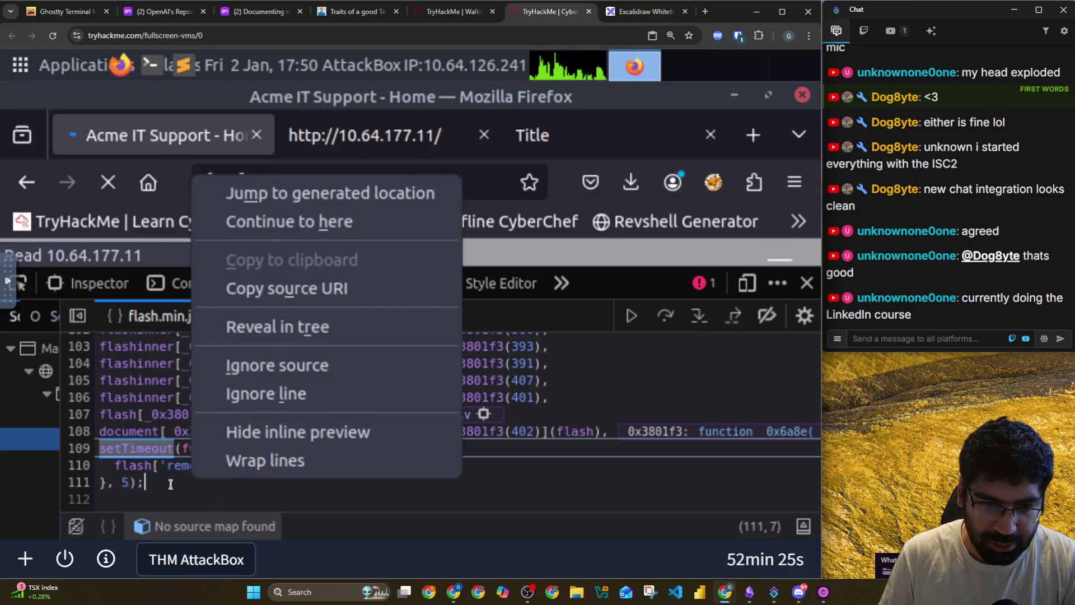
left_click(114, 182)
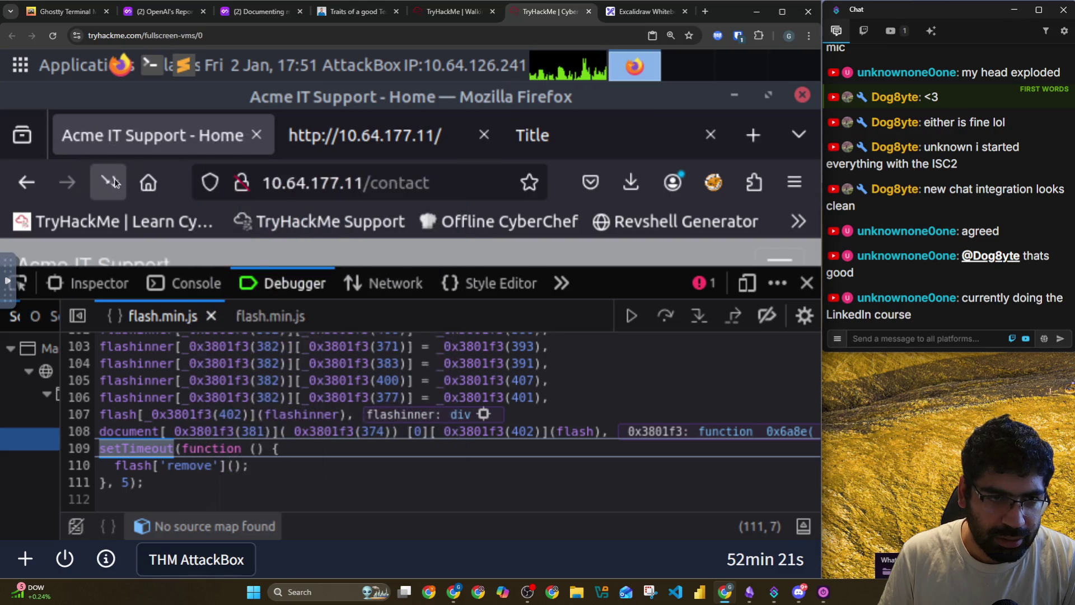
left_click(108, 183)
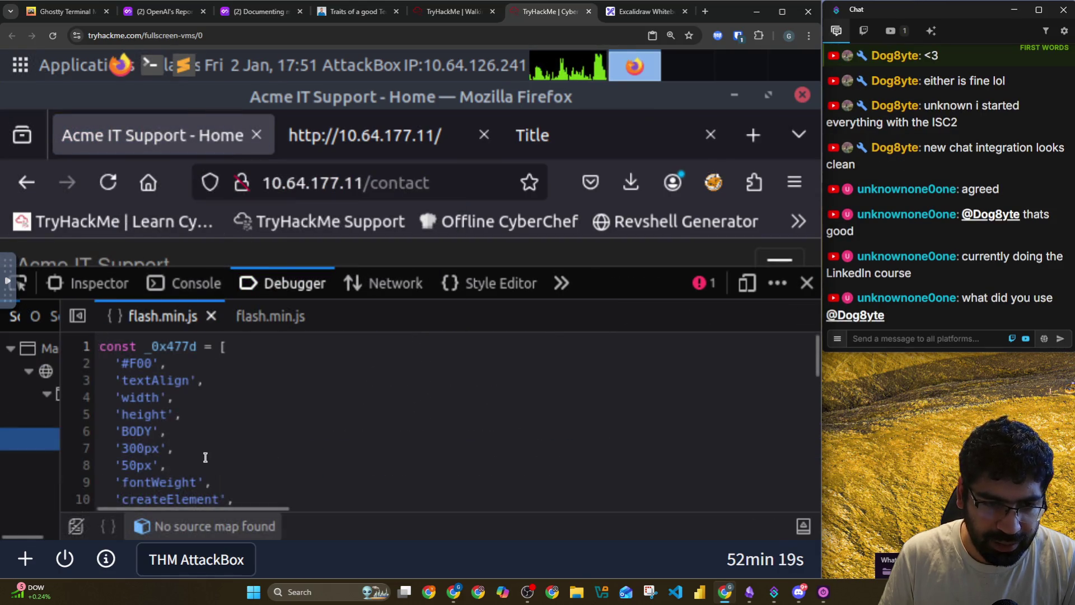
scroll(204, 454, "down", 15)
Jump from line 111's timeout value to its generated location in the minified flash.min.js
left_click(137, 482)
key("Right")
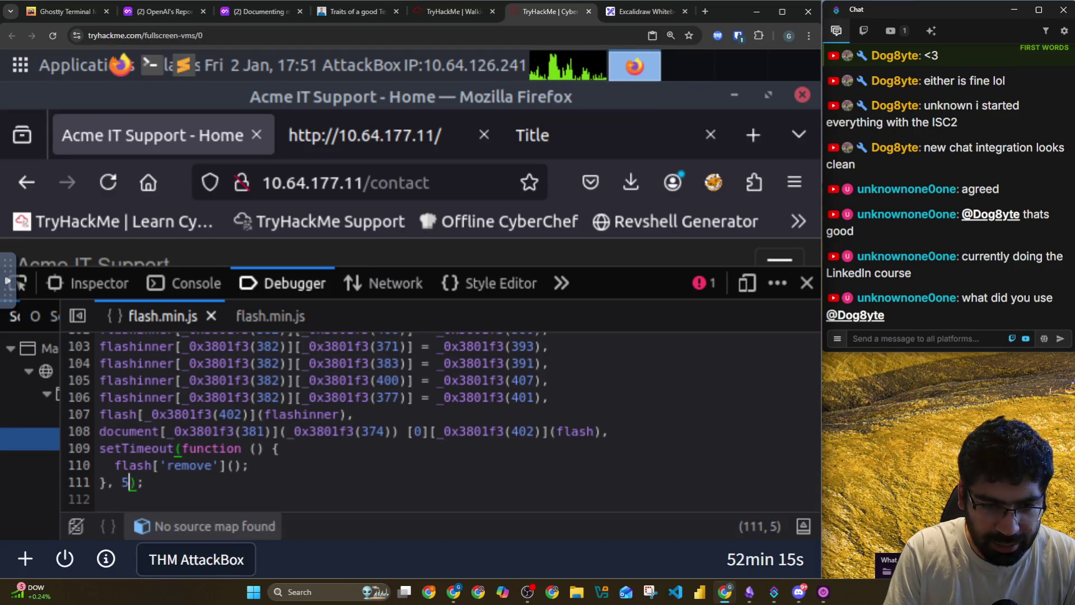
right_click(136, 483)
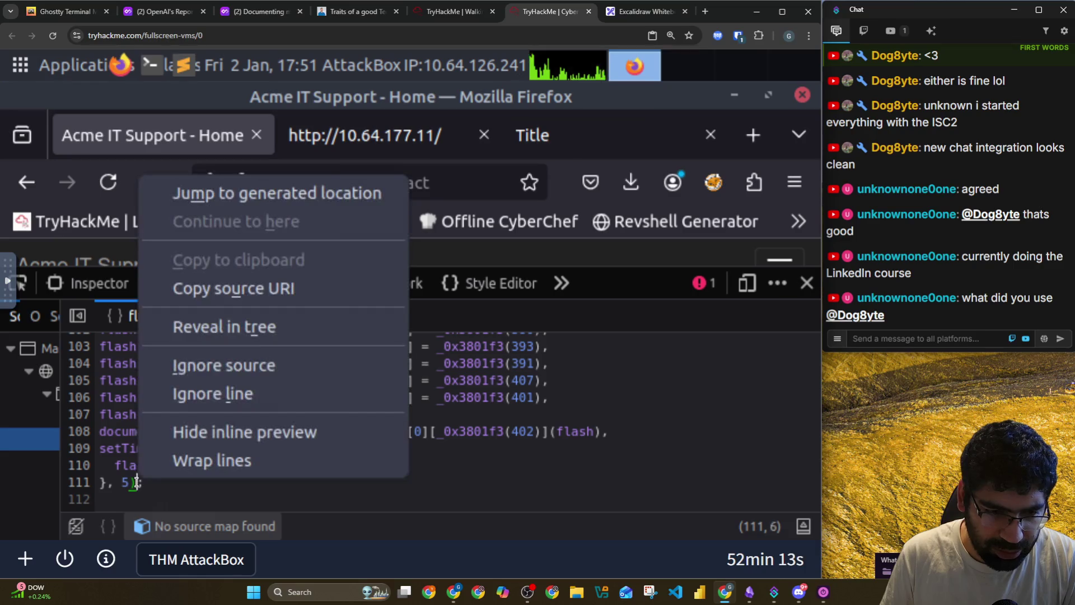
right_click(128, 482)
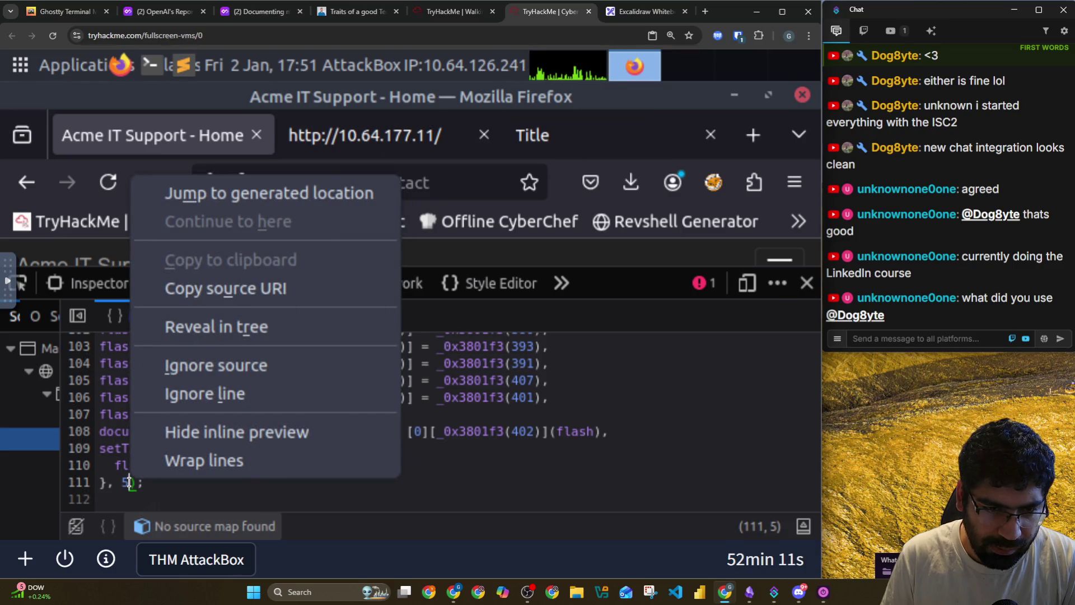
left_click(266, 192)
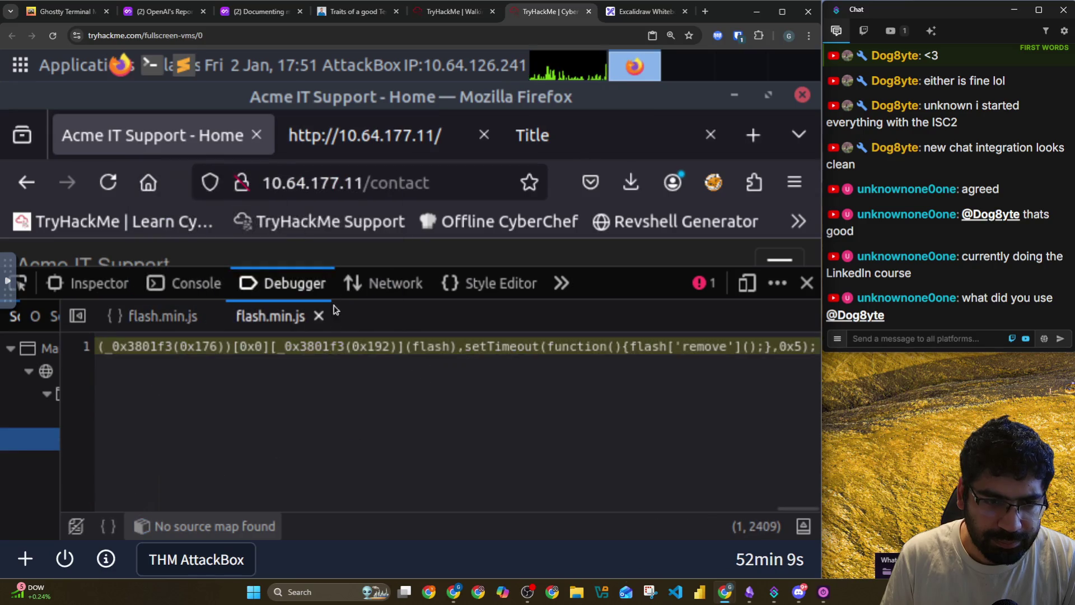
Return to the pretty-printed flash.min.js and toggle Ignore source on and off
left_click(111, 528)
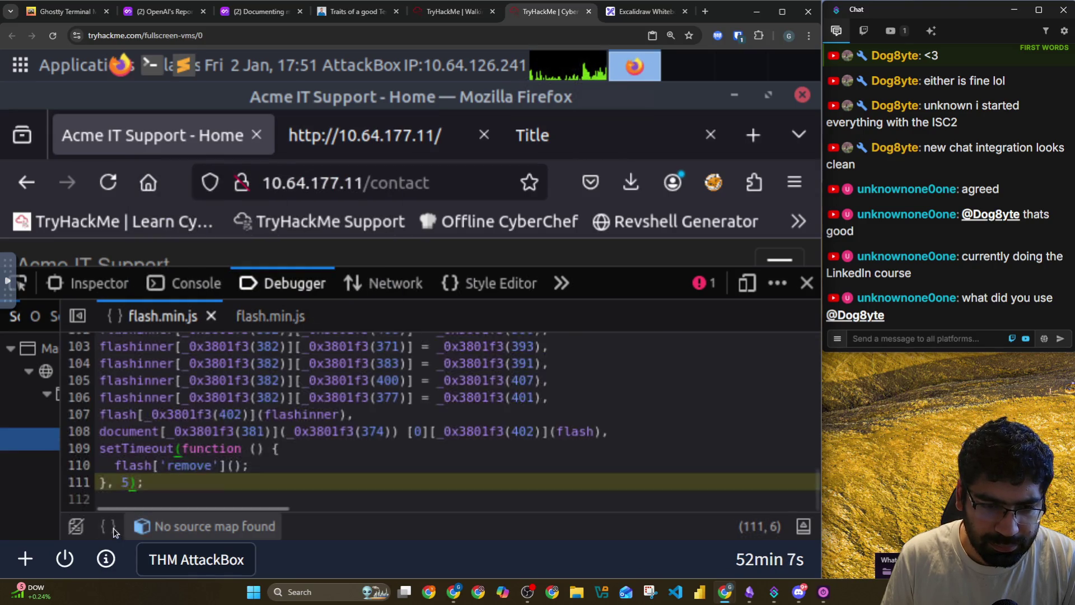
left_click(77, 526)
left_click(77, 527)
key("Left")
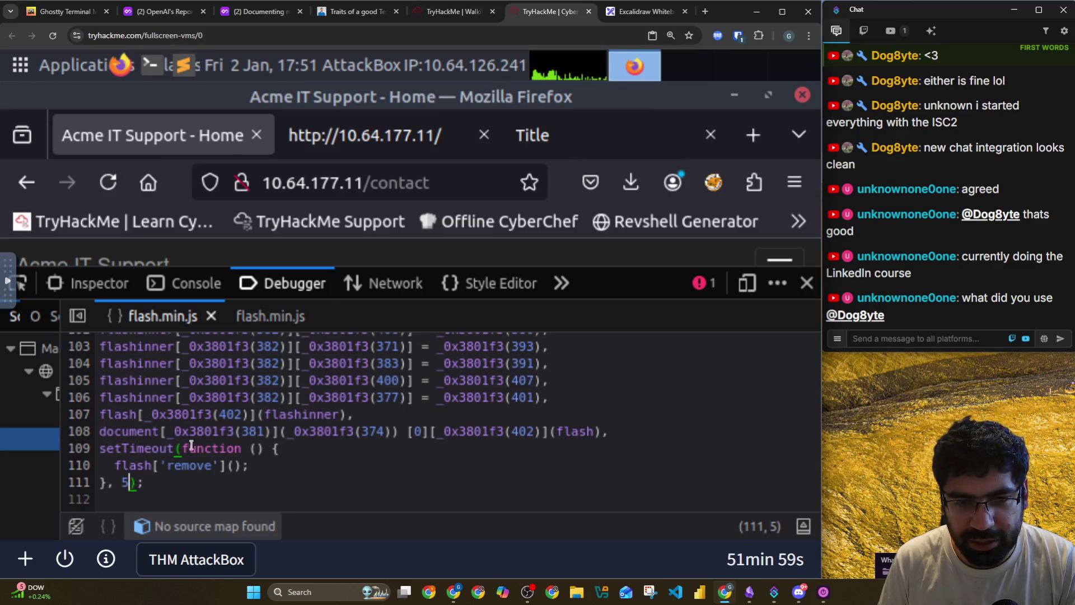
Highlight the room's sentences about the JavaScript snippet, breakpoints and pausing execution
left_click(418, 17)
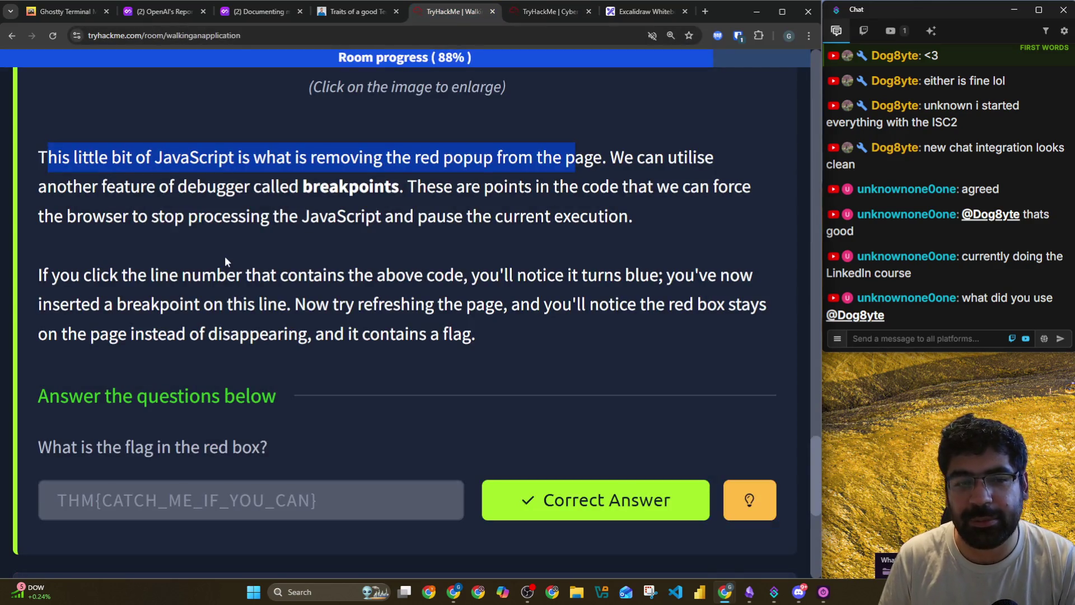
left_click(346, 229)
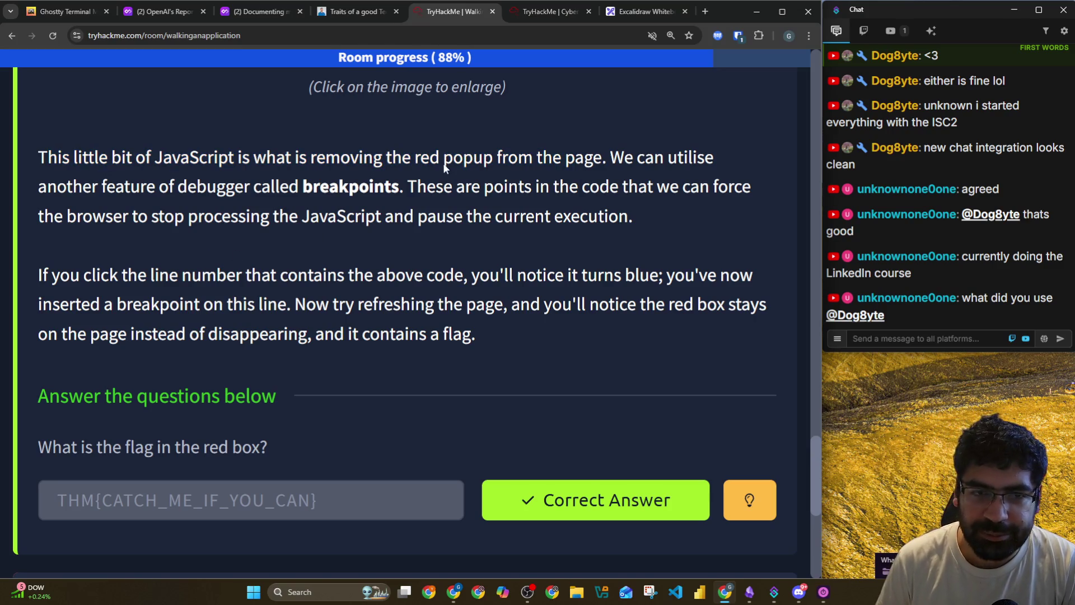
left_click_drag(62, 158, 303, 161)
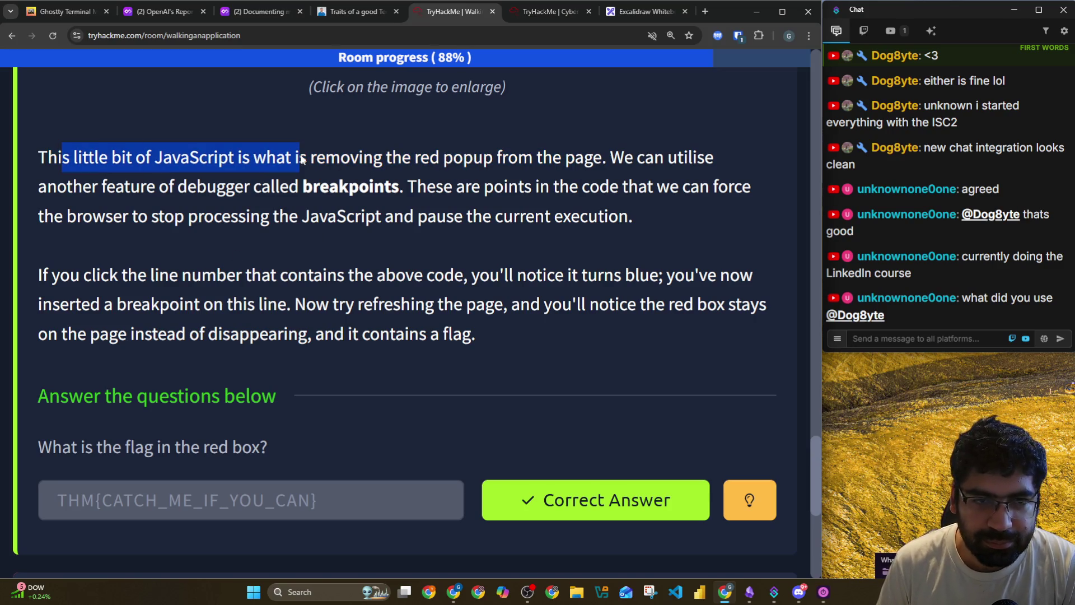
left_click(554, 159)
left_click_drag(627, 164, 715, 161)
left_click_drag(190, 188, 567, 193)
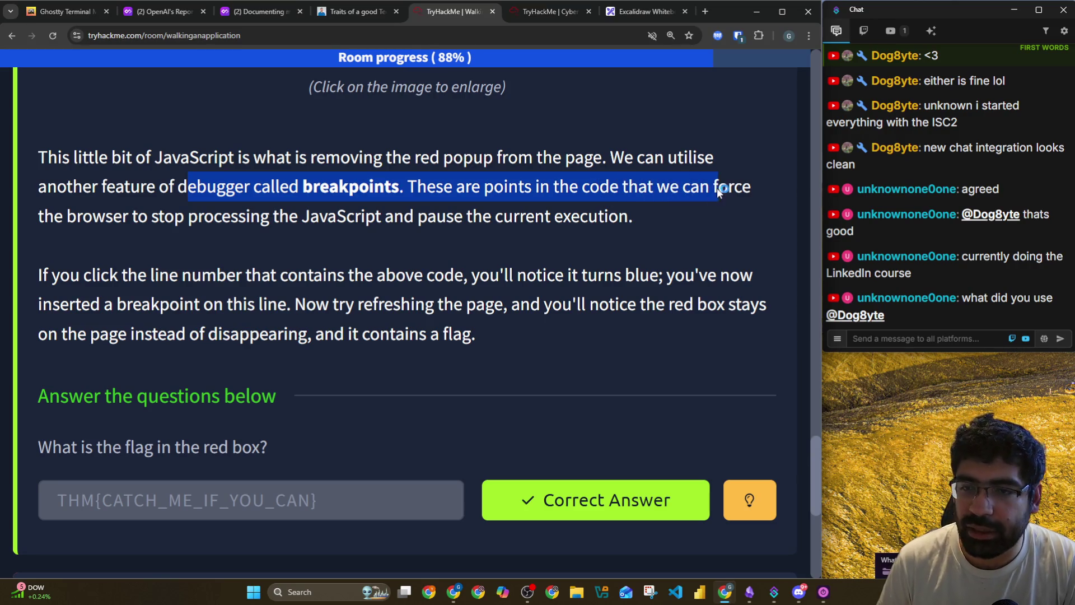
left_click_drag(108, 222, 598, 220)
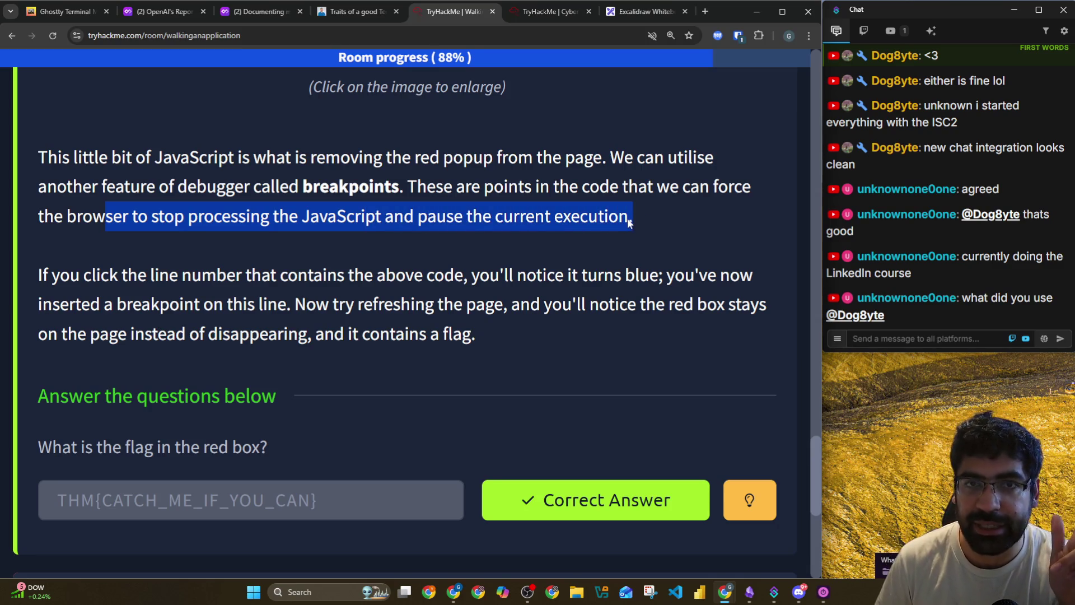
Highlight the line-number breakpoint and red-box flag instructions, then expand Task 6 Developer Tools - Network
scroll(450, 261, "down", 3)
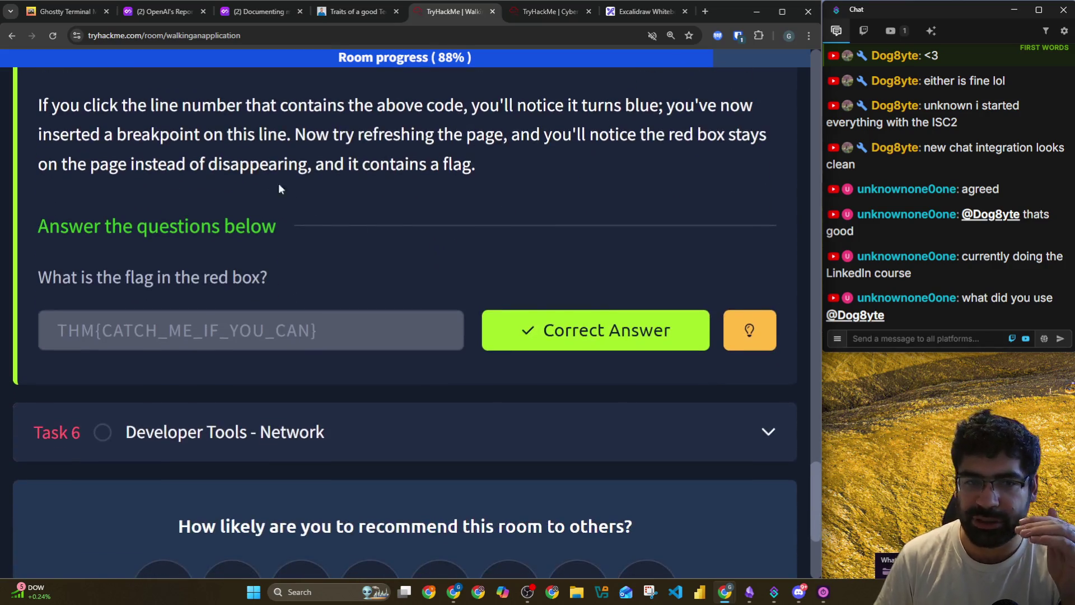
left_click_drag(40, 110, 482, 115)
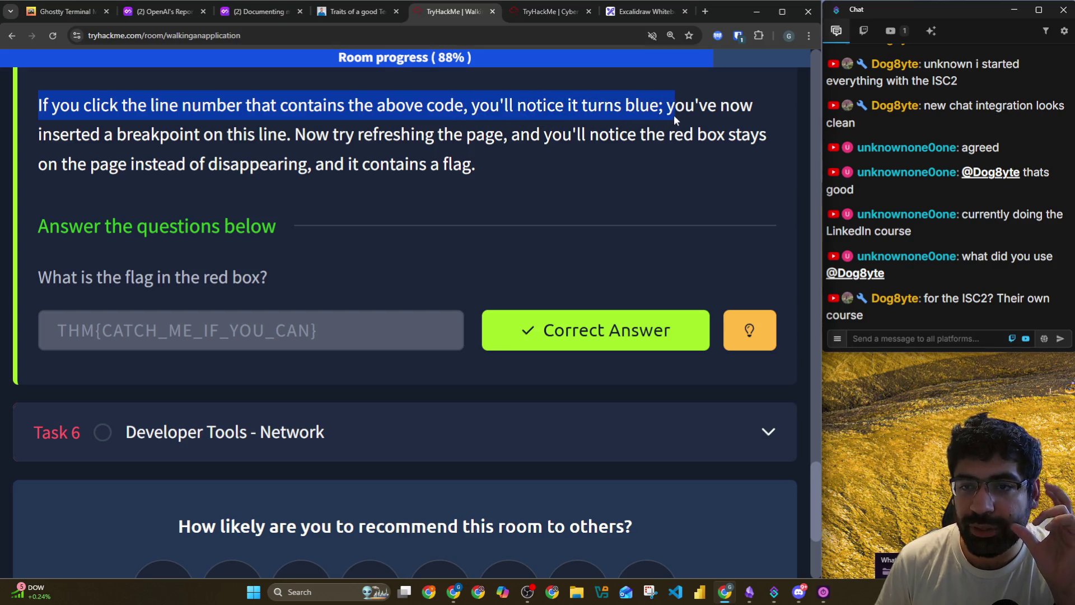
left_click_drag(51, 135, 775, 136)
left_click_drag(38, 165, 451, 173)
scroll(474, 179, "down", 2)
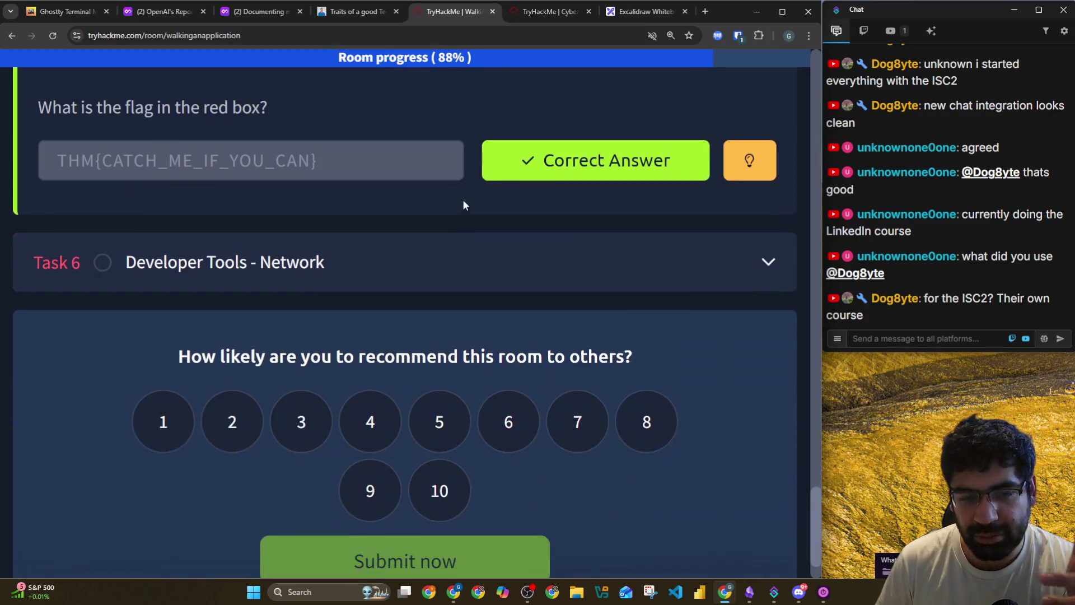
left_click(372, 269)
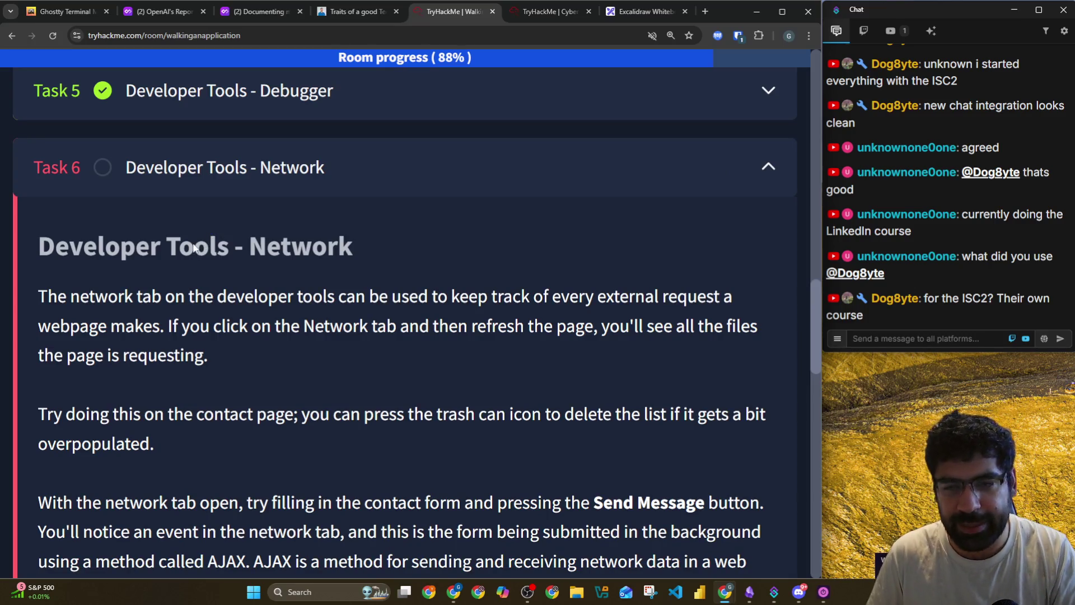
scroll(196, 238, "down", 2)
left_click_drag(68, 135, 339, 144)
mouse_move(40, 186)
left_mouse_down()
mouse_move(399, 178)
mouse_move(732, 188)
left_mouse_up()
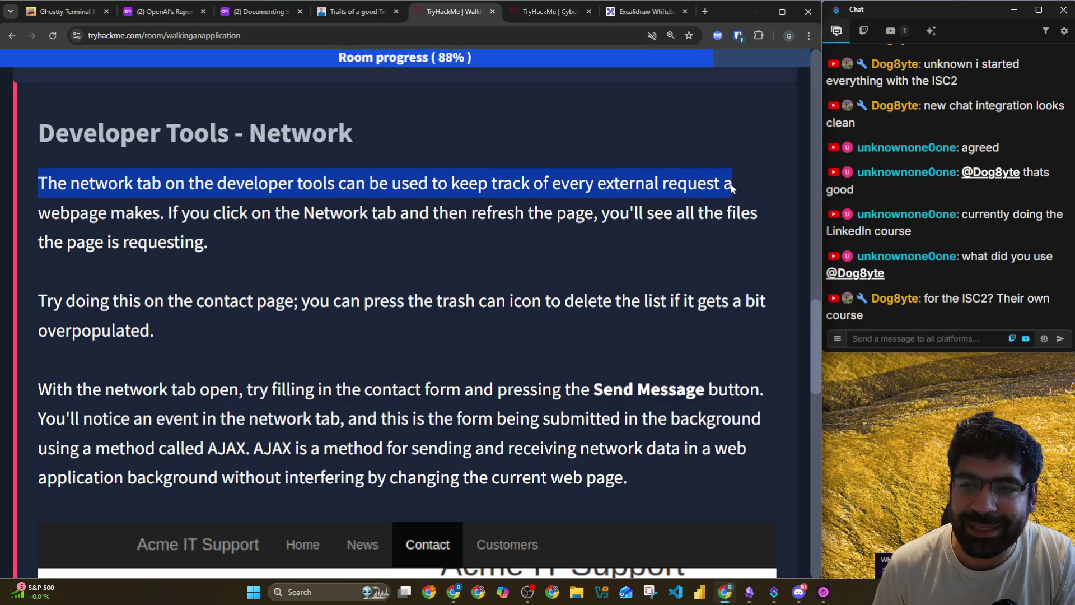
left_click_drag(154, 214, 762, 214)
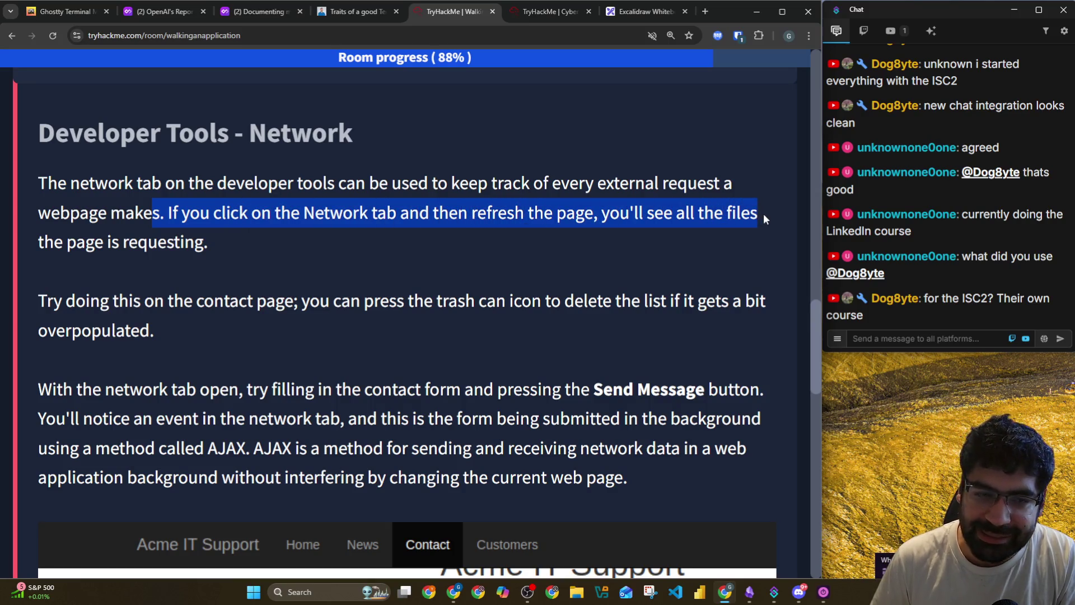
left_click_drag(55, 247, 189, 246)
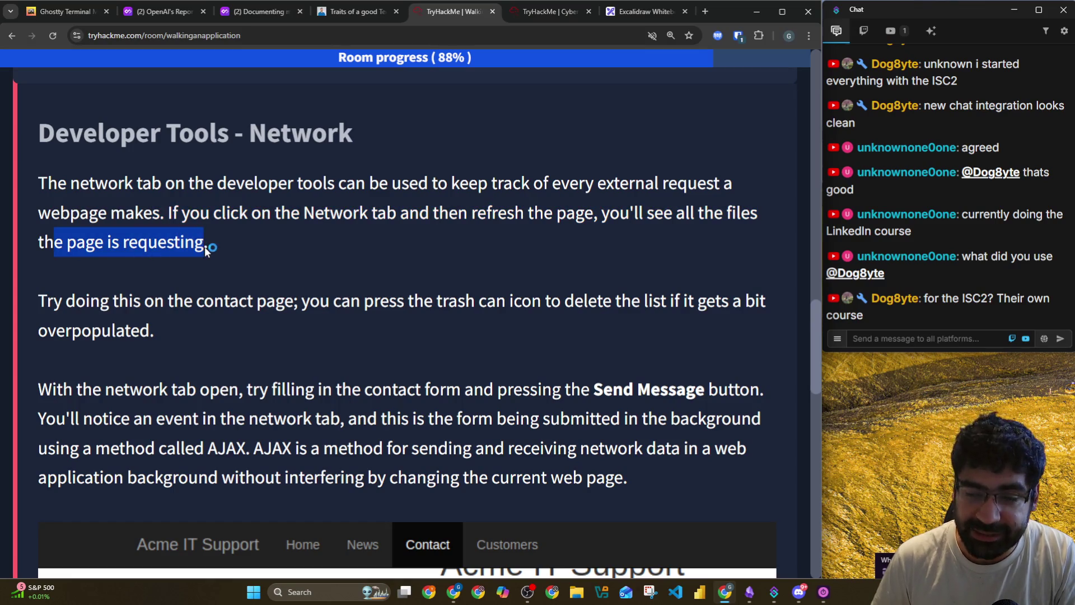
scroll(204, 247, "down", 3)
left_click_drag(39, 135, 189, 139)
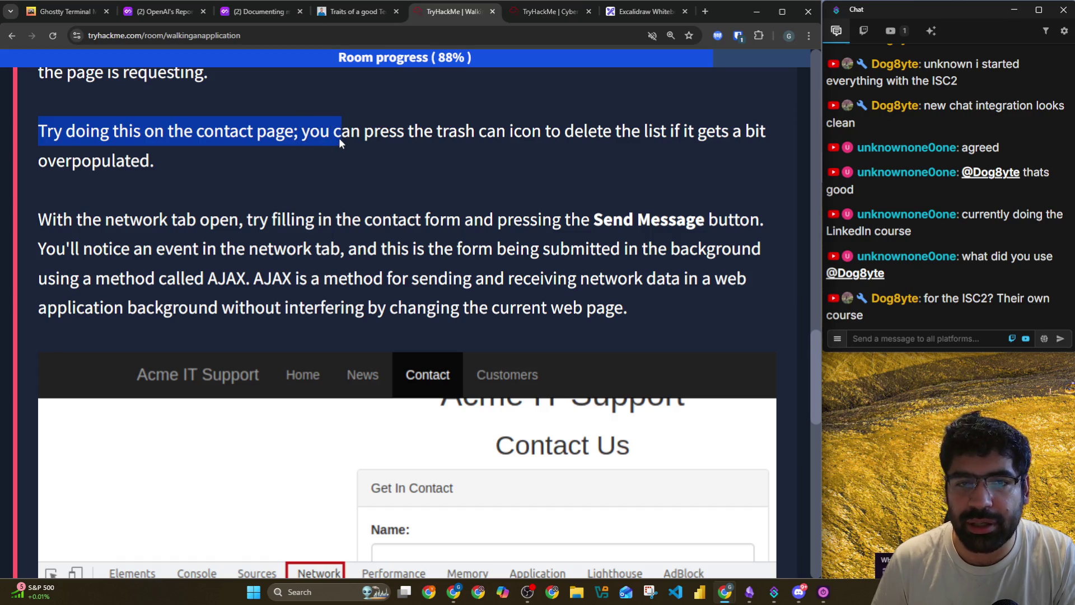
left_click_drag(520, 136, 735, 138)
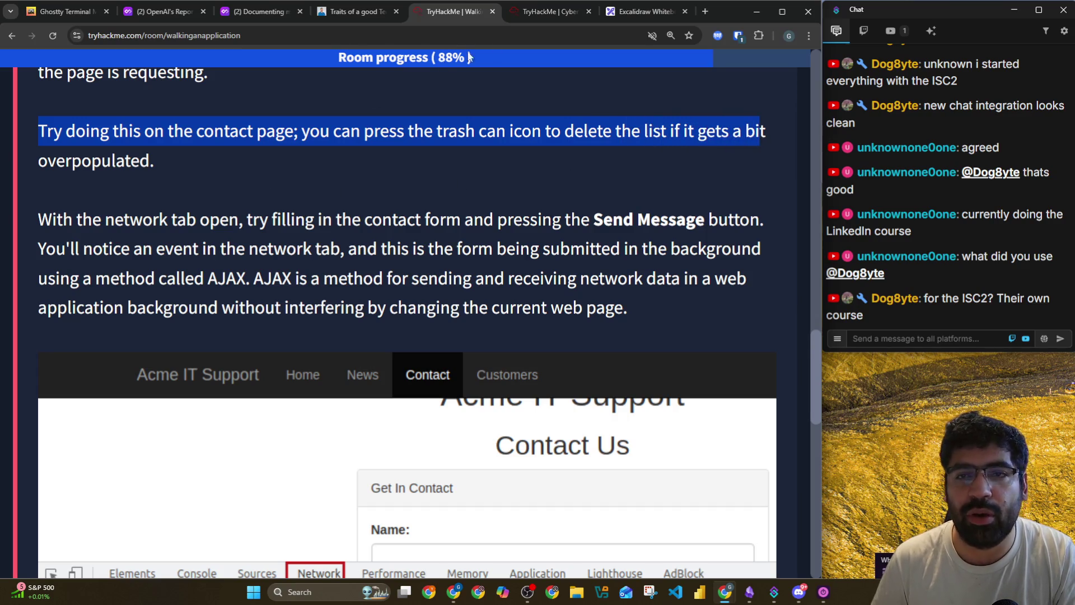
left_click(559, 17)
Show the AttackBox Firefox DevTools Network panel and clear its logged requests
left_click(205, 290)
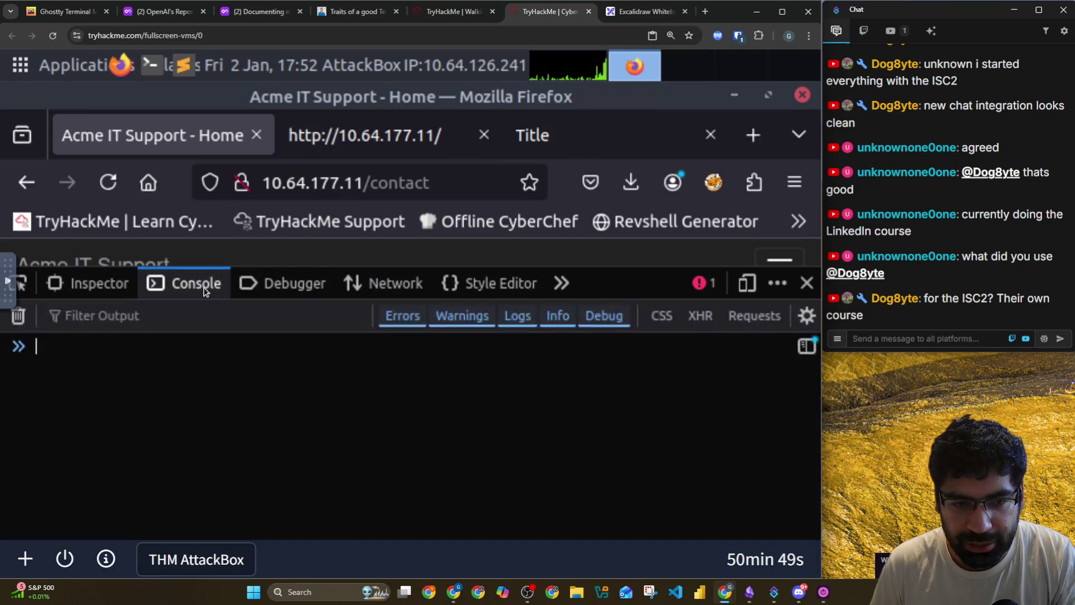
left_click(395, 284)
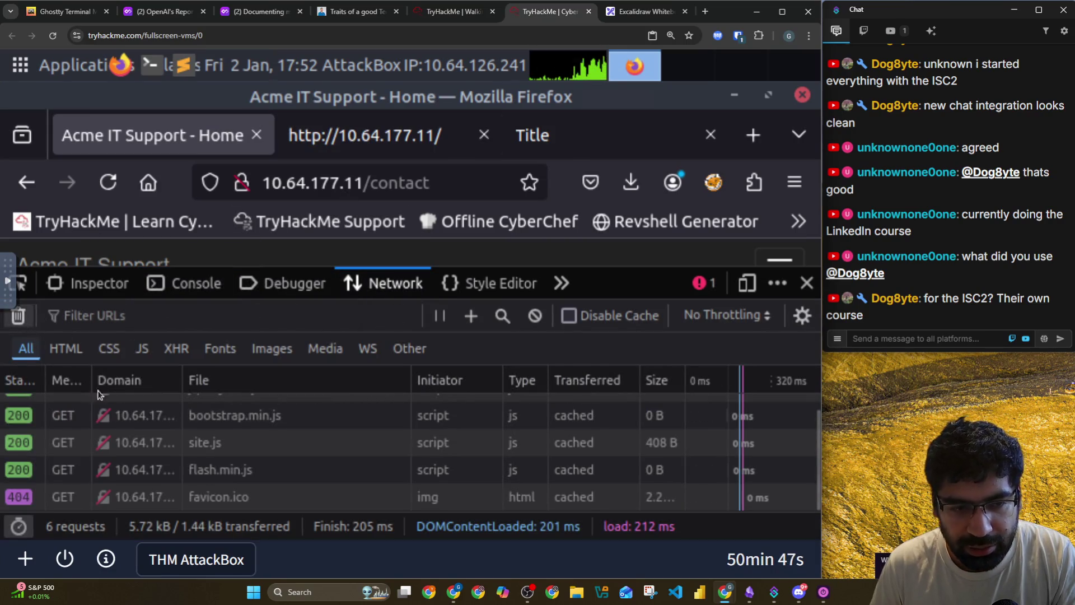
scroll(78, 403, "up", 2)
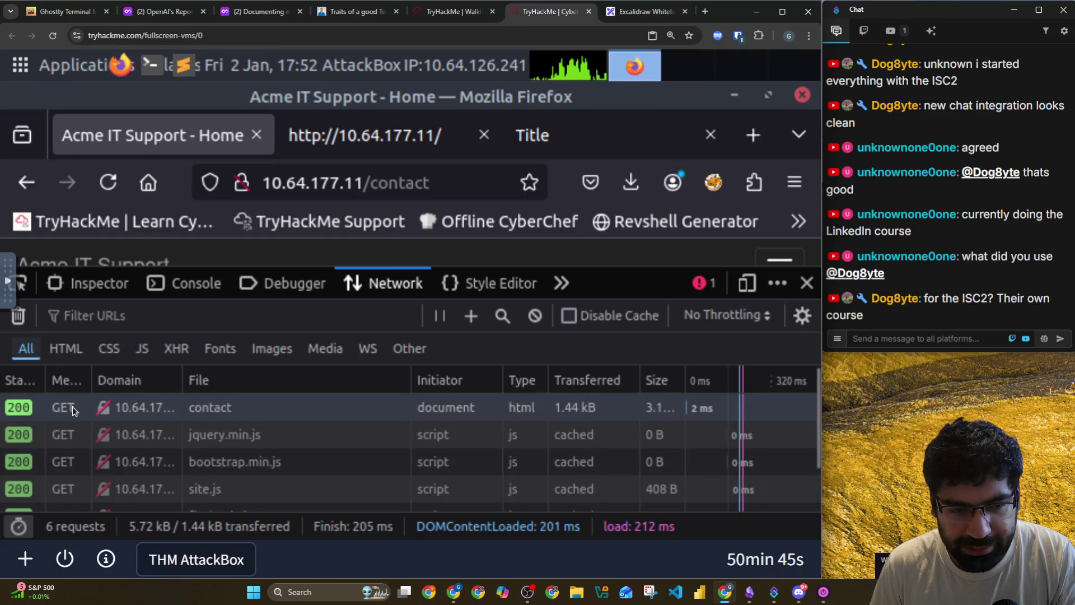
scroll(72, 410, "down", 2)
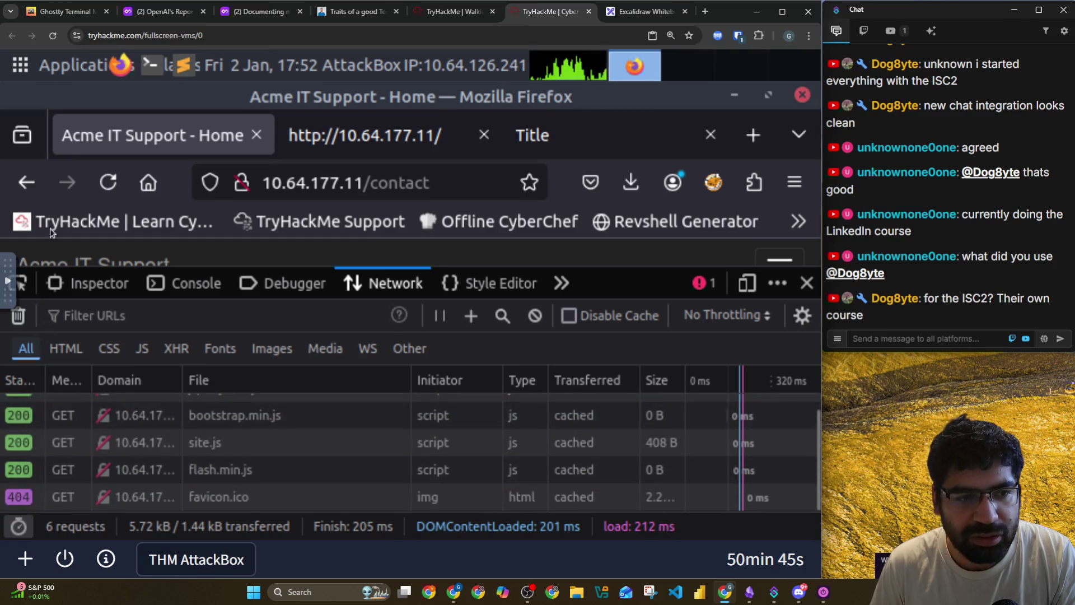
left_click(18, 316)
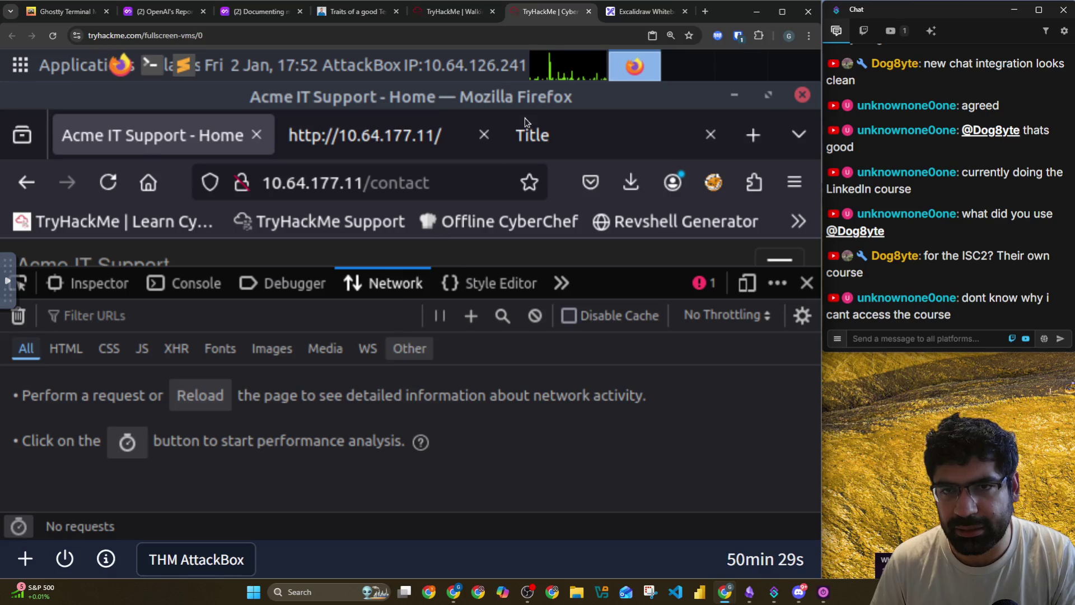
left_click(701, 12)
Search Google for 'ws and XHR in network tab' and highlight the XHR and Fetch definitions
type("ws and XHR in network tab")
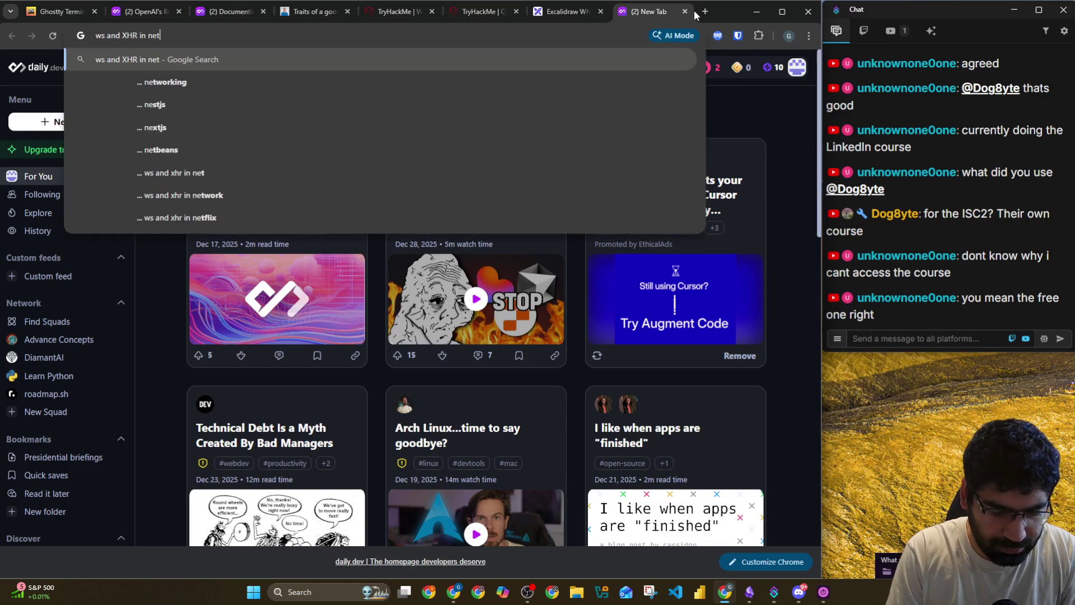
key("Return")
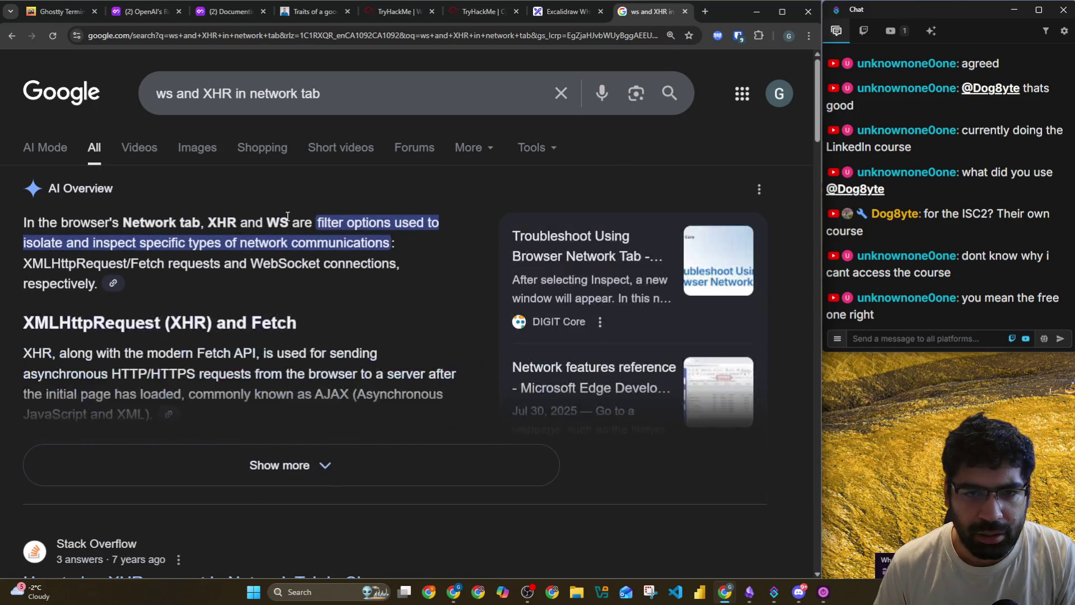
left_click_drag(202, 223, 312, 223)
left_click_drag(61, 322, 297, 324)
Expand the AI overview and highlight the WebSockets description
left_click(286, 465)
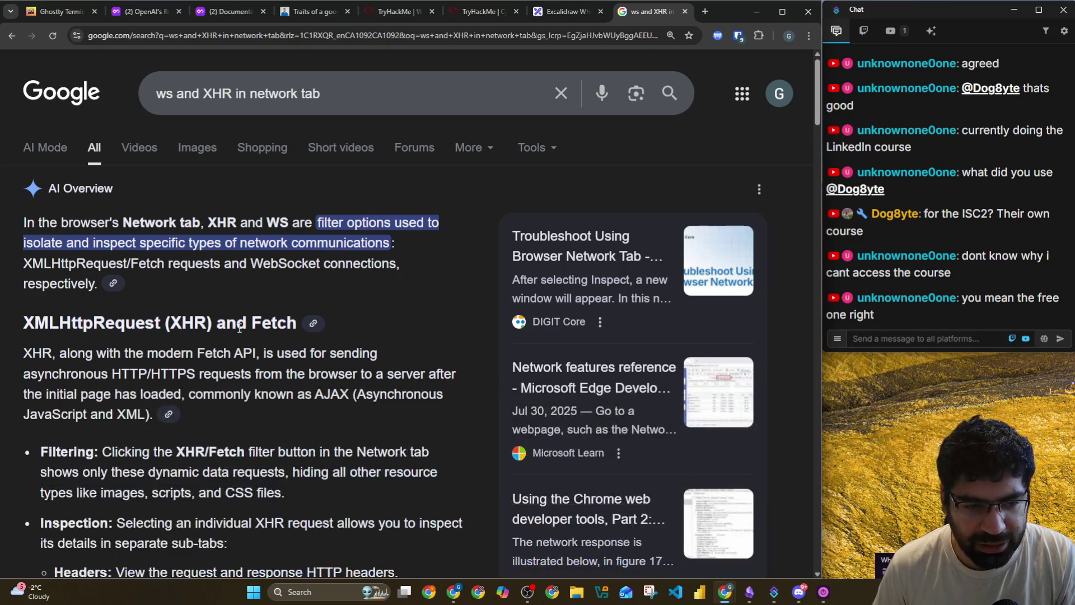
scroll(239, 327, "down", 10)
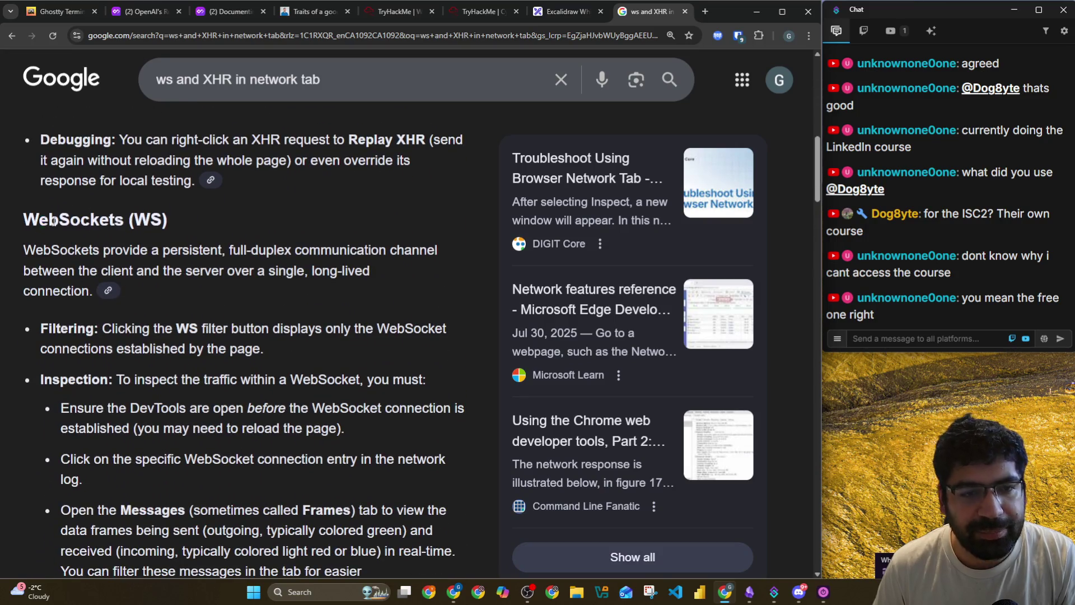
left_click_drag(43, 220, 209, 220)
left_click_drag(51, 250, 382, 251)
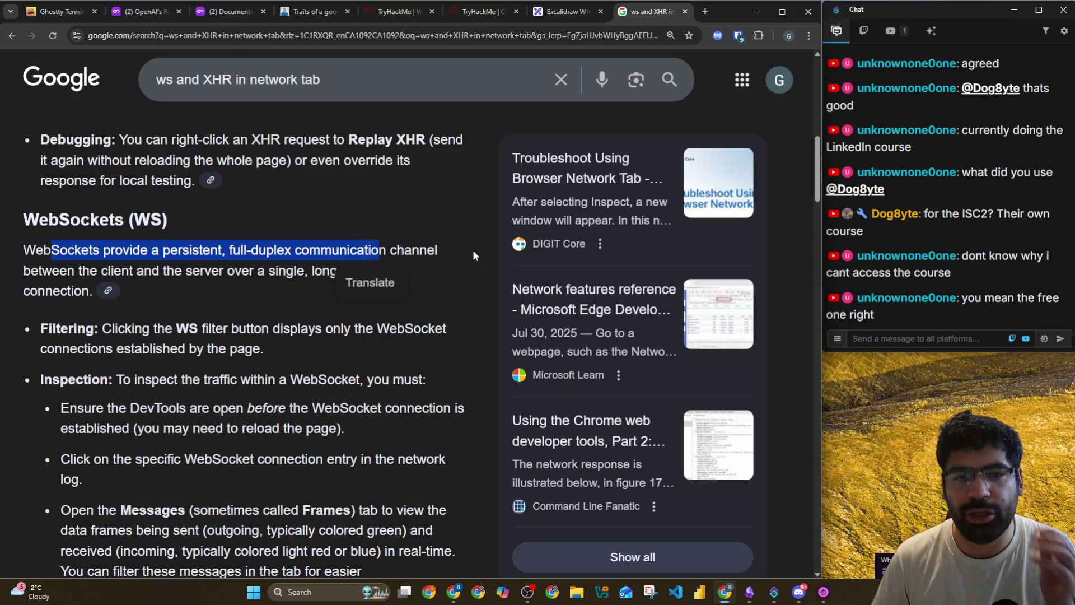
left_click(562, 15)
Highlight the room's sentences about filling the contact form and its background network event
left_click(484, 12)
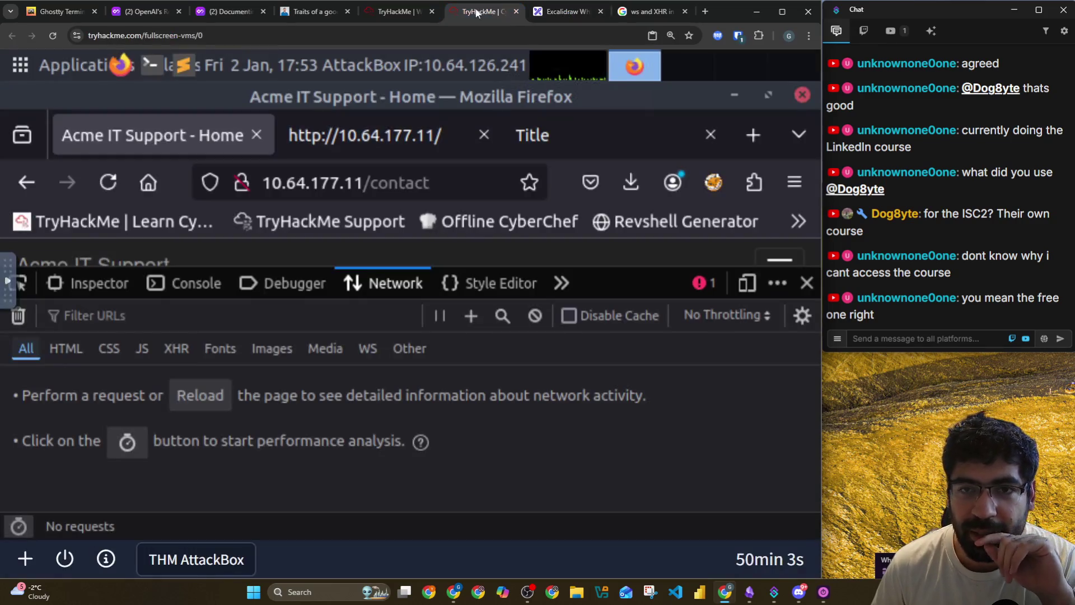
left_click(400, 13)
left_click(102, 223)
left_click_drag(40, 224, 306, 226)
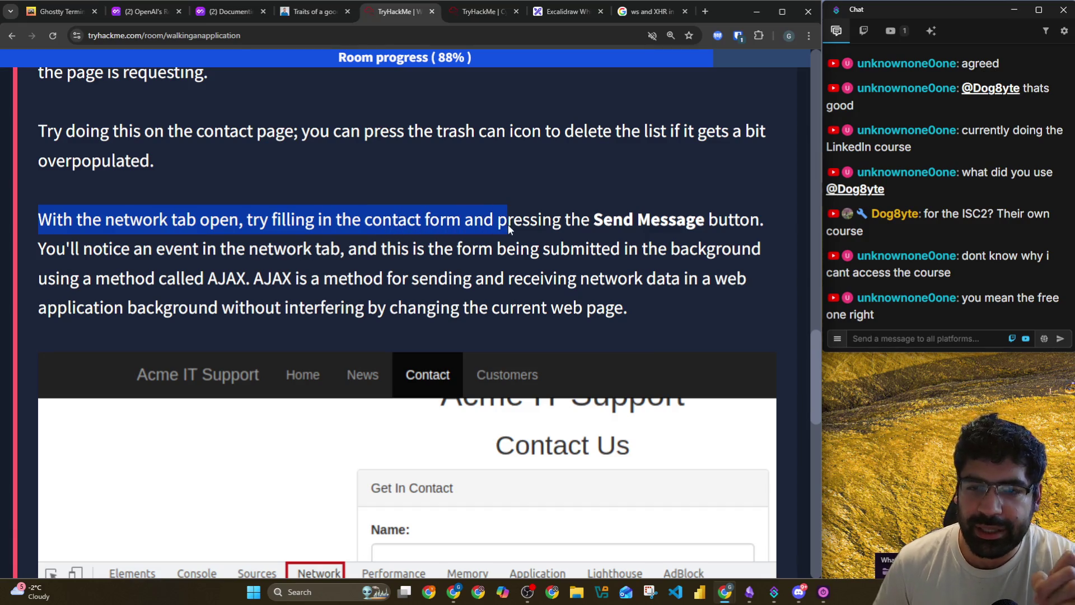
left_click_drag(509, 224, 580, 226)
left_click_drag(740, 225, 755, 225)
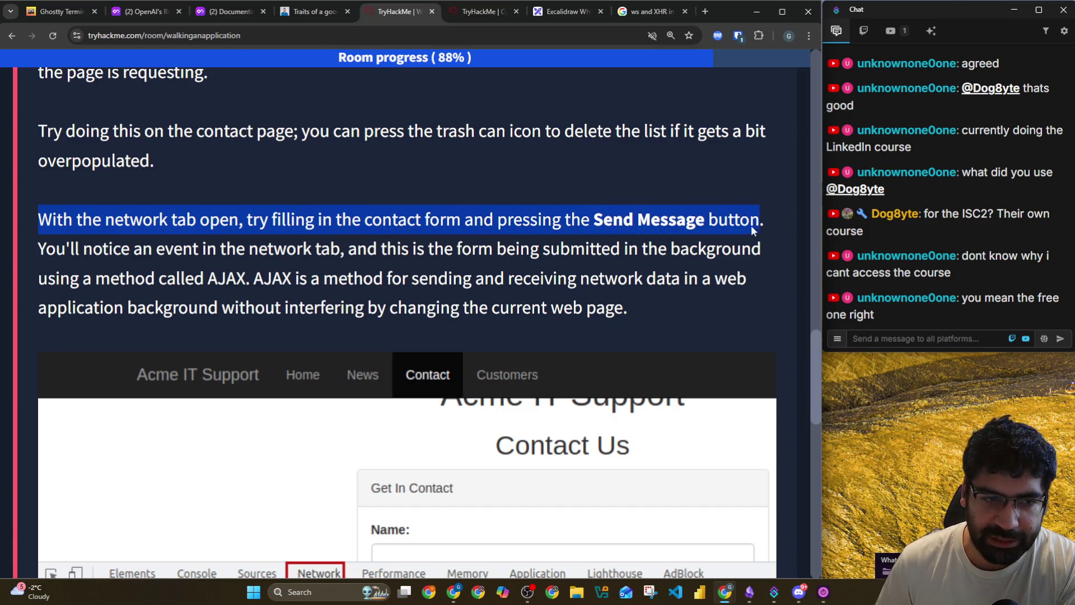
left_click_drag(83, 250, 282, 252)
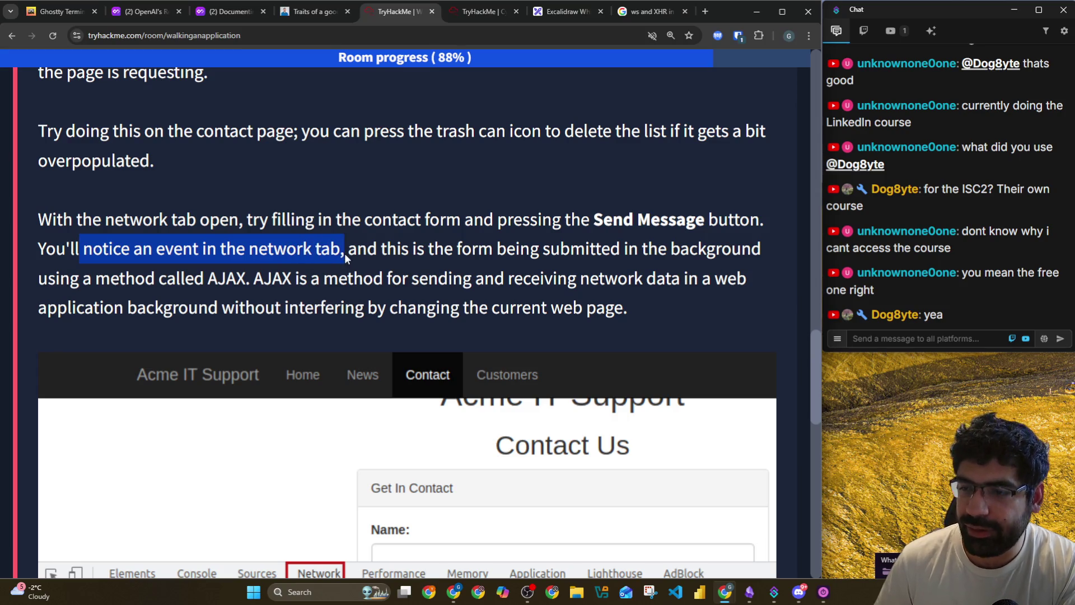
left_click_drag(440, 252, 683, 256)
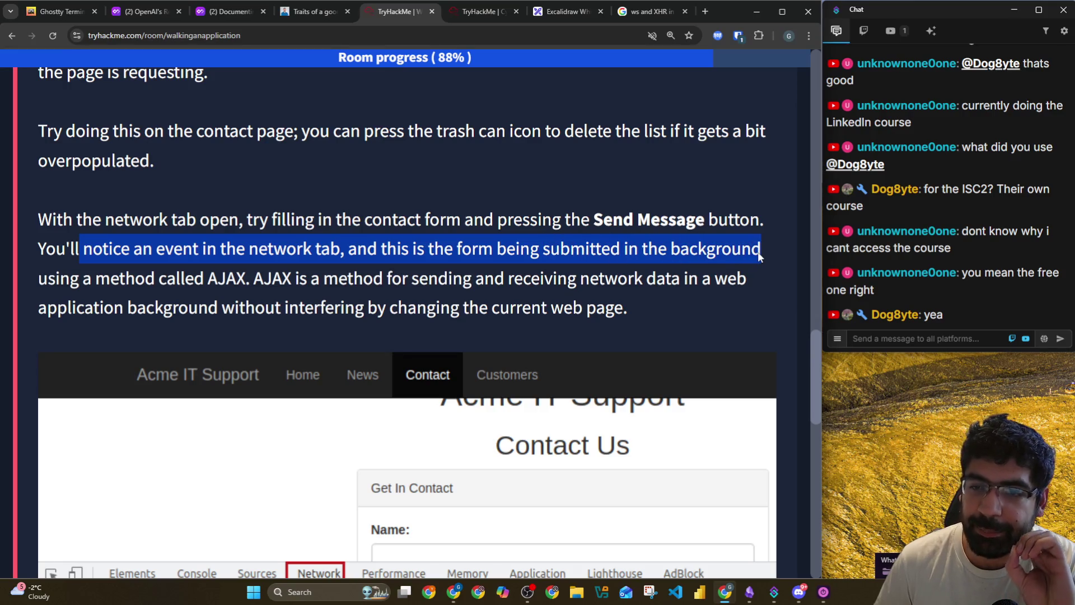
Highlight the AJAX definition and the phrase about working in the background
left_click_drag(83, 280, 255, 286)
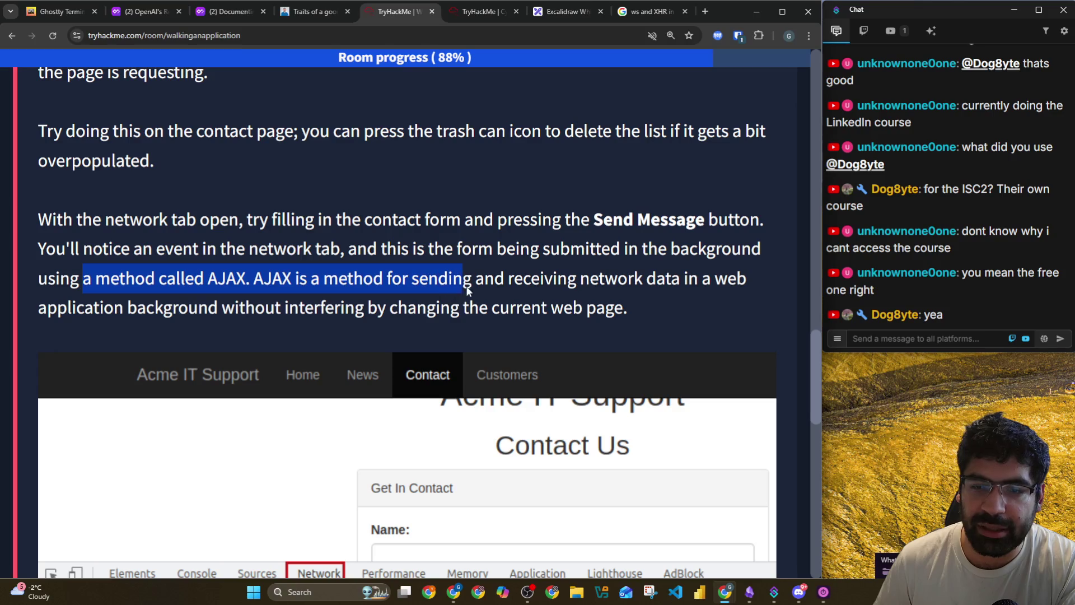
left_click_drag(464, 289, 598, 287)
left_click_drag(681, 284, 691, 285)
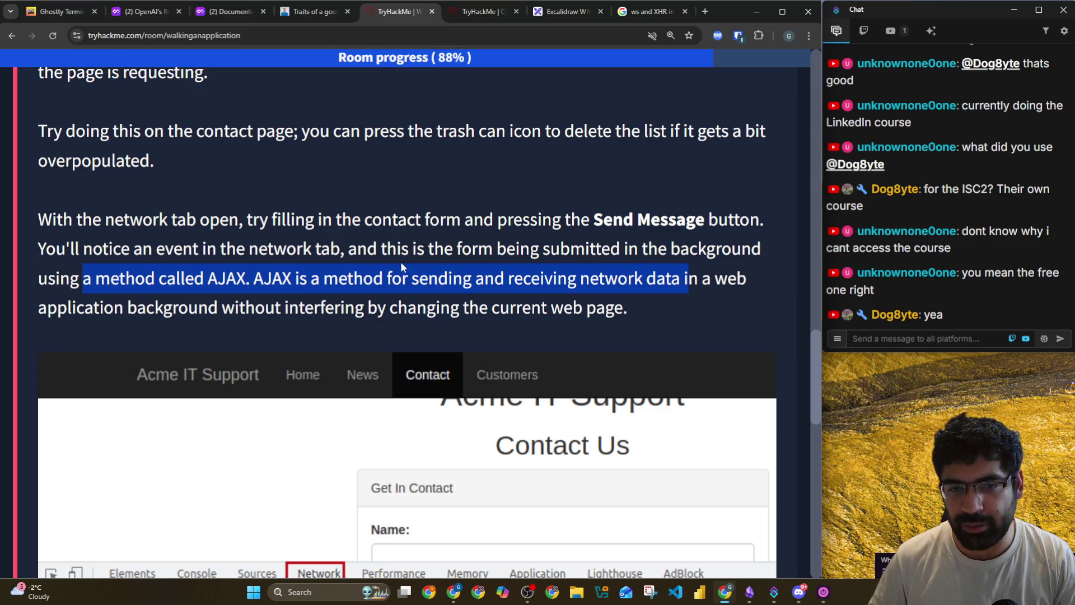
left_click(259, 280)
left_click_drag(258, 280, 335, 282)
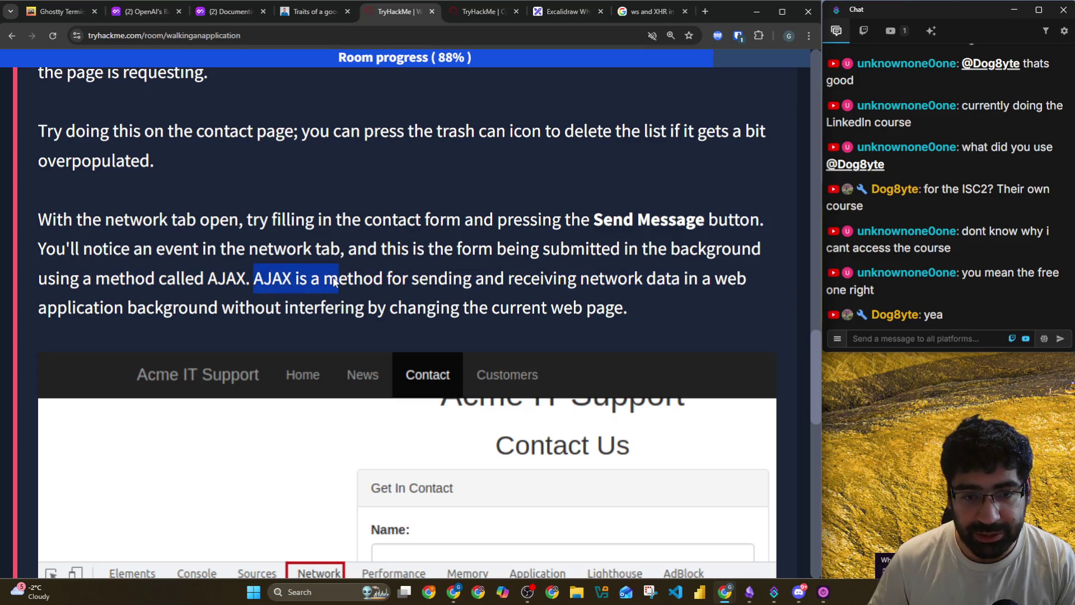
left_click(350, 280)
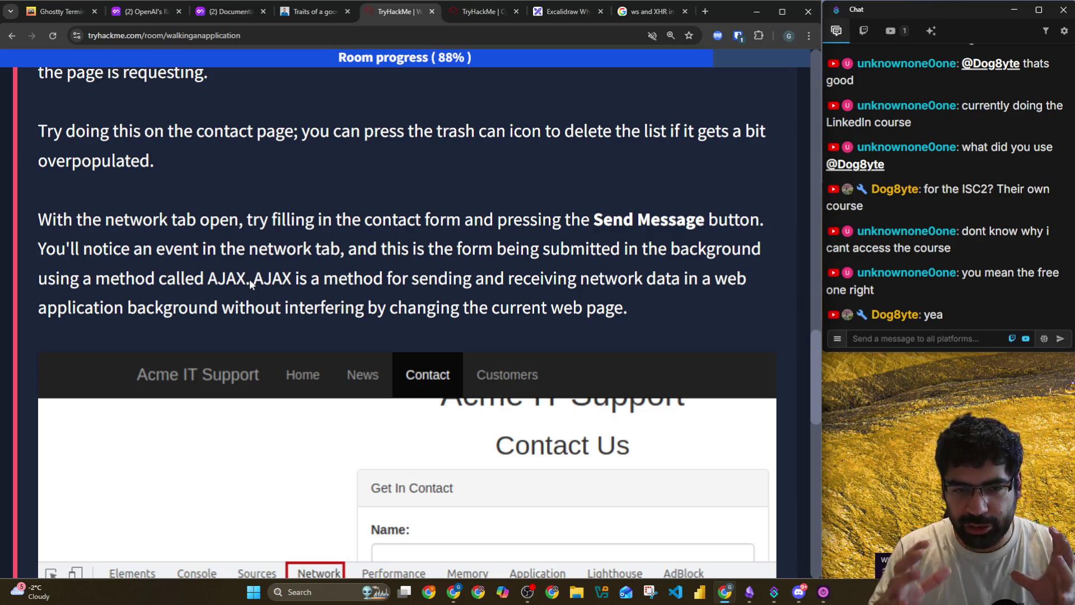
scroll(250, 279, "up", 1)
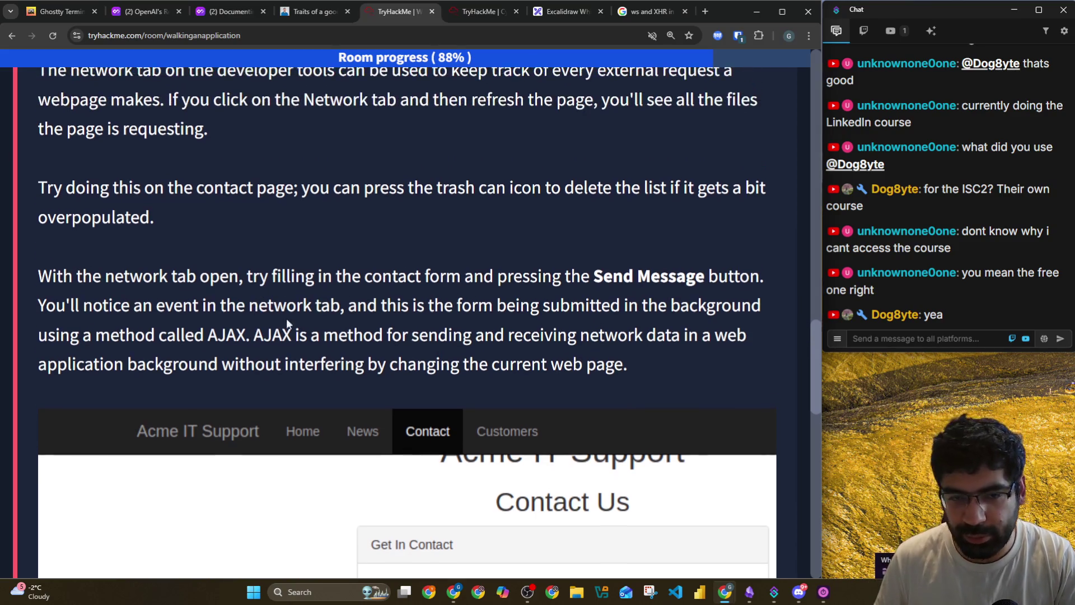
scroll(286, 317, "down", 1)
left_click_drag(254, 280, 657, 282)
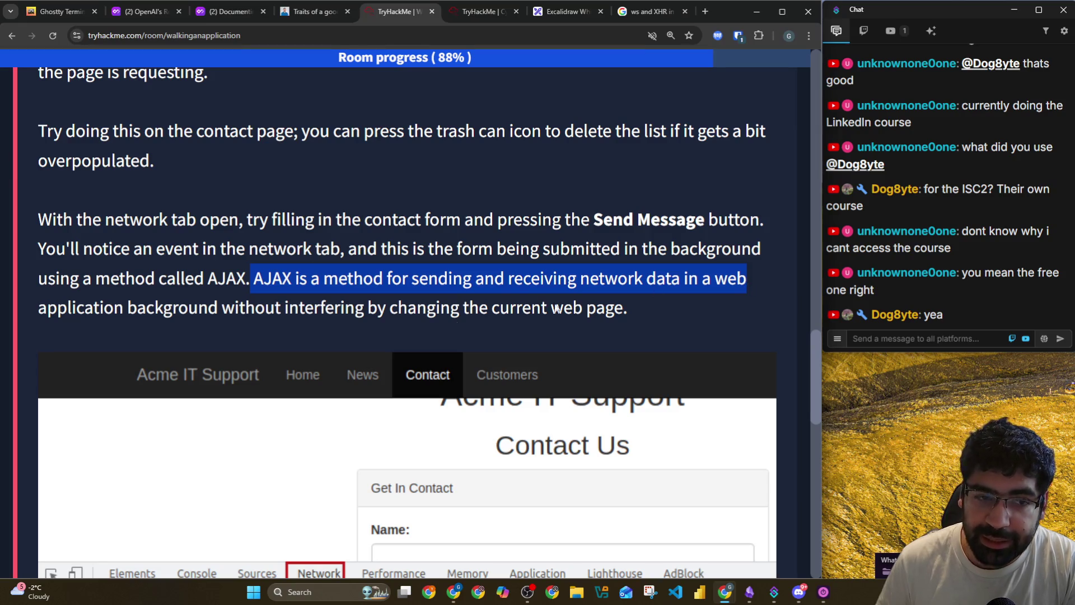
left_click_drag(129, 311, 627, 312)
Scroll to the contact-msg flag question, highlighting the examine-the-new-entry instruction, and zoom the room out
scroll(355, 305, "down", 7)
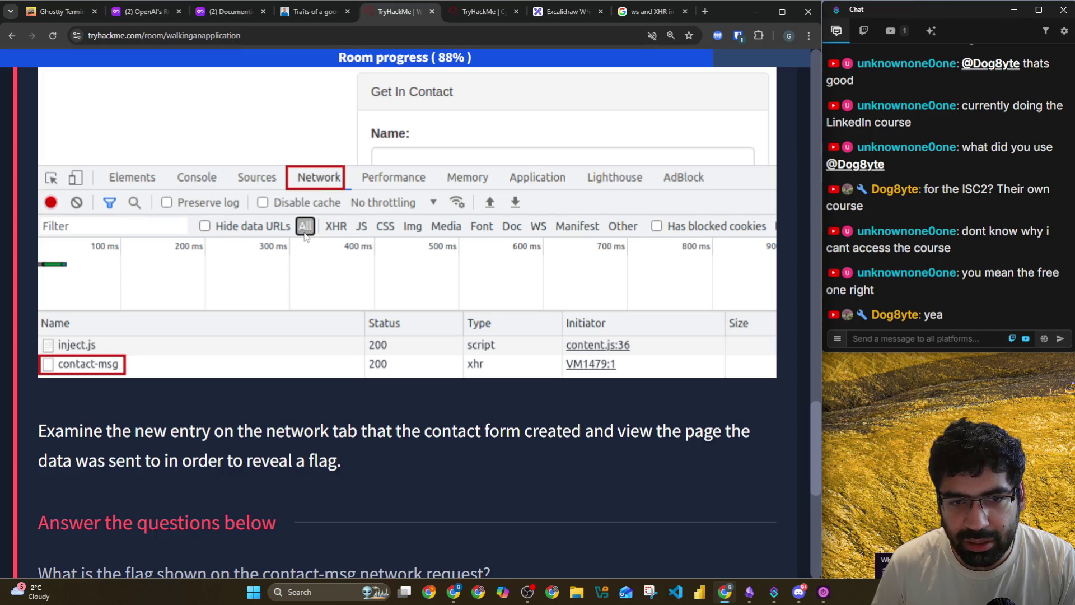
key("ctrl+Tab")
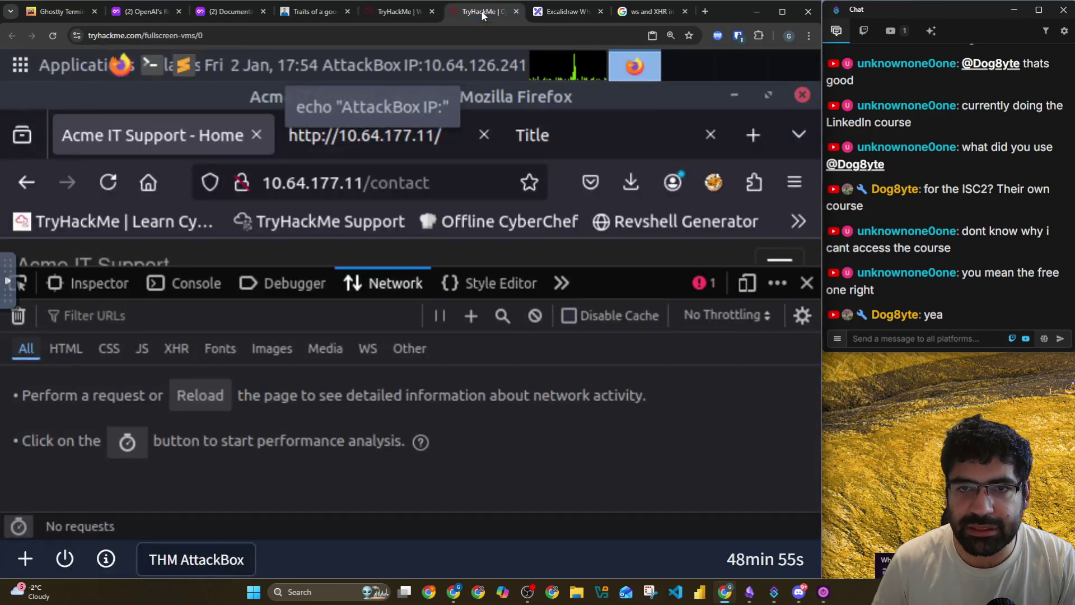
left_click(382, 4)
left_click_drag(80, 435, 536, 439)
scroll(600, 443, "down", 2)
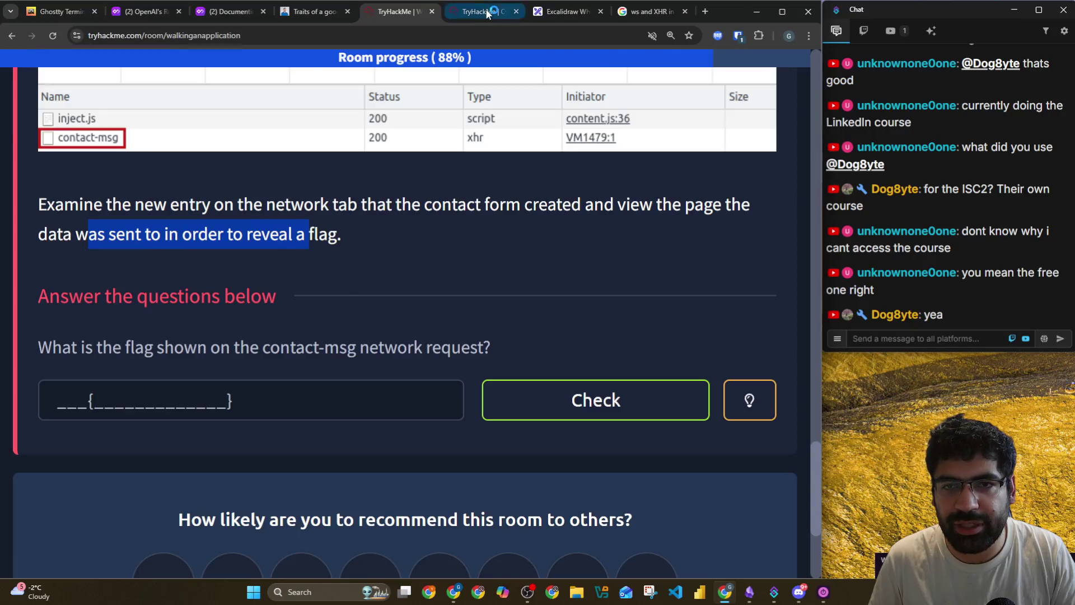
left_click(485, 12)
left_click(402, 12)
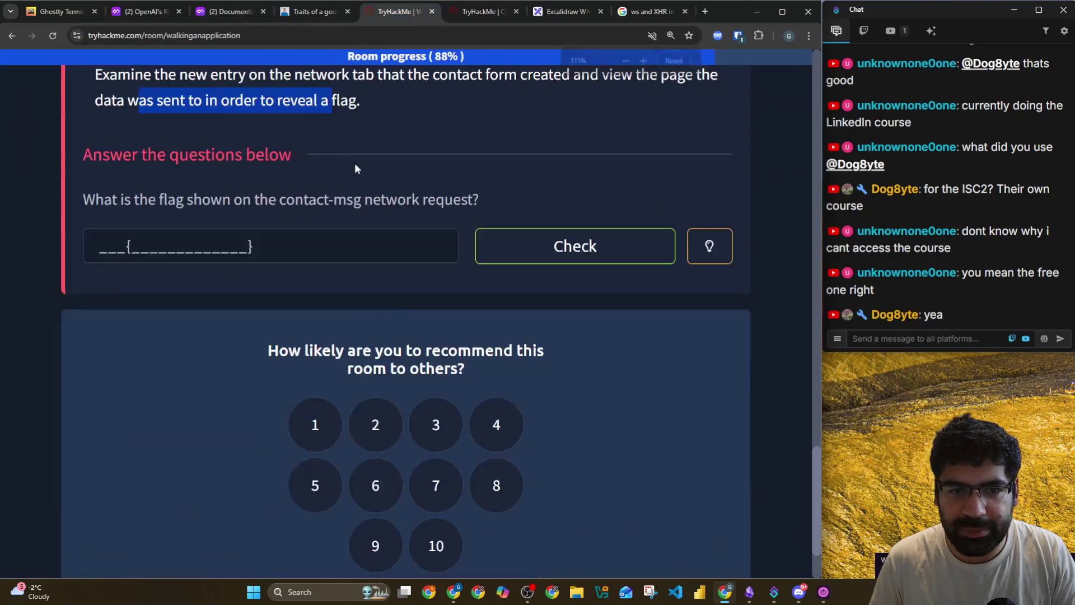
key("ctrl+minus")
left_click(485, 11)
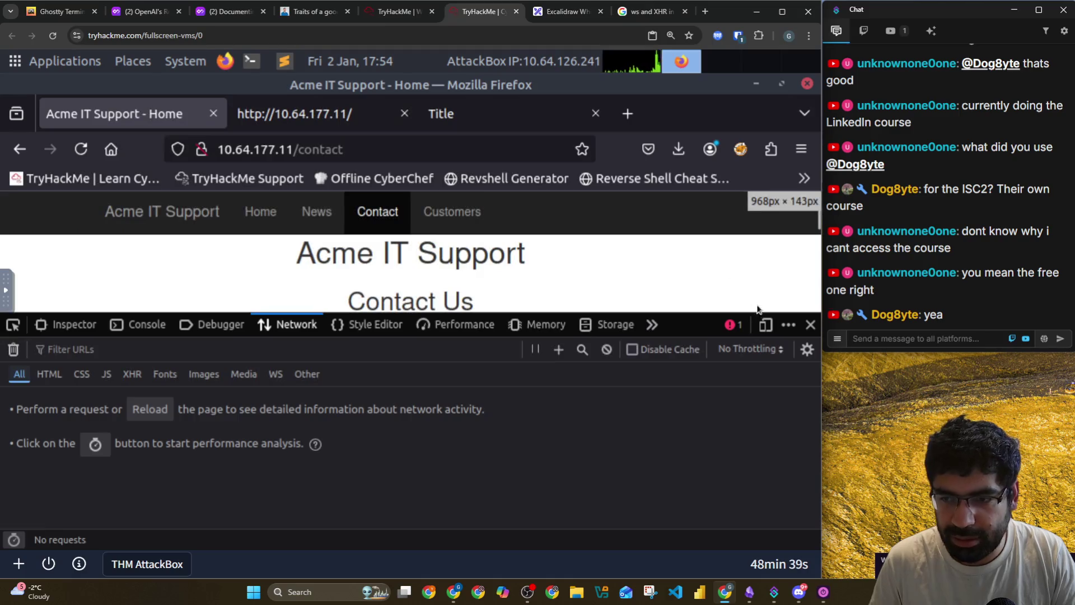
Reload the Acme contact page, shrink DevTools and zoom the page out
left_click(379, 216)
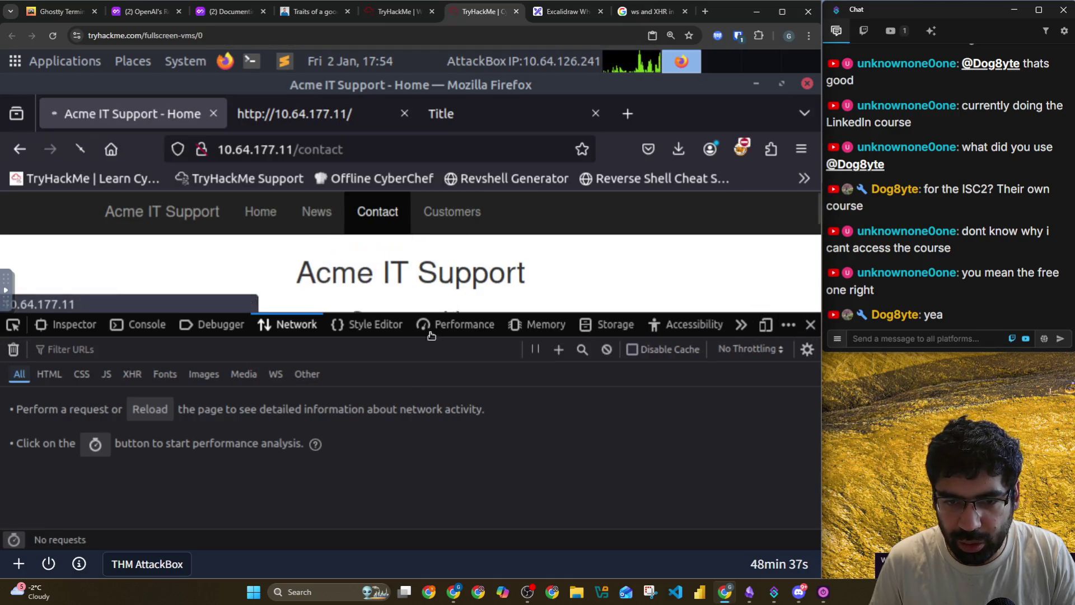
left_click_drag(730, 312, 728, 421)
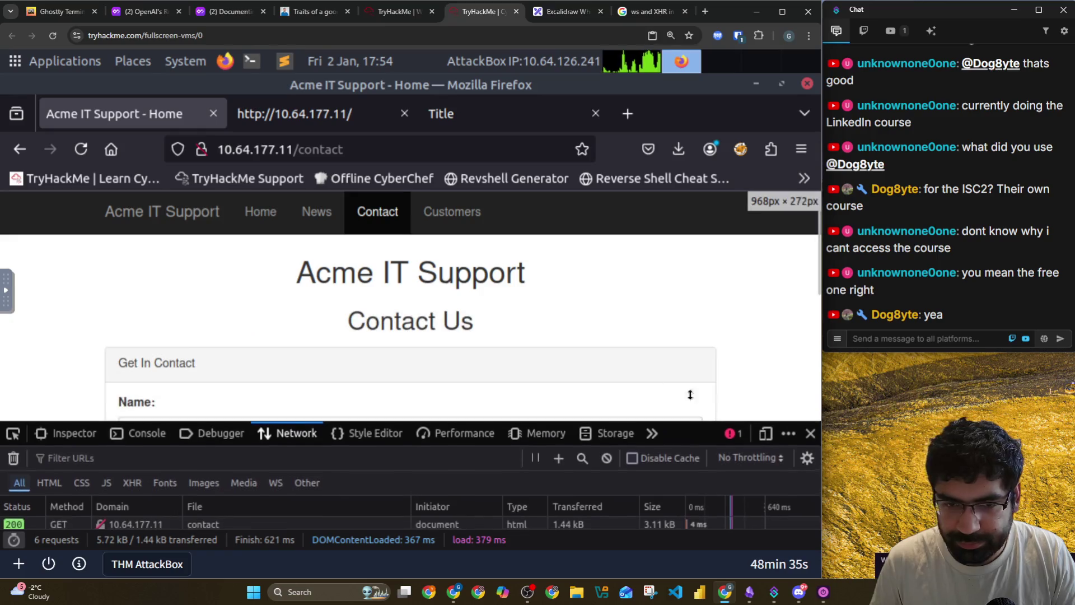
key("ctrl+minus")
scroll(336, 314, "down", 3)
scroll(328, 290, "up", 2)
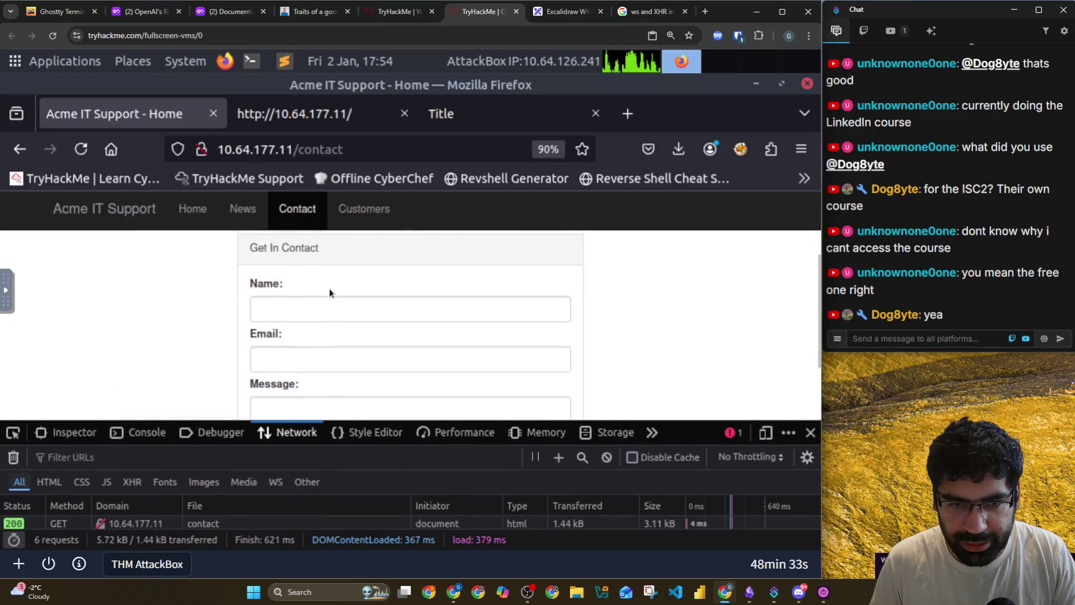
Fill the contact form's name, e-mail and message fields with Hello World Hackor
left_click(334, 315)
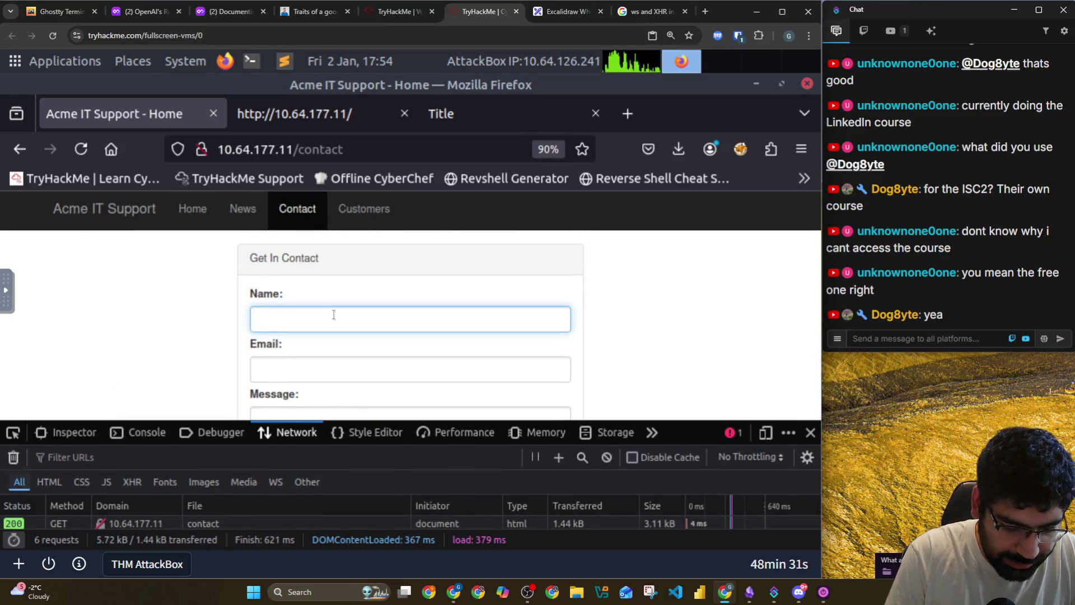
type("me")
key("Tab")
type("@gmai")
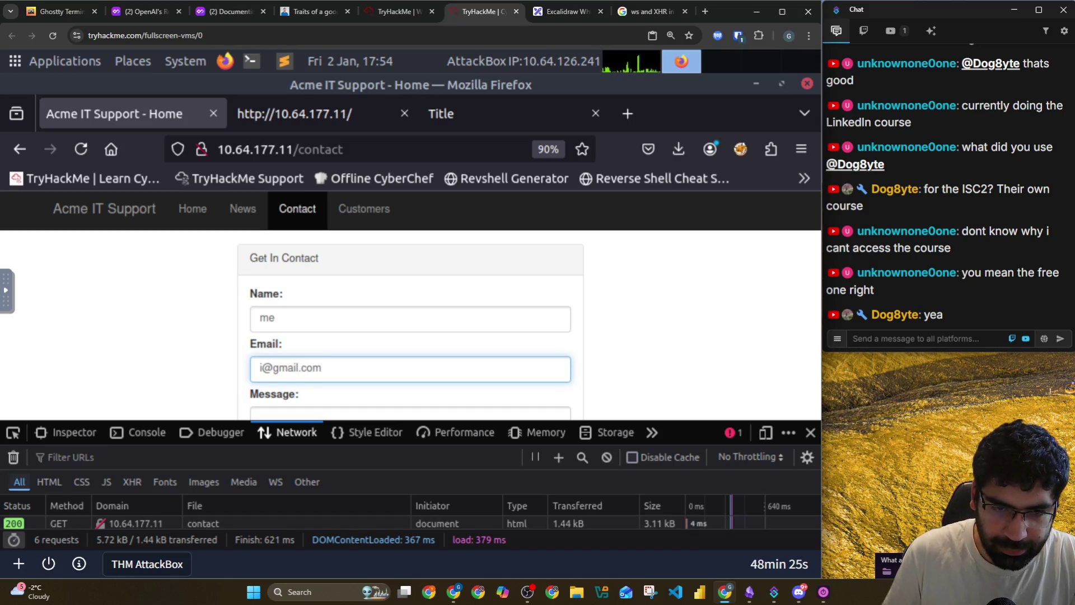
scroll(266, 291, "down", 2)
left_click(289, 340)
type("Hello World")
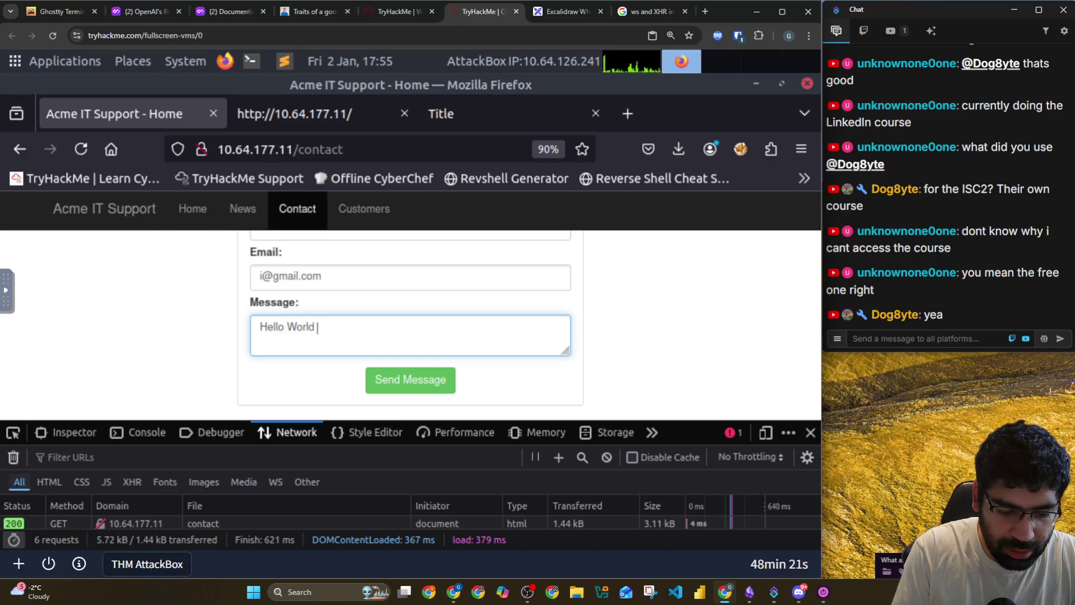
type("Hackor")
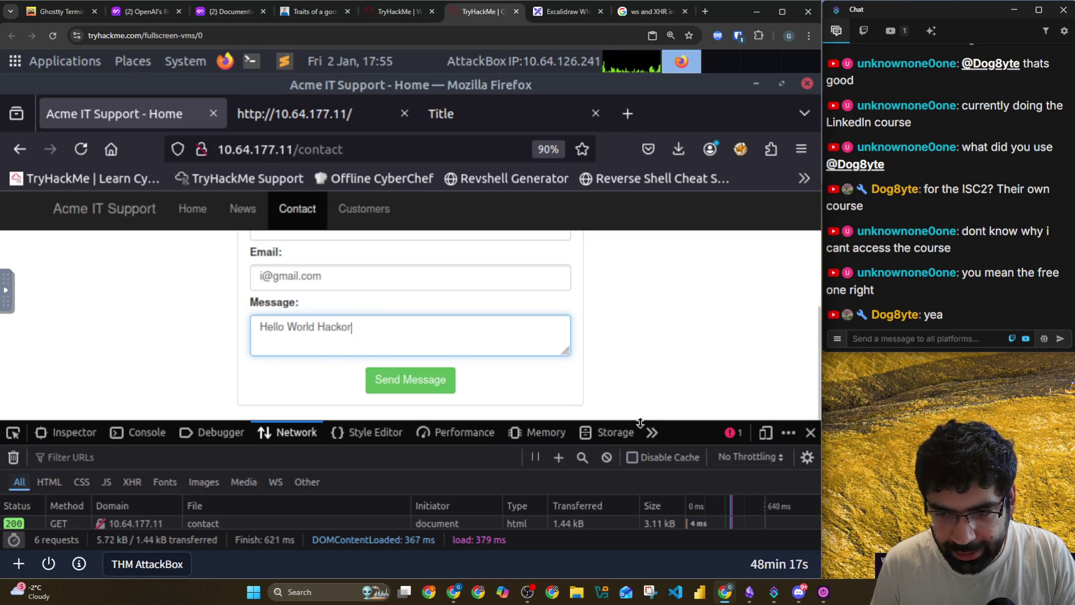
Clear the Network log, resizing DevTools so the form stays visible
left_click_drag(665, 421, 660, 269)
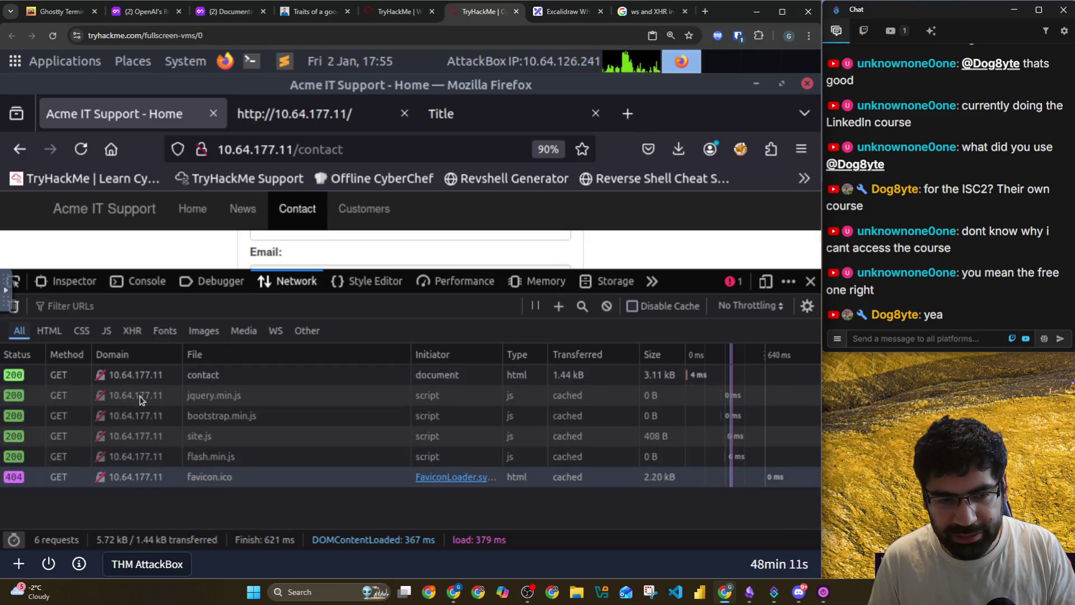
left_click(14, 306)
scroll(573, 252, "down", 3)
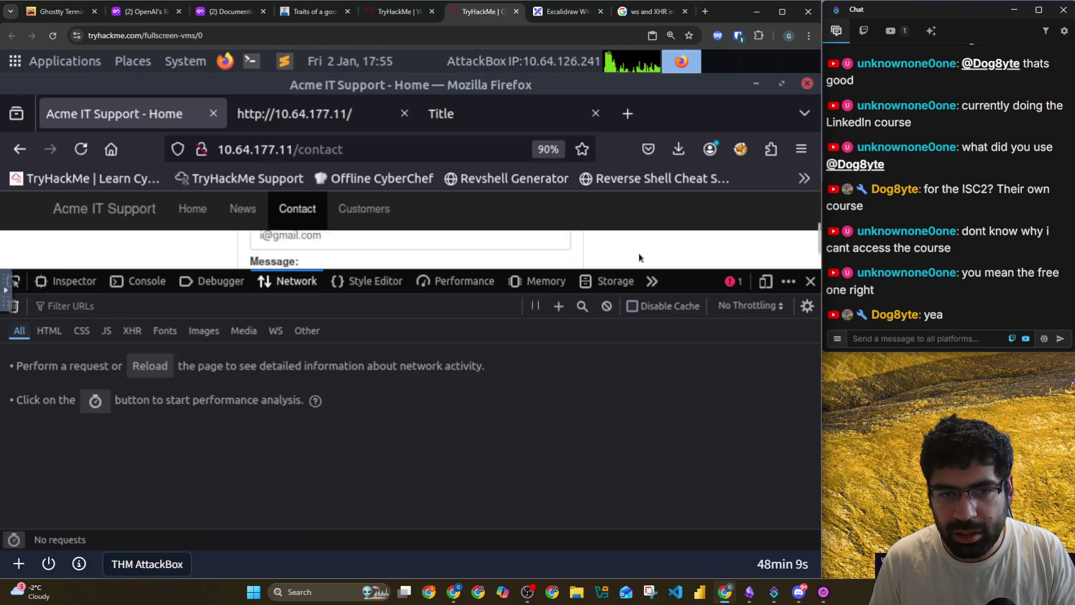
scroll(482, 254, "up", 1)
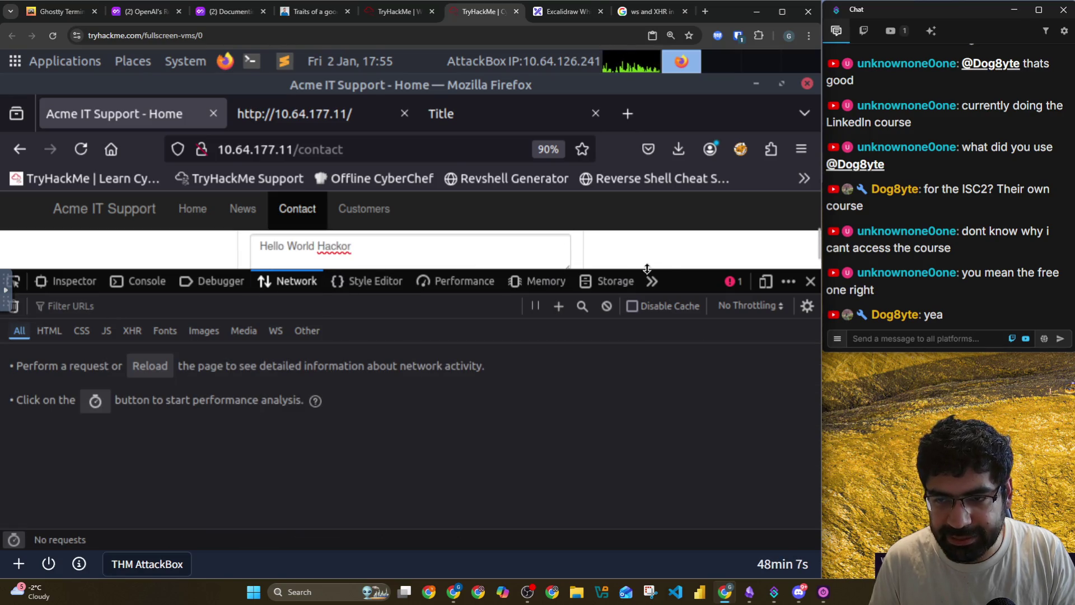
left_click_drag(674, 271, 674, 306)
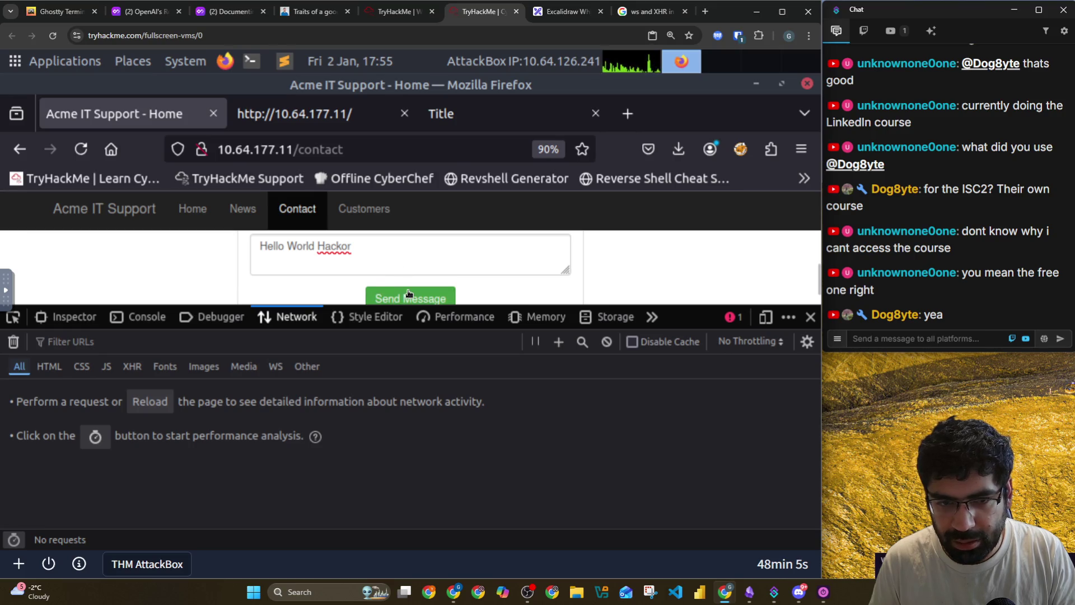
Send the Acme contact form and inspect the contact-msg request's sent data and response
left_click(408, 291)
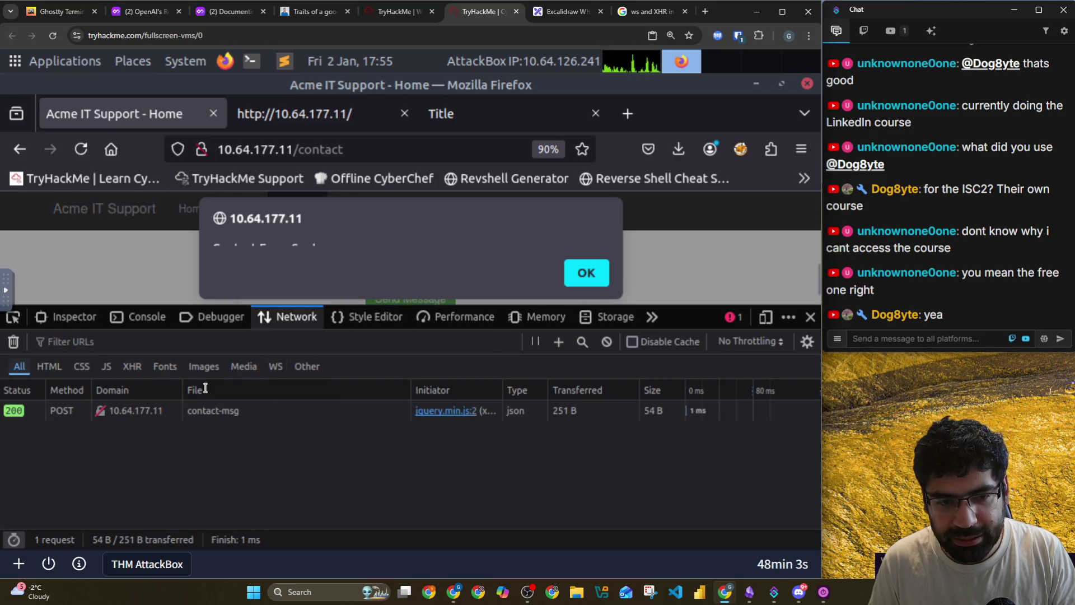
left_click(257, 415)
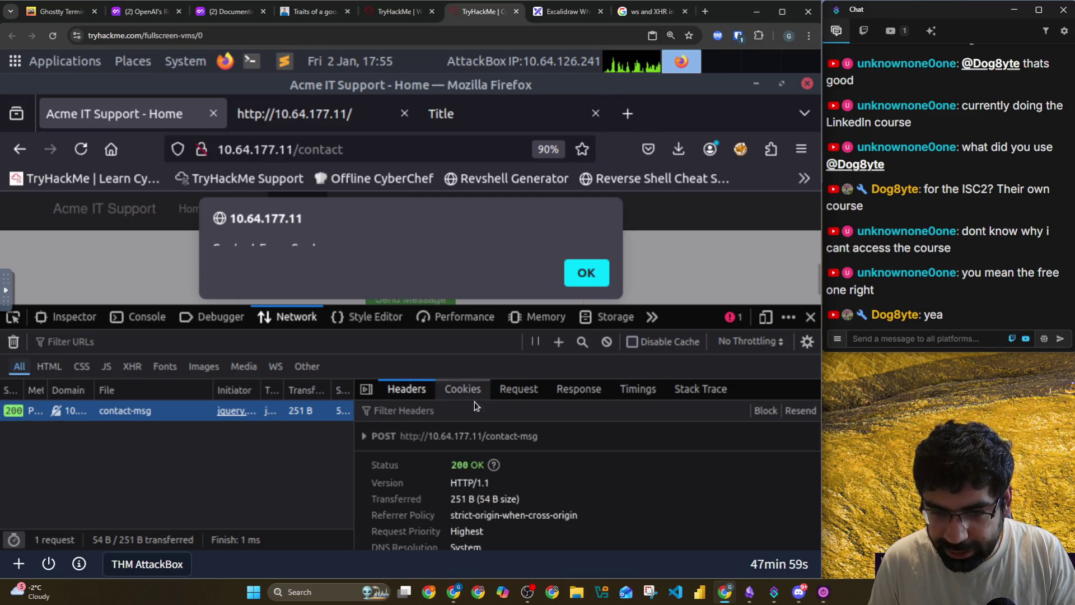
left_click(523, 398)
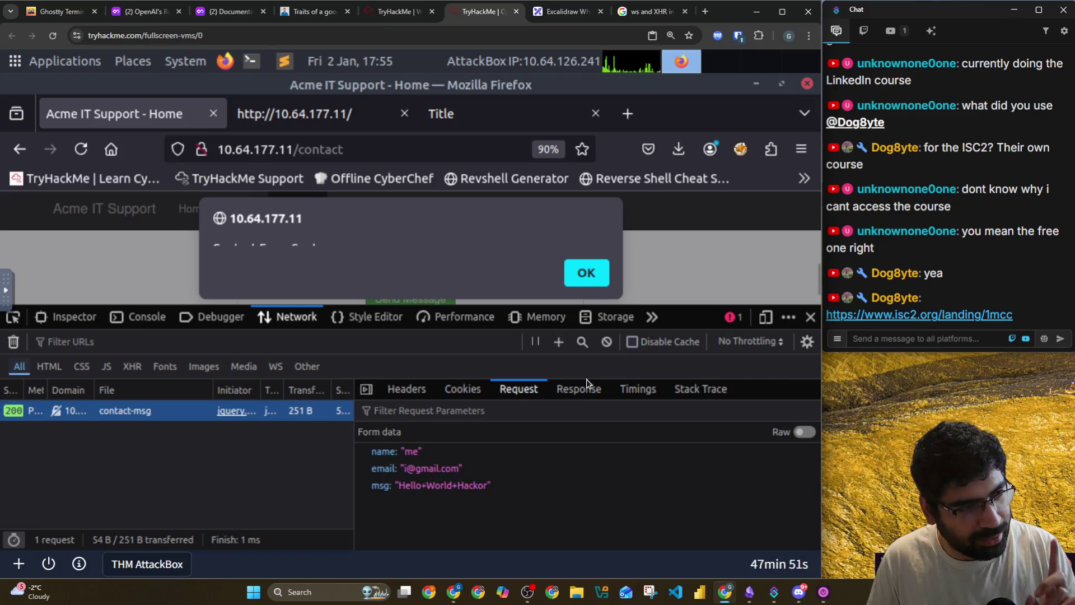
left_click(577, 390)
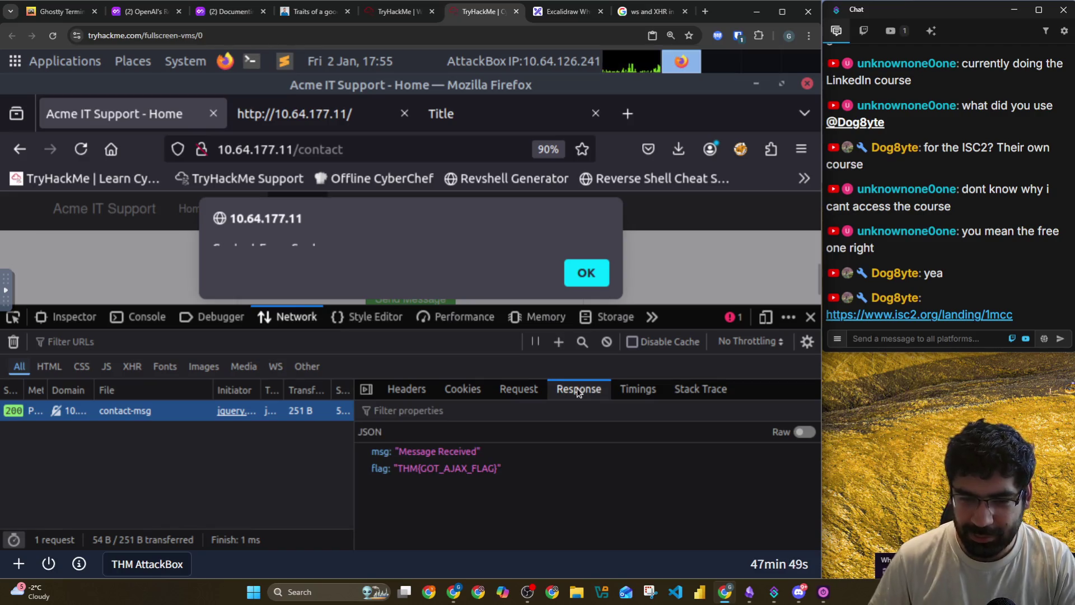
Select the THM{GOT_AJAX_FLAG} flag in the response and shrink the developer tools
left_click(497, 452)
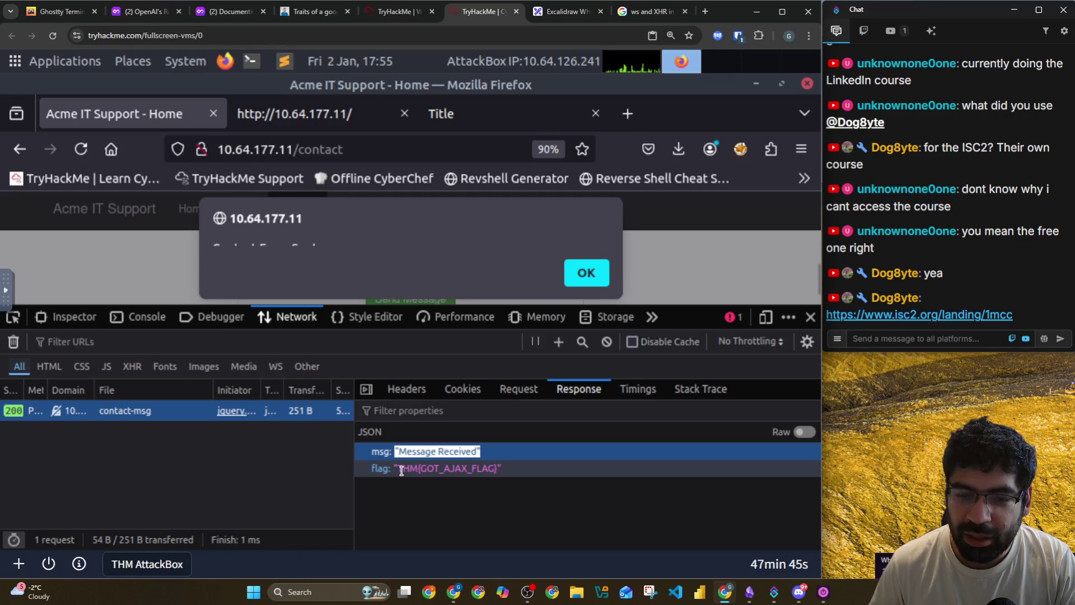
left_click_drag(398, 469, 498, 468)
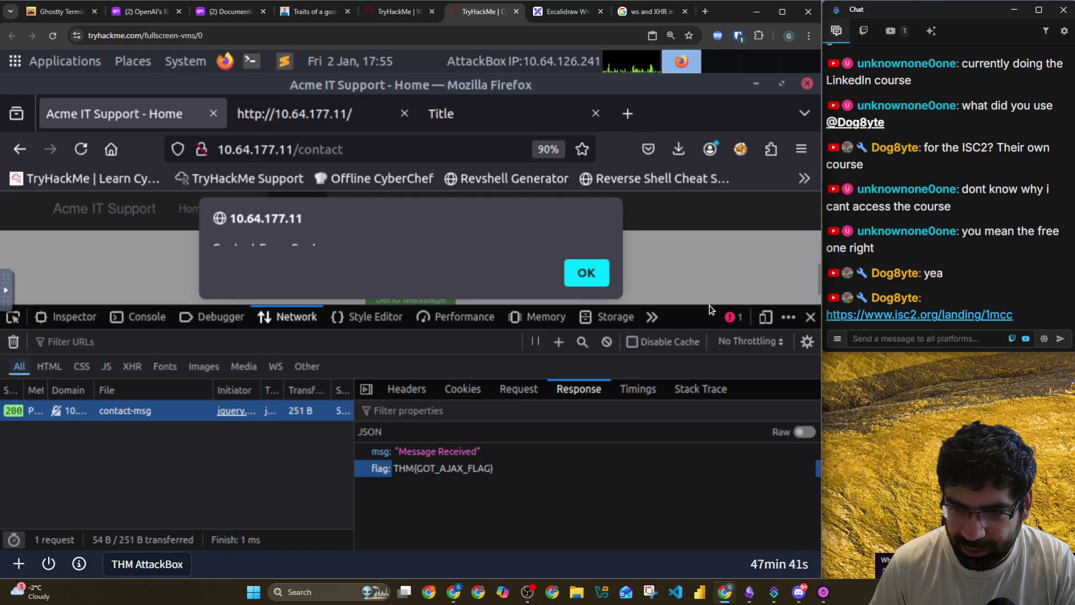
left_click_drag(709, 307, 702, 453)
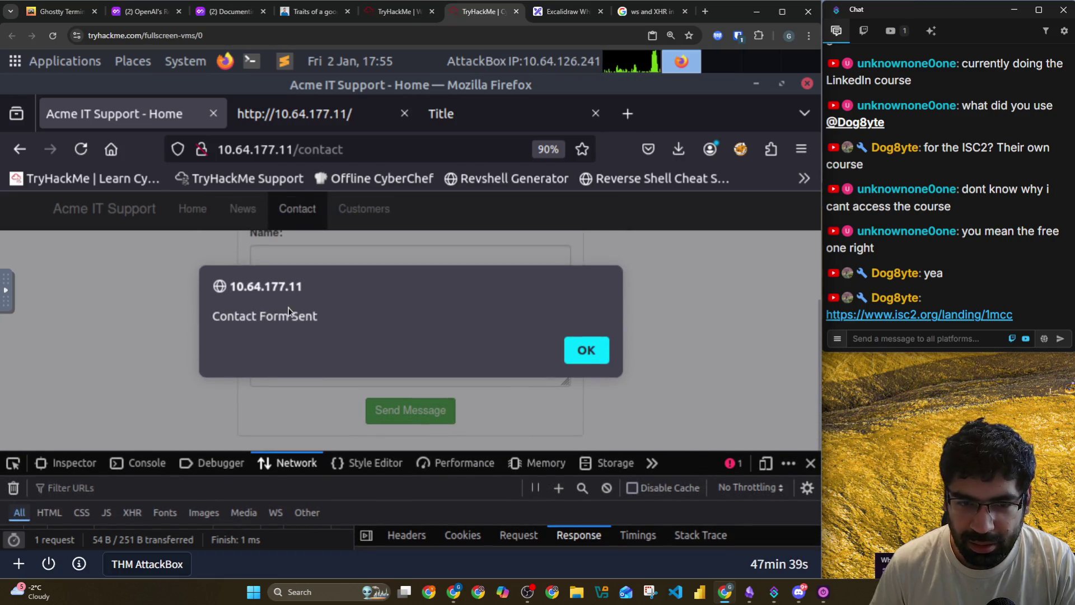
Dismiss the Contact Form Sent alert and copy the flag value from the response
left_click(595, 361)
scroll(584, 348, "up", 3)
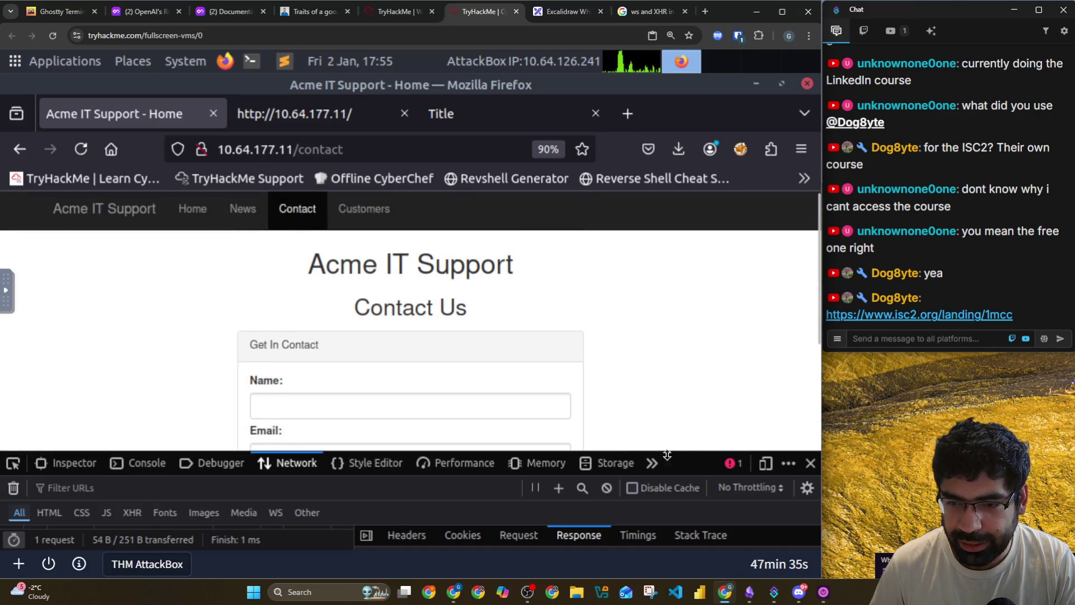
left_click_drag(692, 381, 695, 214)
triple_click(422, 378)
right_click(433, 379)
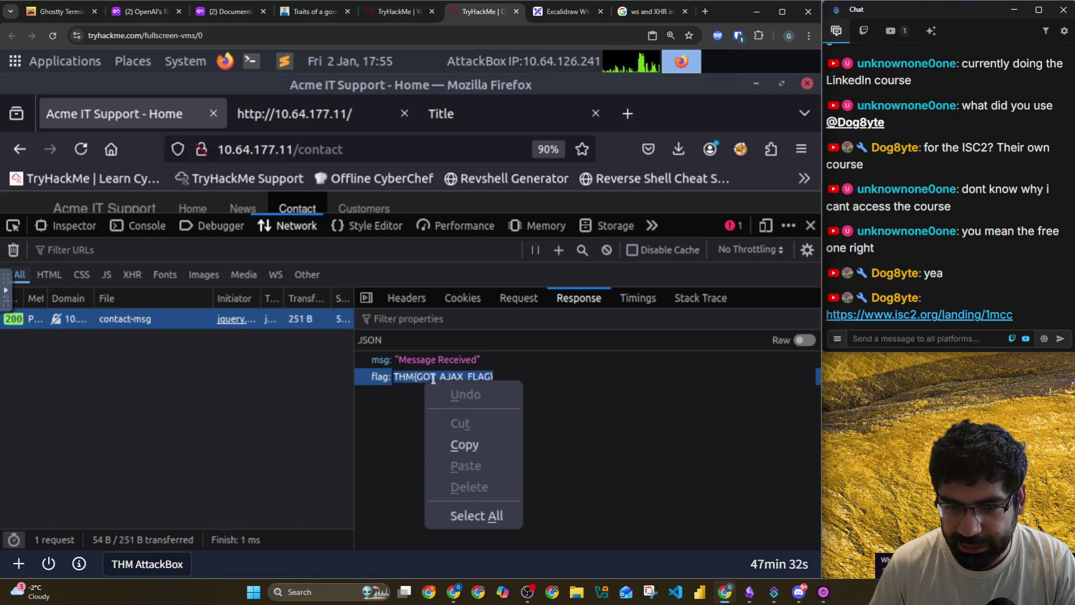
left_click(469, 445)
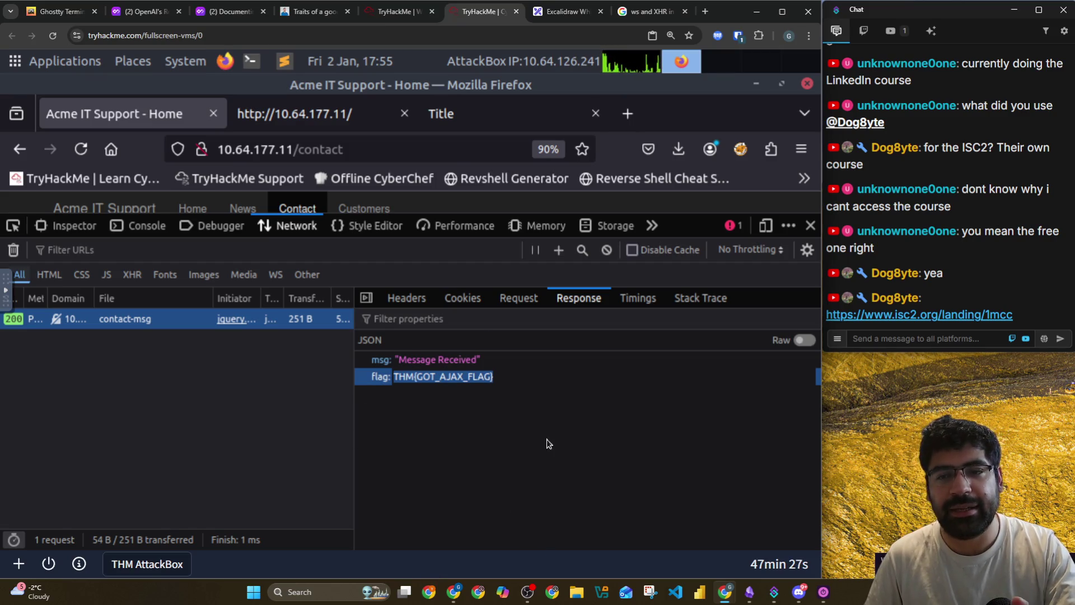
Take screenshots of the response area and the contact page, then switch windows
key("super+shift+s")
mouse_move(349, 247)
left_mouse_down()
mouse_move(517, 442)
mouse_move(811, 560)
left_mouse_up()
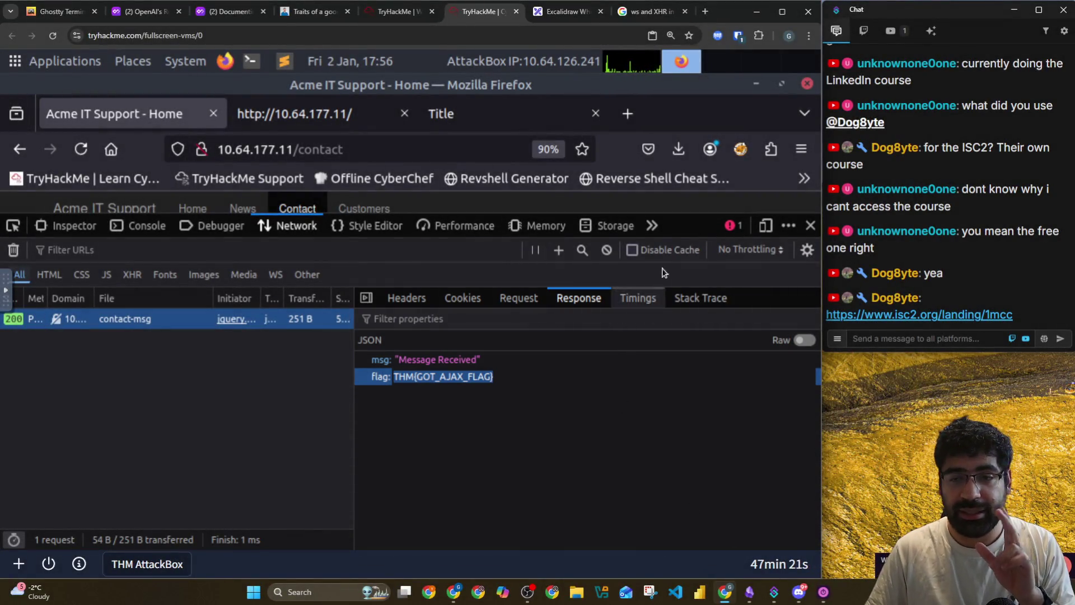
left_click_drag(683, 215, 691, 457)
key("shift+super+s")
mouse_move(250, 235)
left_mouse_down()
mouse_move(491, 402)
mouse_move(590, 447)
left_mouse_up()
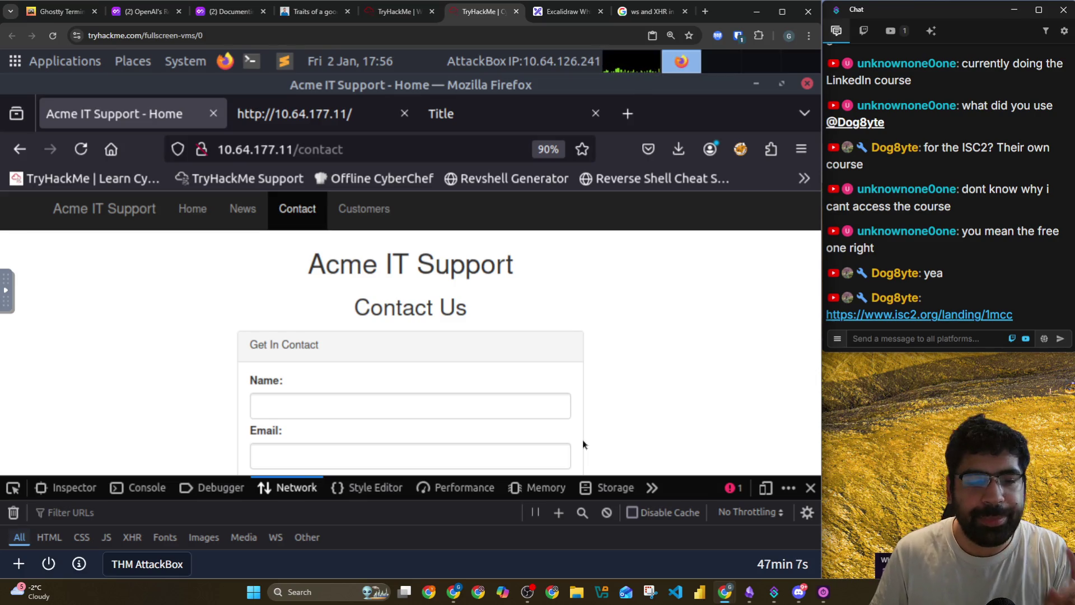
key("alt+Tab")
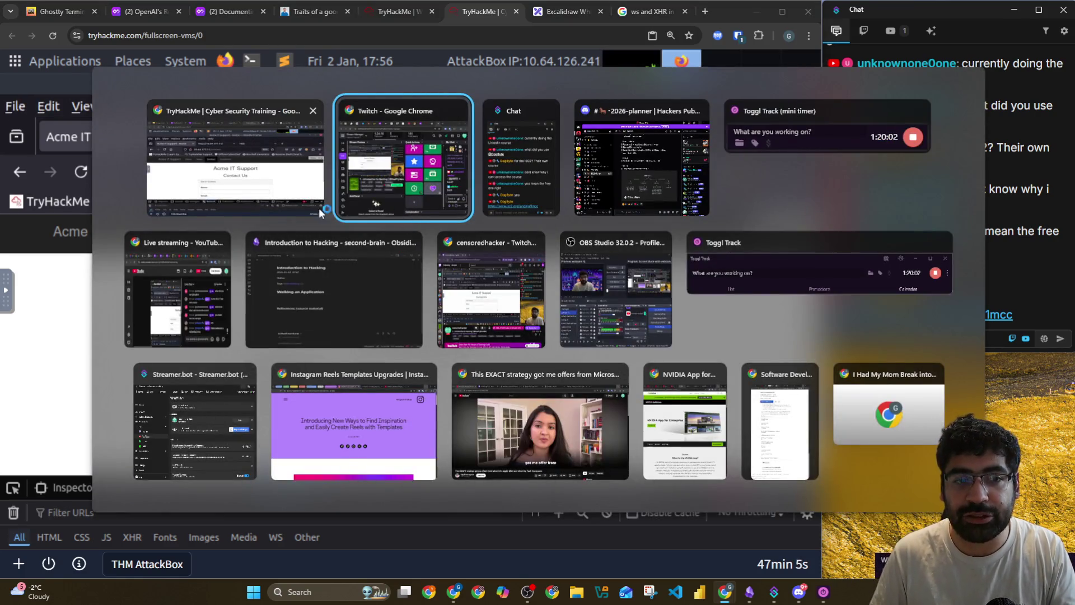
Open the room's flag answer box, then resend the contact form to view the flag again
left_click(322, 208)
left_click(395, 11)
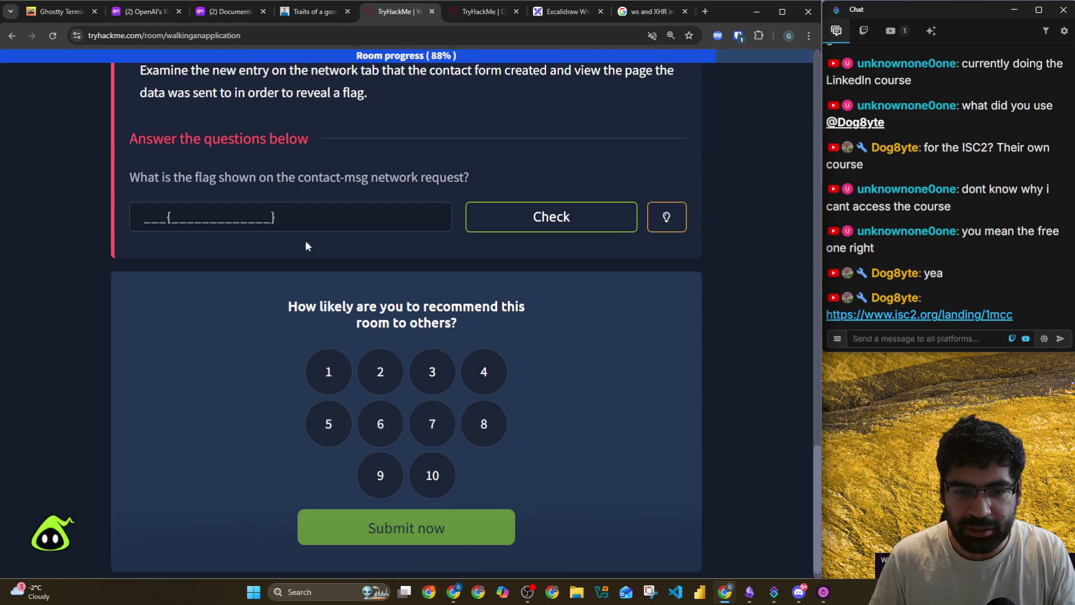
left_click(272, 215)
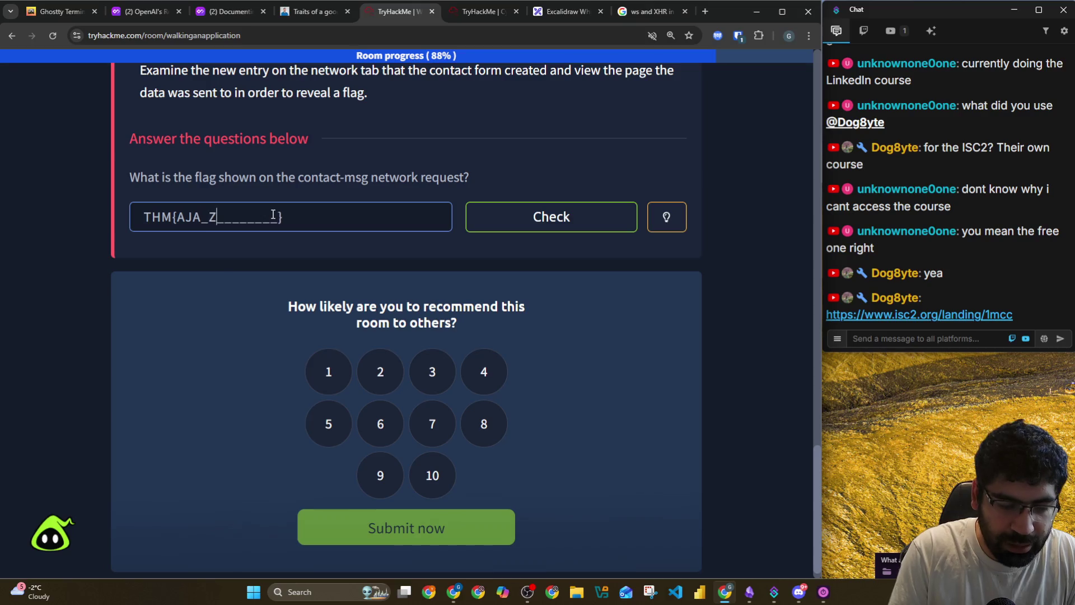
key("ctrl+Tab")
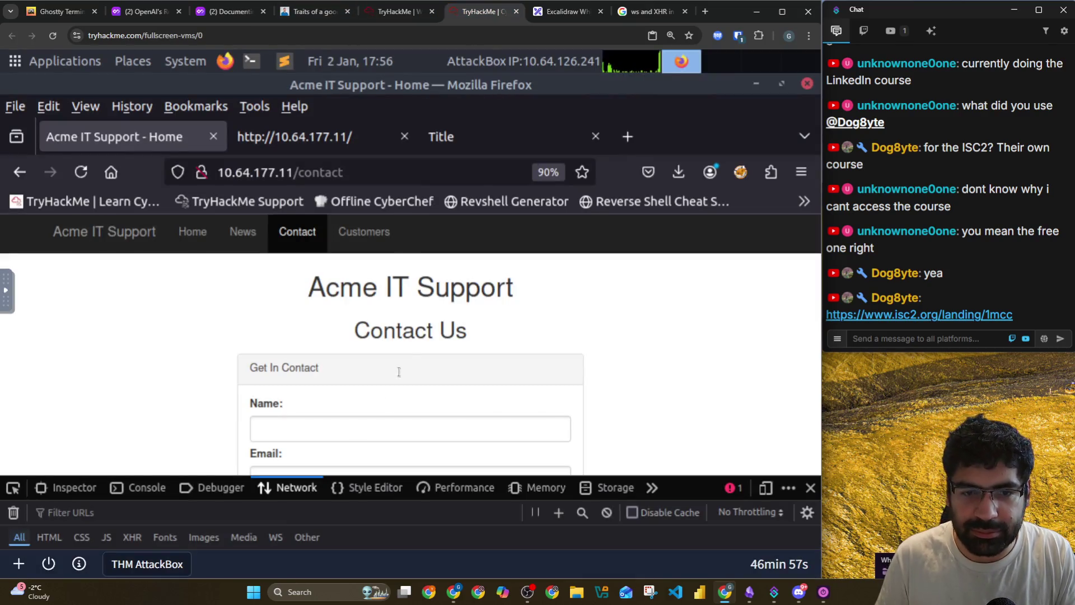
scroll(620, 439, "down", 3)
left_click(410, 435)
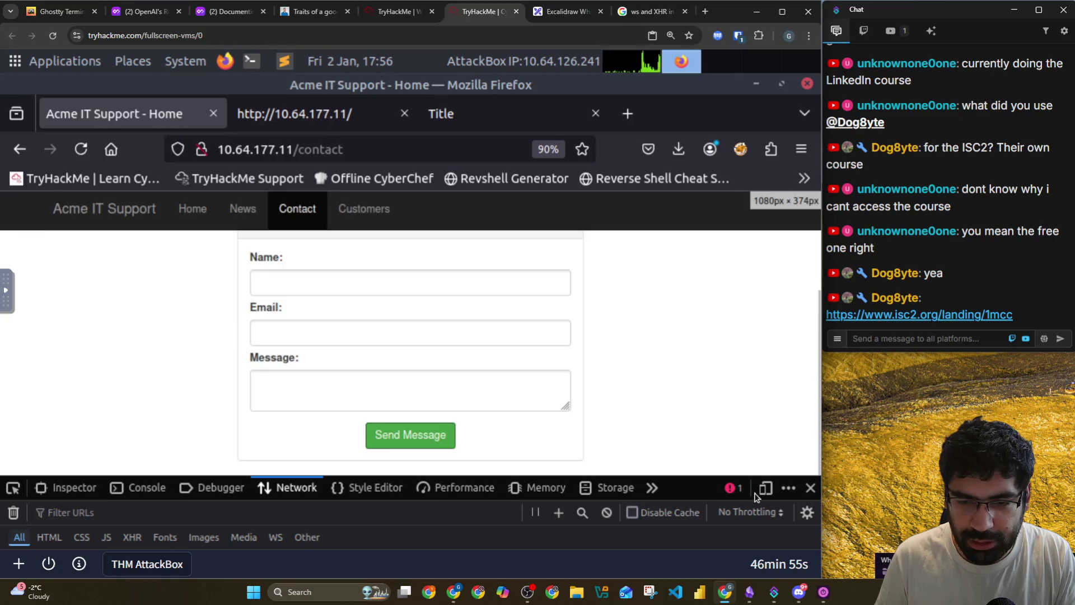
left_click_drag(684, 477, 684, 250)
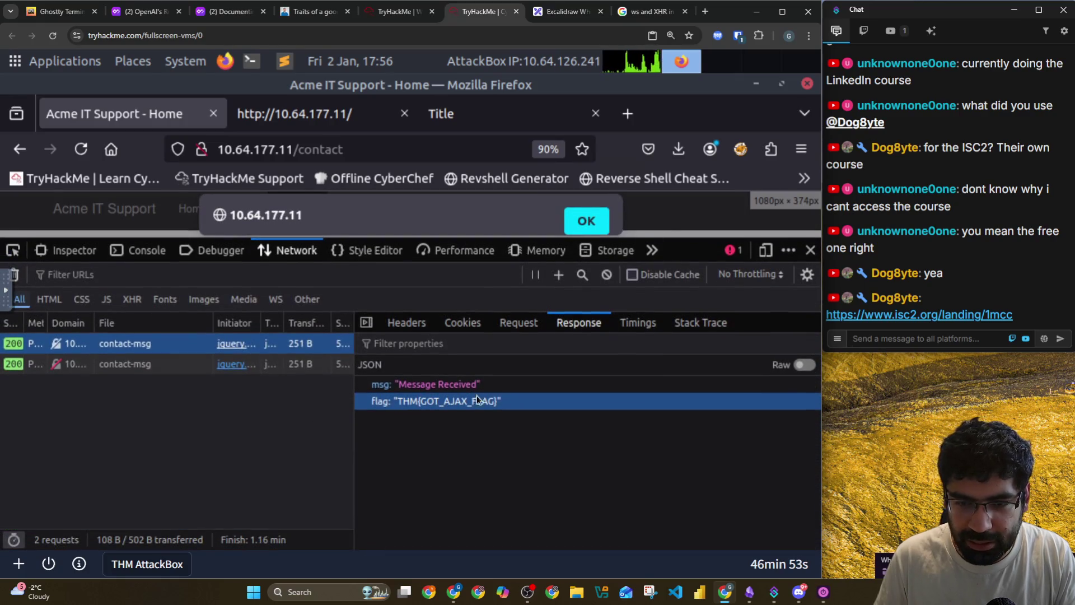
Correct the answer to THM{GOT_AJAX_FLAG}, submit it, and dismiss the rooms-completed notification
left_click(410, 16)
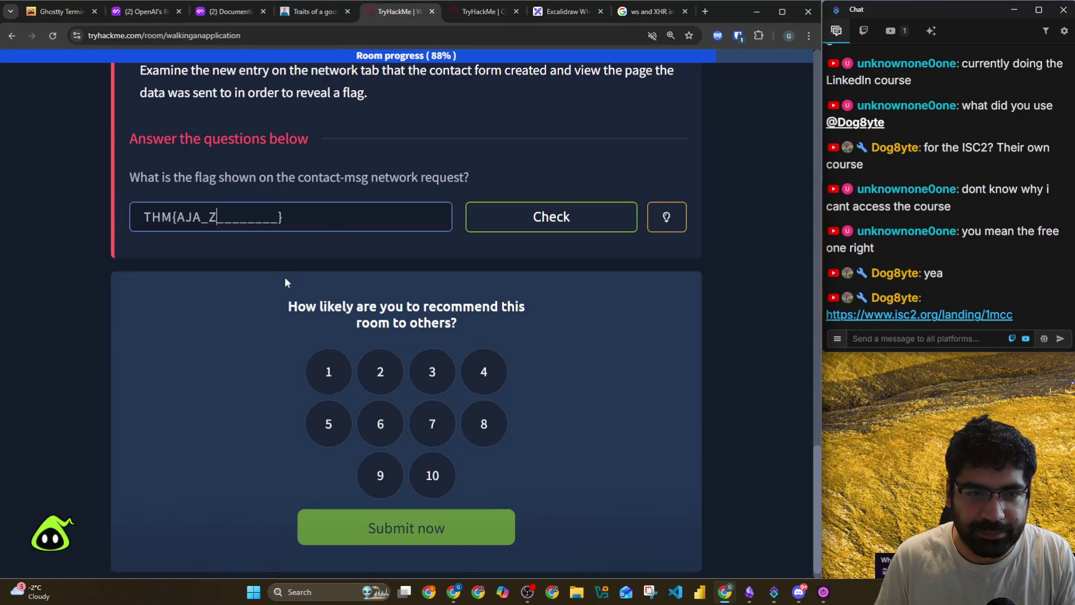
left_click_drag(239, 217, 177, 217)
type("G")
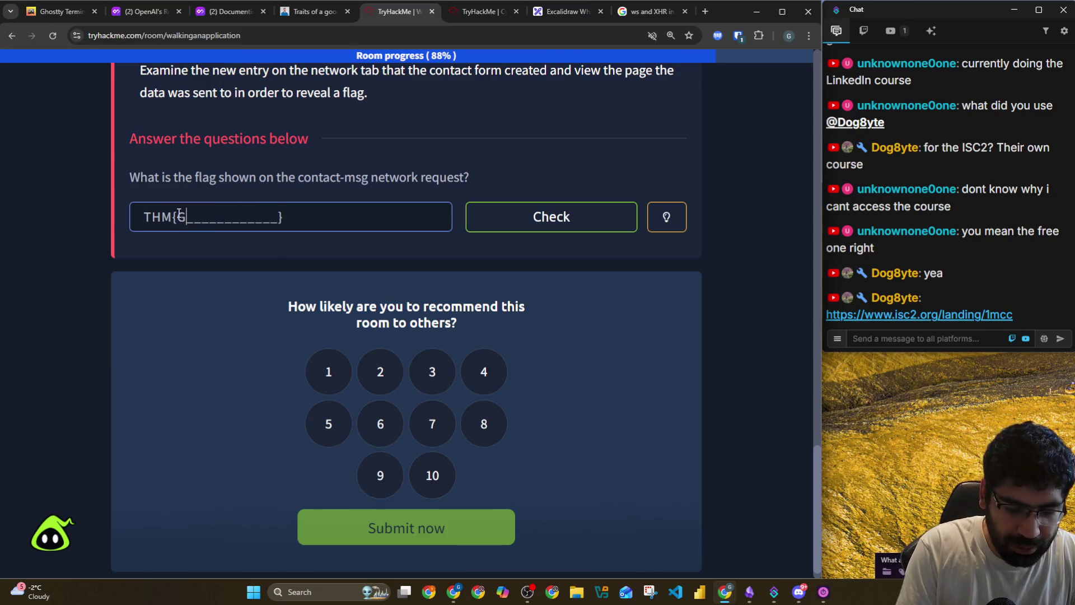
type("OT_AJAX_FLAG")
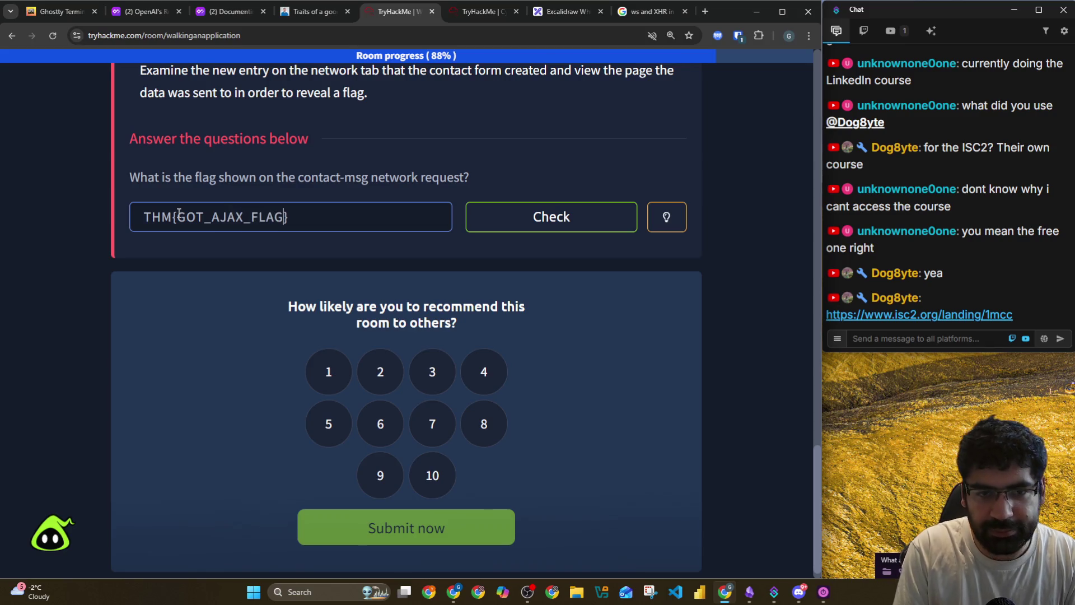
key("Return")
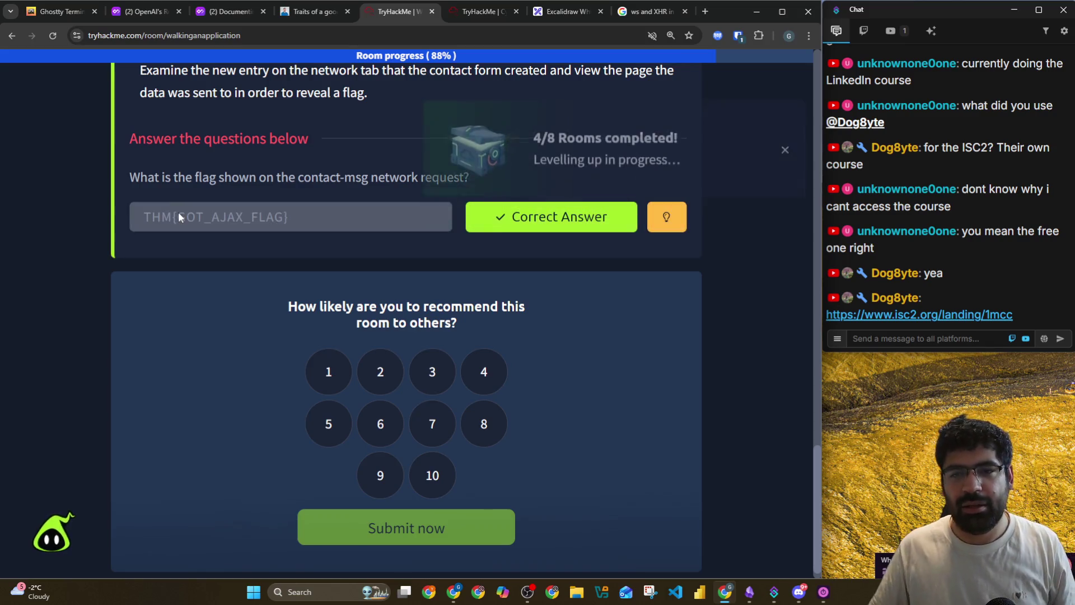
left_click(785, 116)
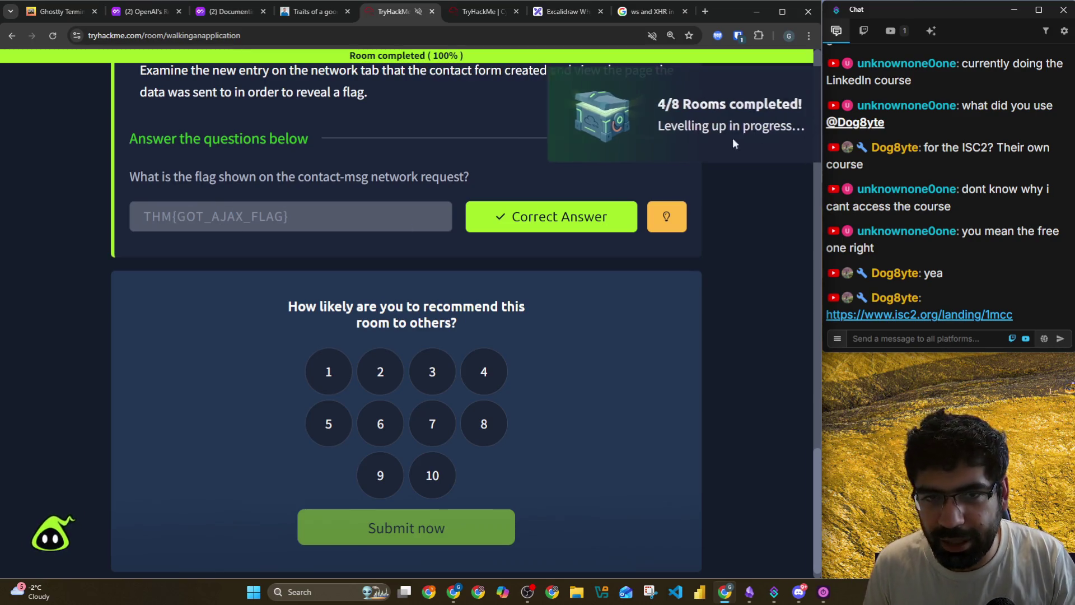
scroll(629, 401, "up", 4)
scroll(610, 411, "up", 20)
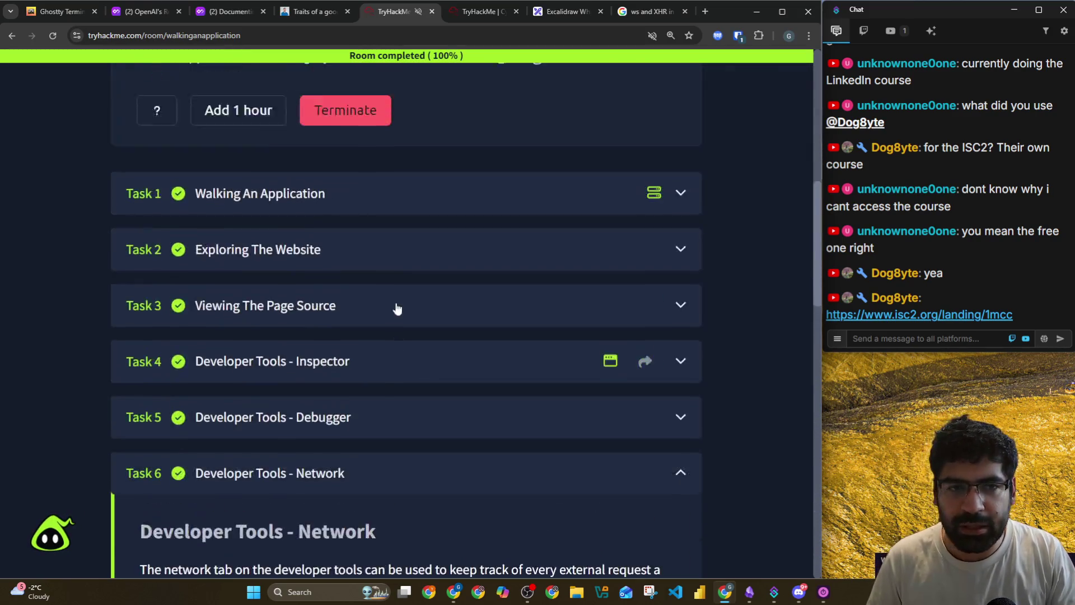
scroll(359, 291, "down", 6)
scroll(360, 291, "down", 20)
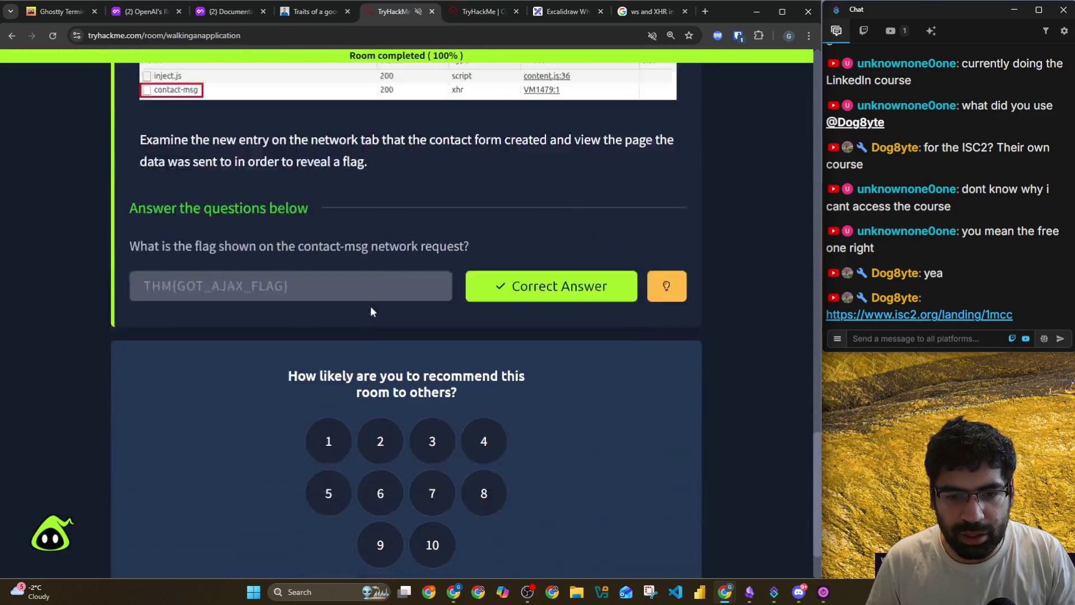
scroll(440, 377, "up", 7)
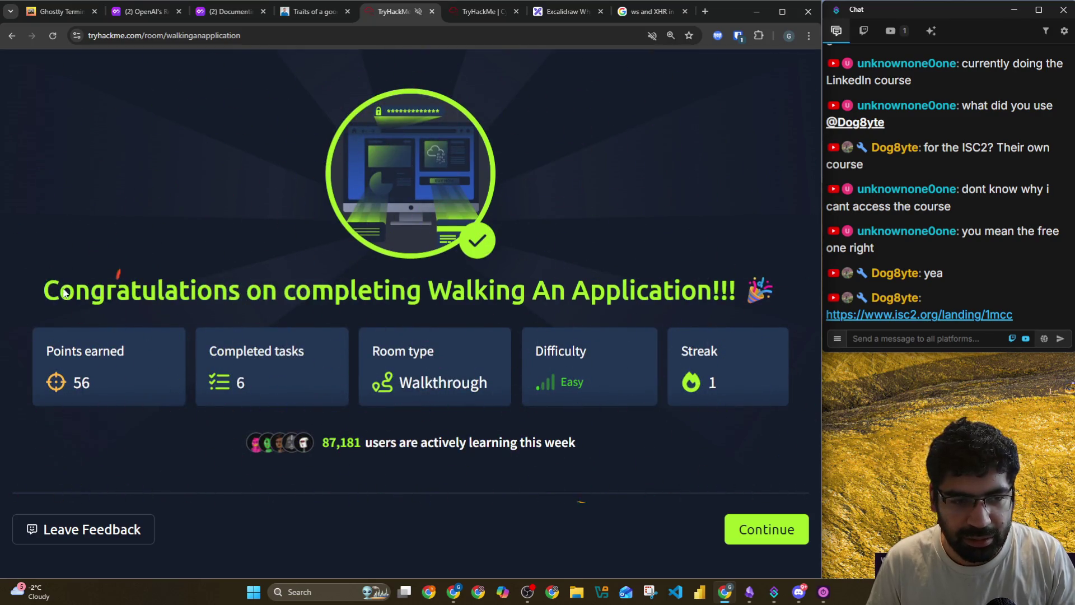
Continue past the Walking An Application congratulations and share-your-achievement screens
left_click_drag(59, 292, 673, 305)
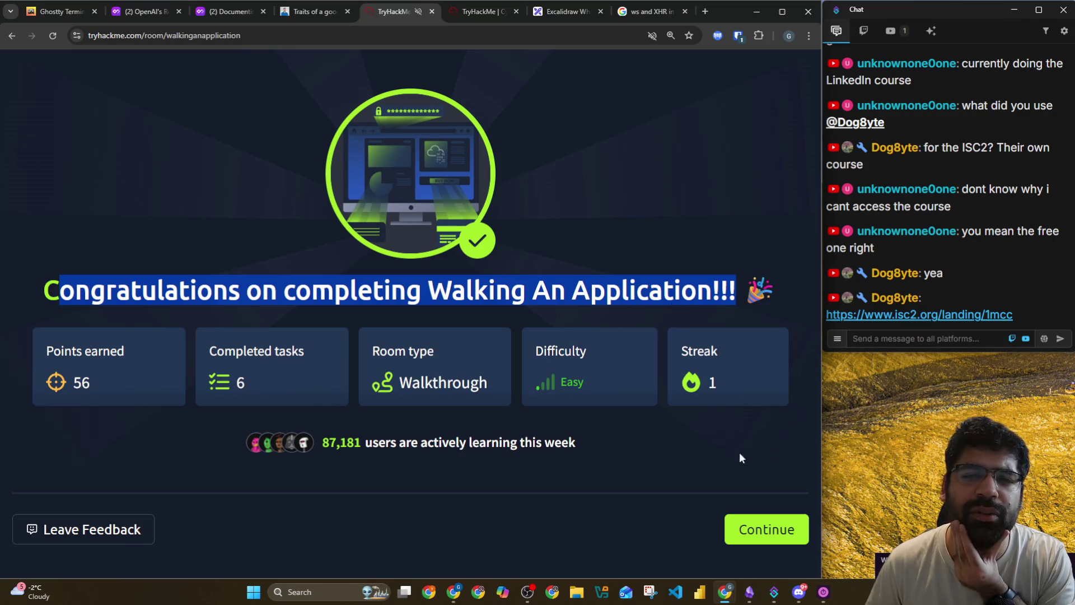
left_click(753, 542)
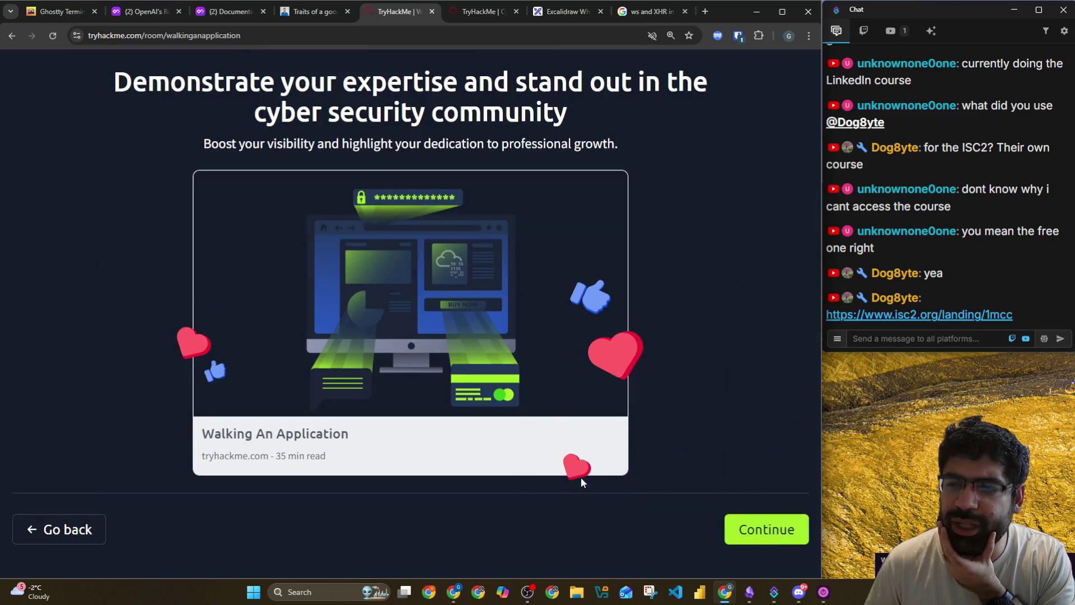
scroll(969, 218, "up", 3)
scroll(970, 222, "up", 5)
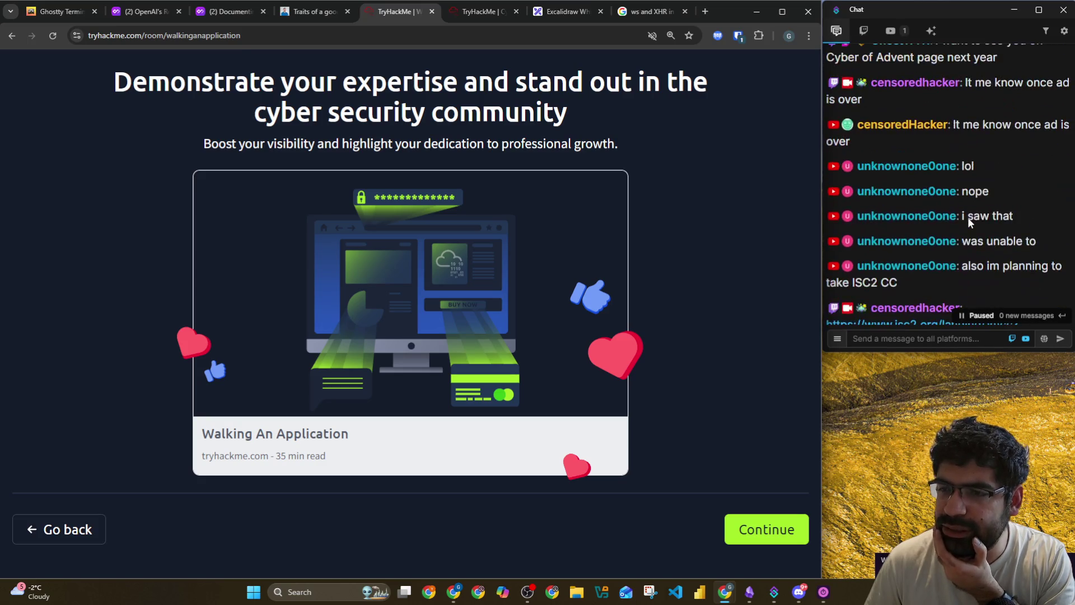
scroll(969, 221, "down", 5)
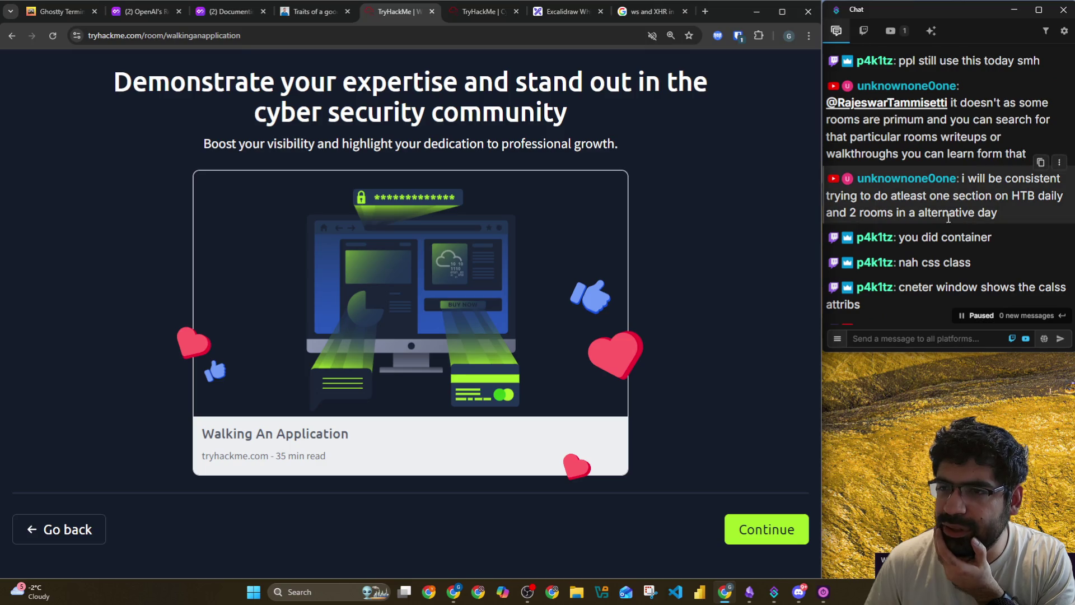
scroll(935, 217, "up", 5)
scroll(933, 219, "down", 5)
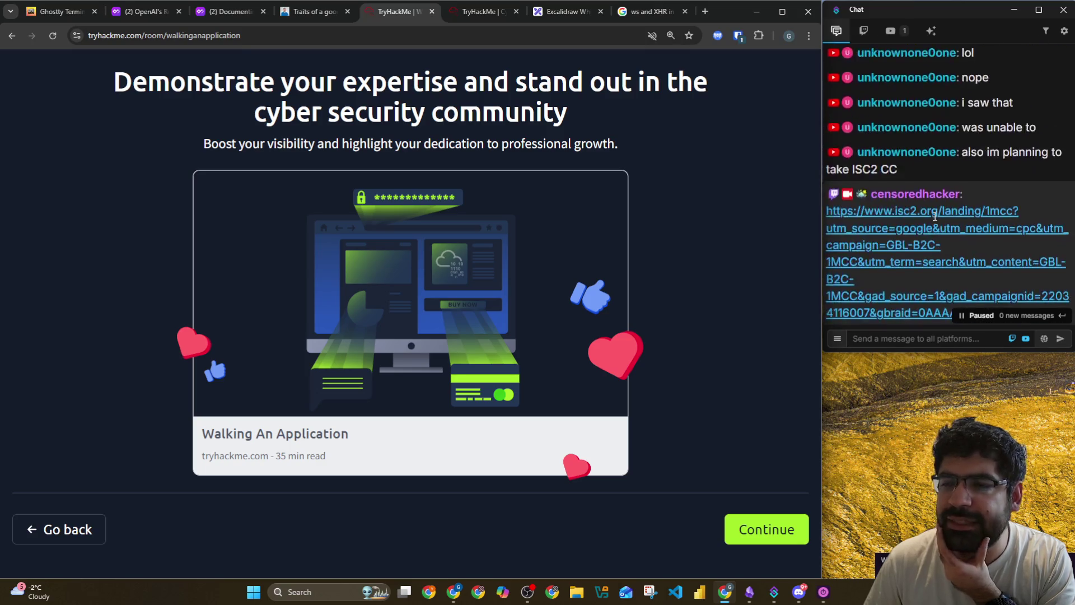
scroll(929, 217, "down", 2)
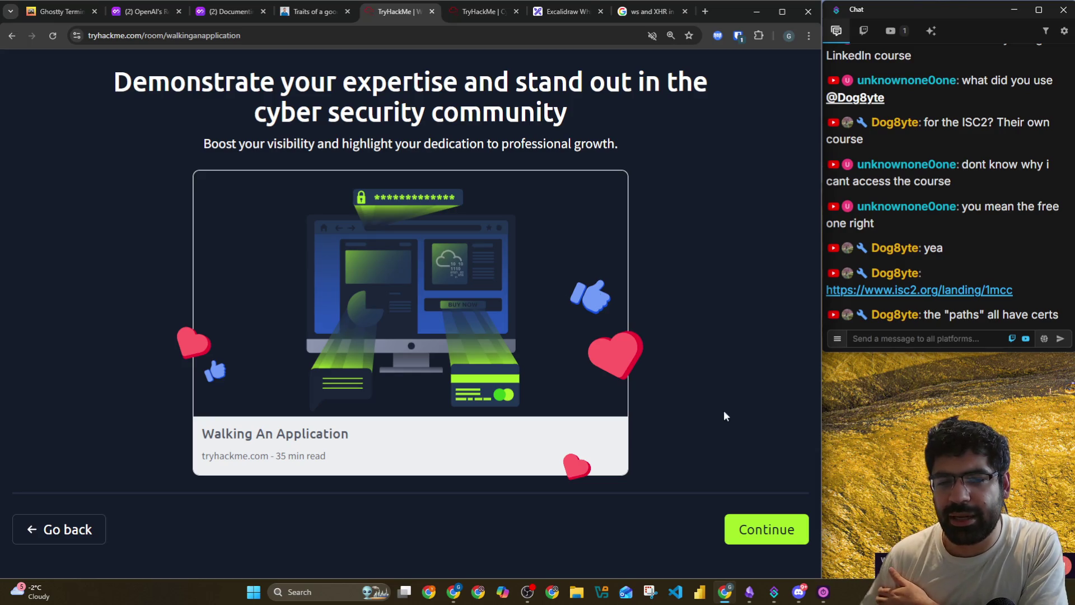
left_click(763, 531)
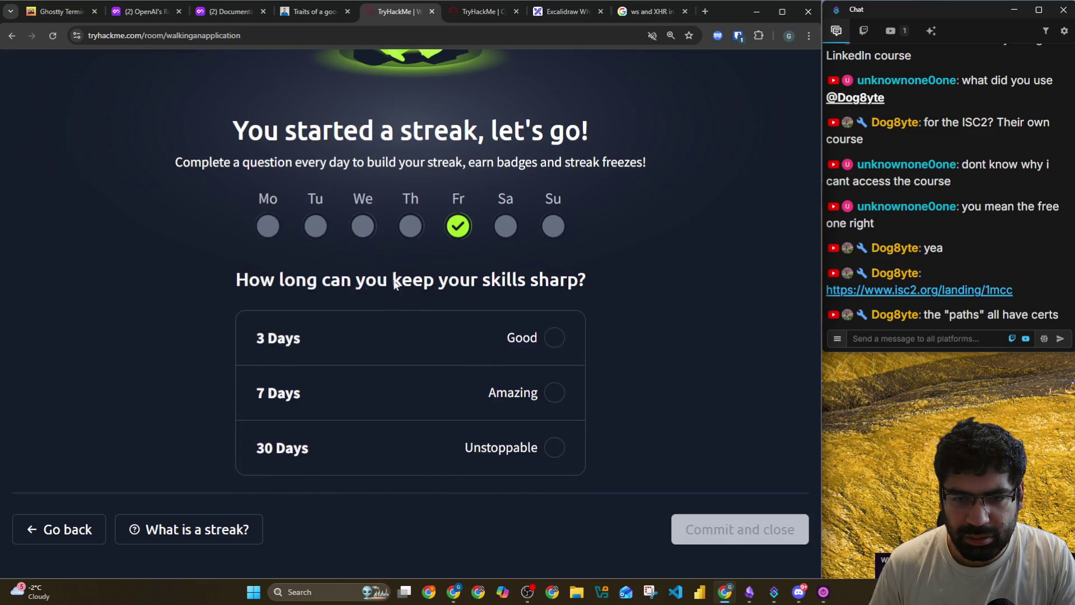
Set the streak goal to '3 Days – Good' and commit it
left_click_drag(386, 285, 588, 280)
left_click(562, 392)
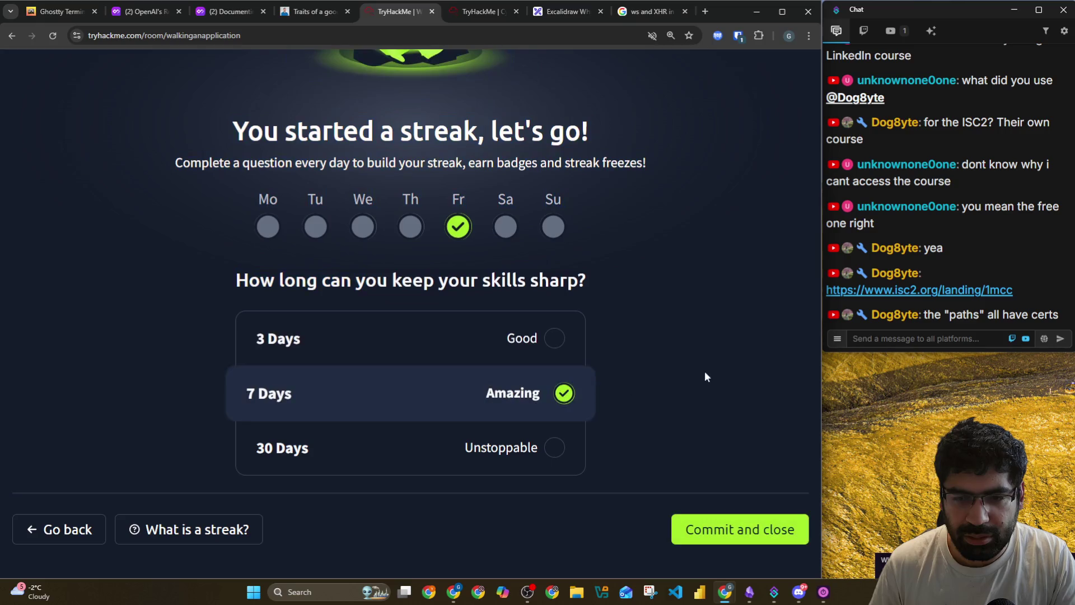
left_click(577, 358)
left_click(675, 515)
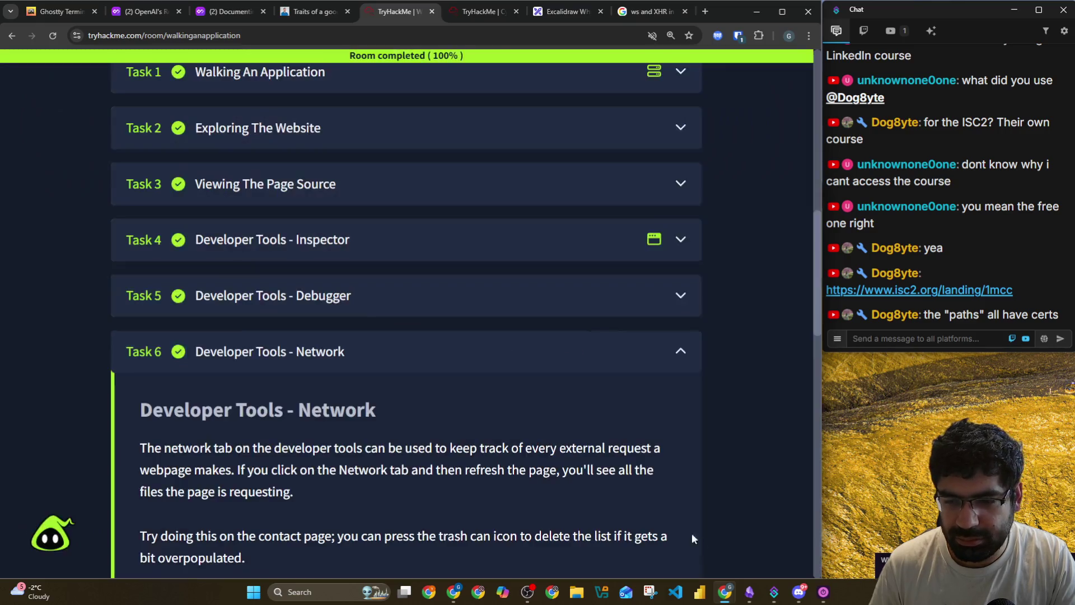
scroll(252, 241, "down", 10)
scroll(256, 246, "down", 4)
scroll(257, 246, "up", 20)
scroll(323, 240, "up", 3)
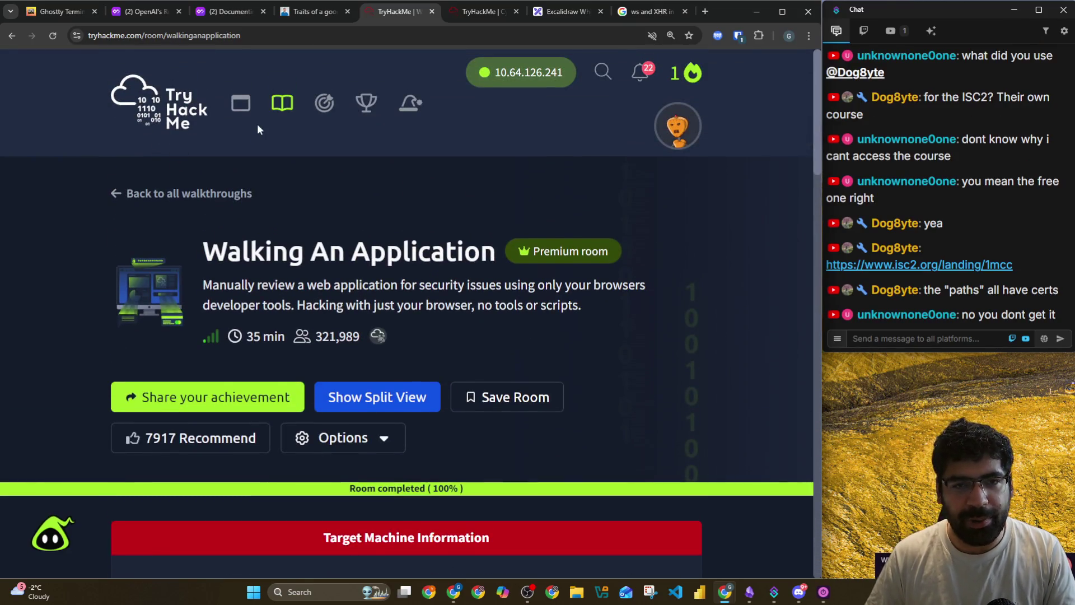
Browse the walkthroughs list and learning roadmap, returning to the room and then the AttackBox tab
left_click(11, 36)
left_click(12, 35)
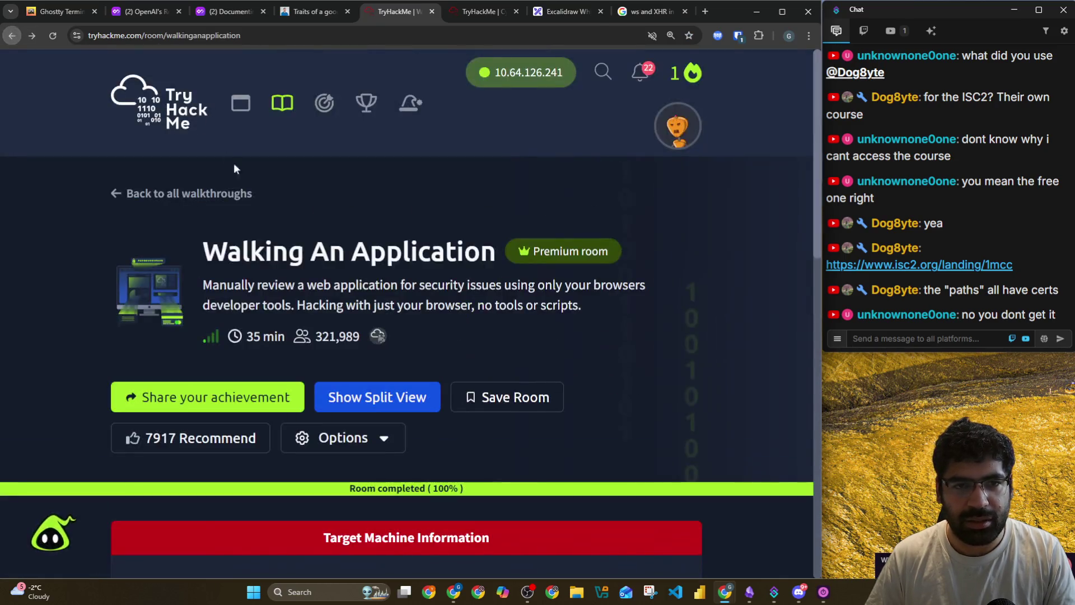
left_click(225, 196)
left_click(7, 36)
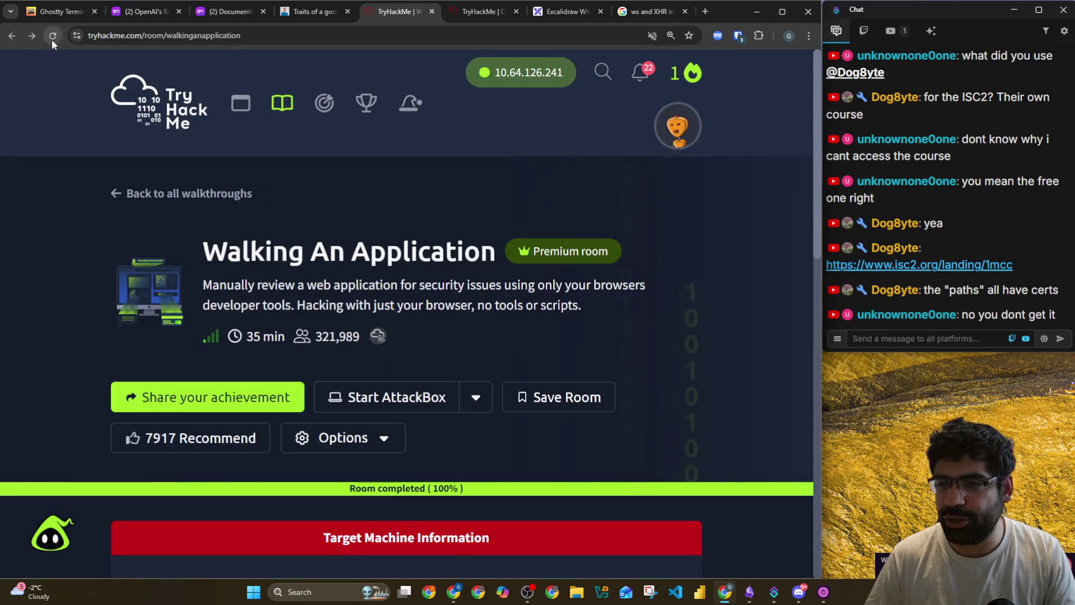
scroll(410, 168, "down", 5)
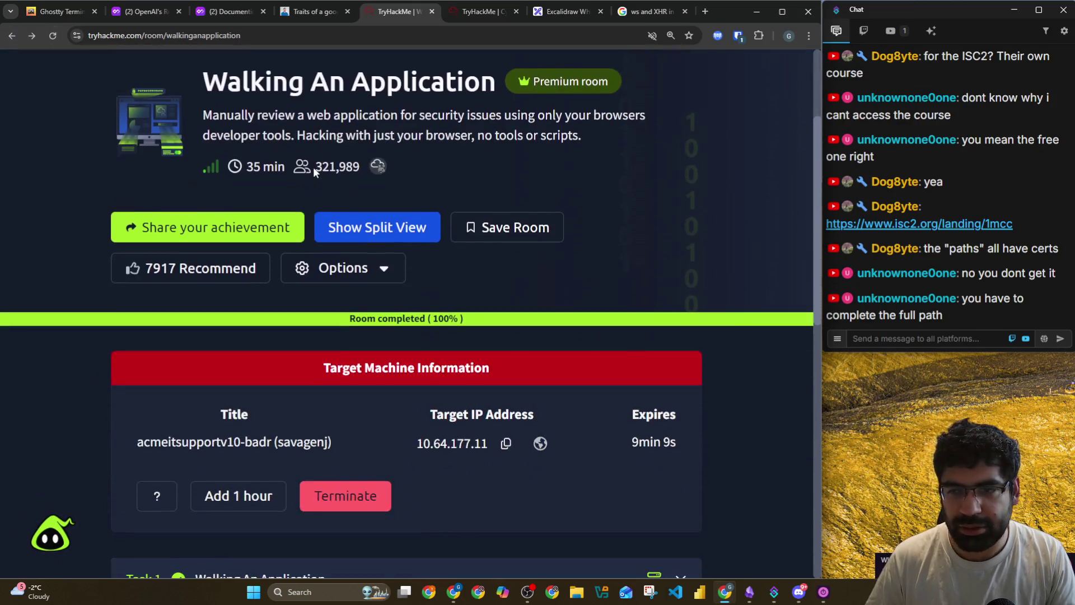
scroll(321, 182, "down", 2)
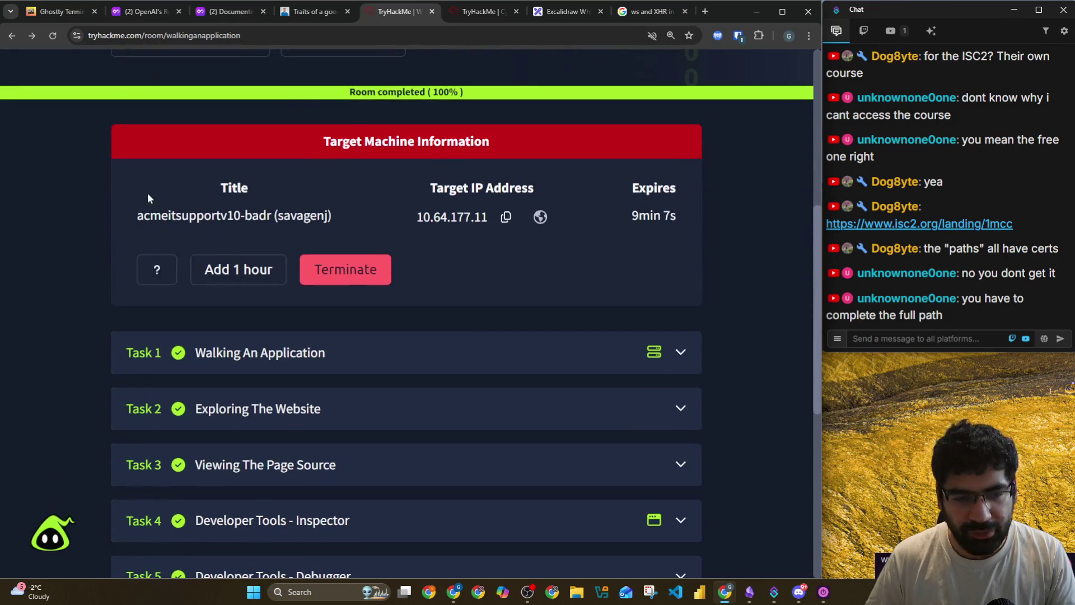
scroll(146, 193, "up", 7)
left_click(276, 102)
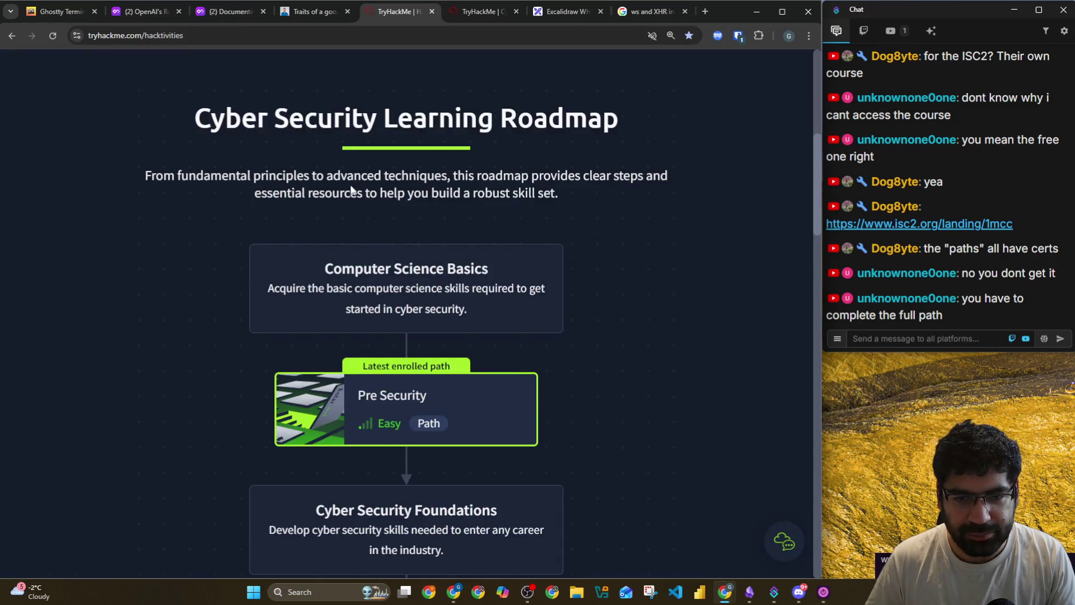
scroll(384, 255, "down", 6)
left_click(9, 36)
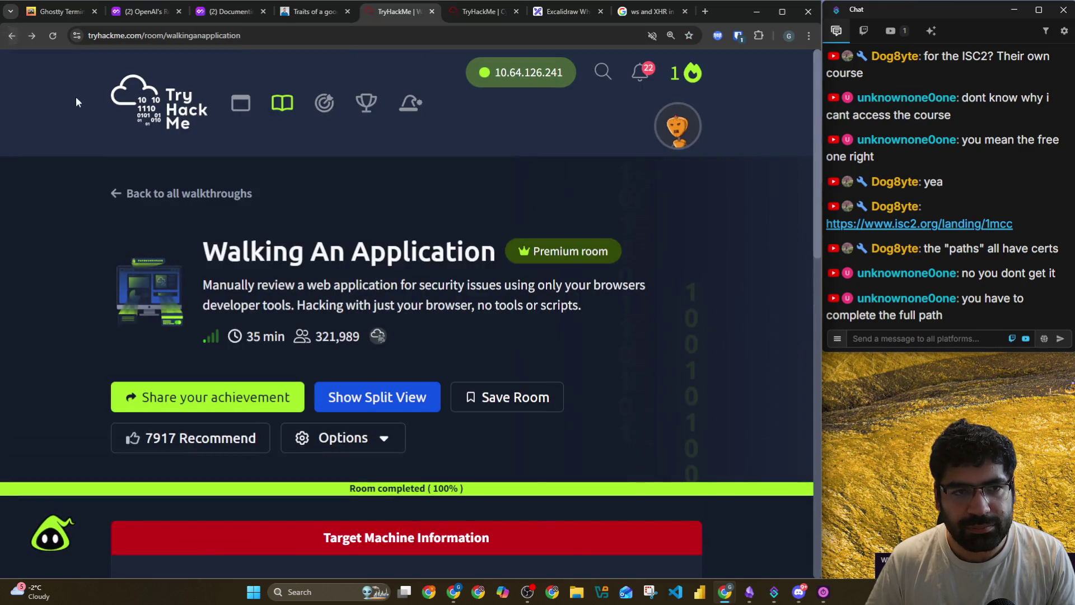
left_click(495, 12)
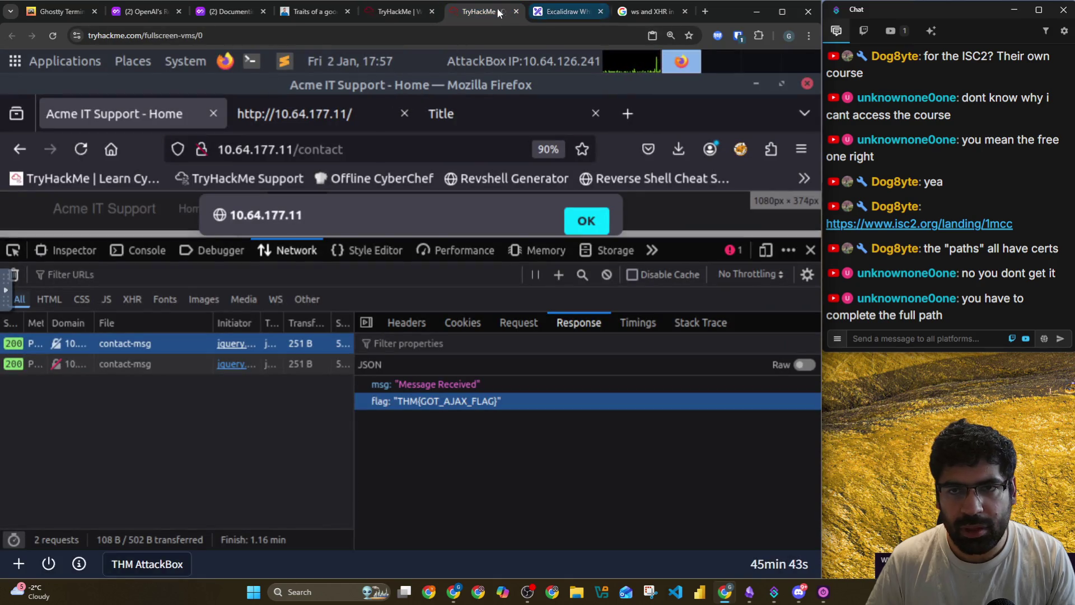
Close the AttackBox tab and terminate the AttackBox machine from split view
left_click(516, 11)
left_click(394, 13)
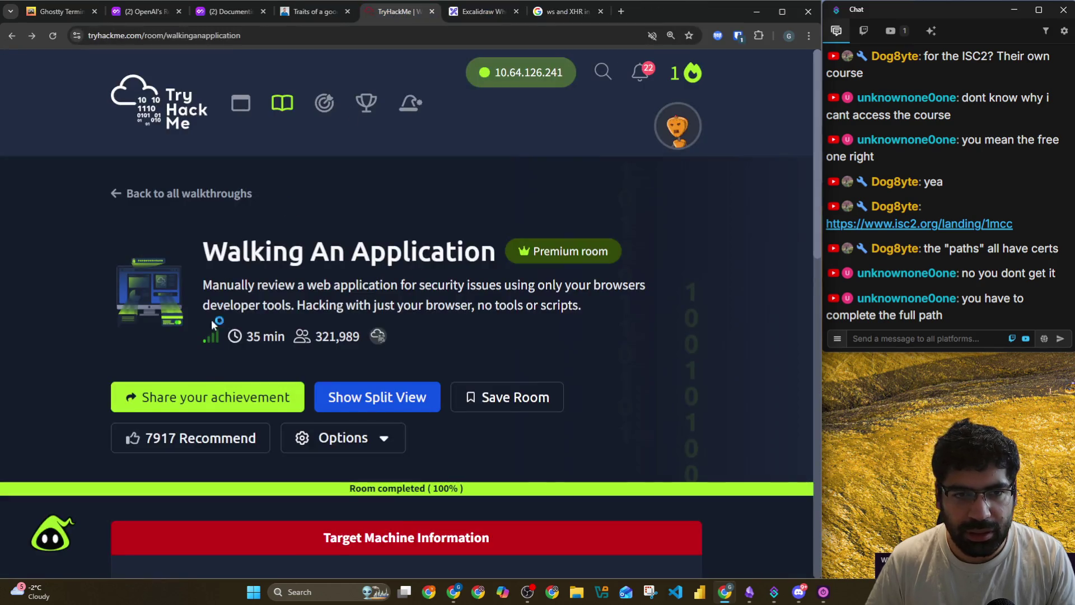
left_click(364, 398)
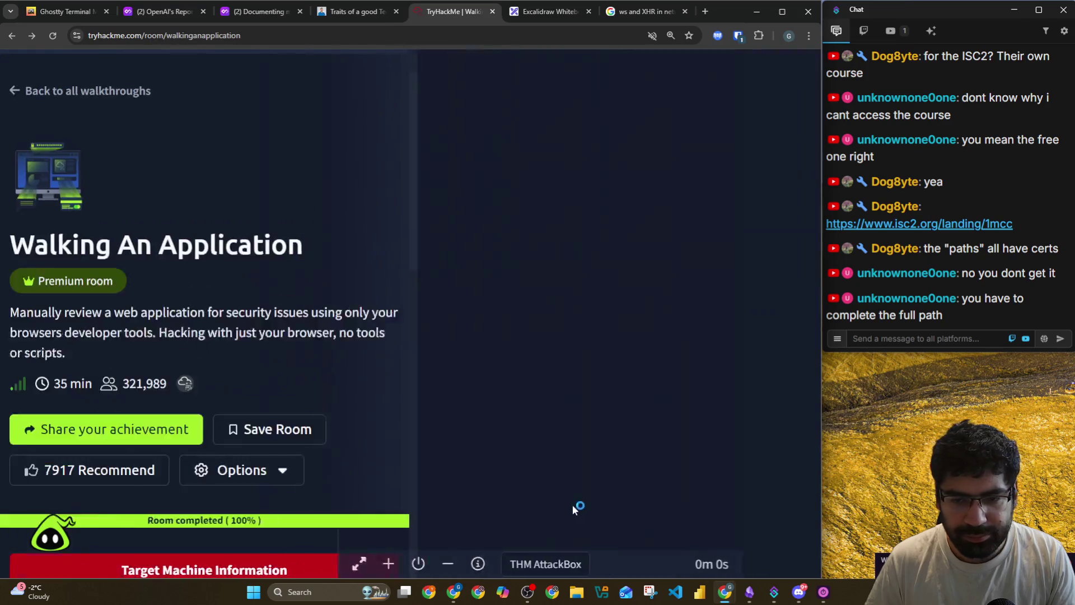
left_click(317, 563)
left_click(493, 367)
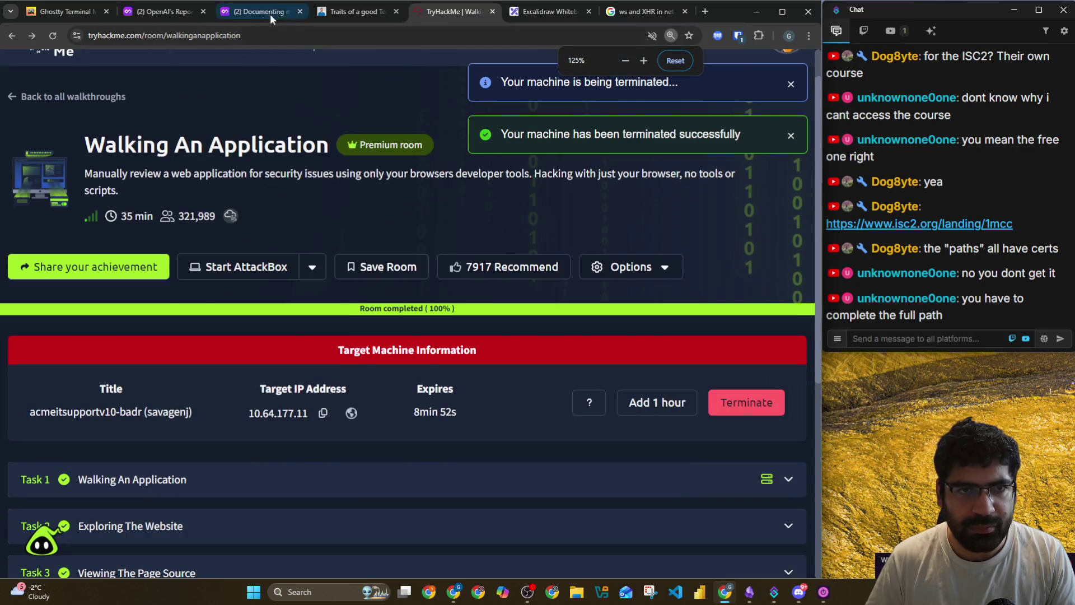
Glance at the Introduction to Hacking note, then dismiss the machine-terminated notification
left_click(749, 593)
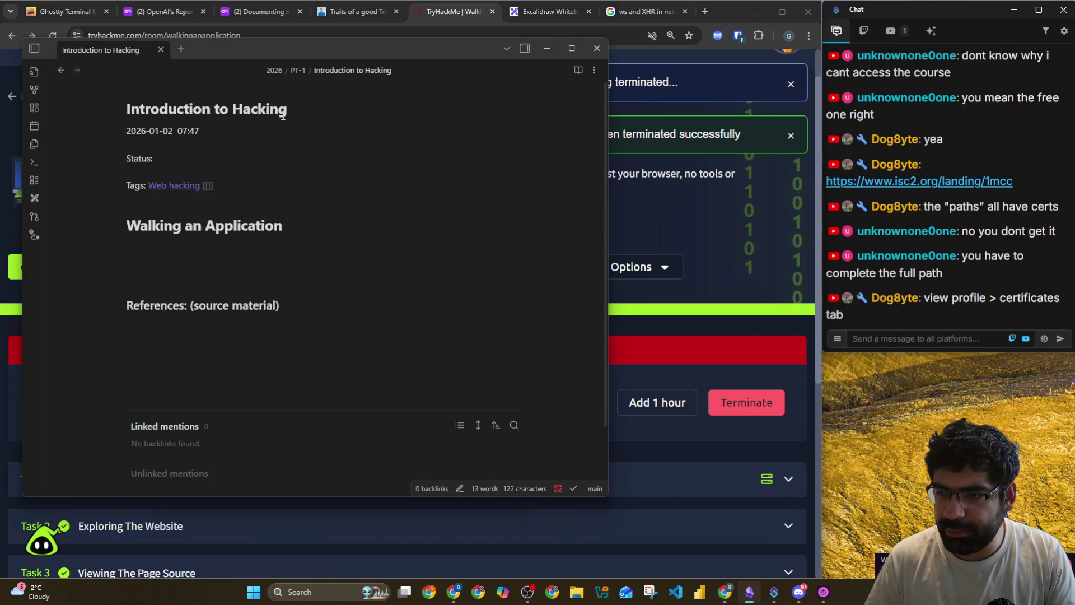
left_click(699, 290)
scroll(688, 224, "up", 2)
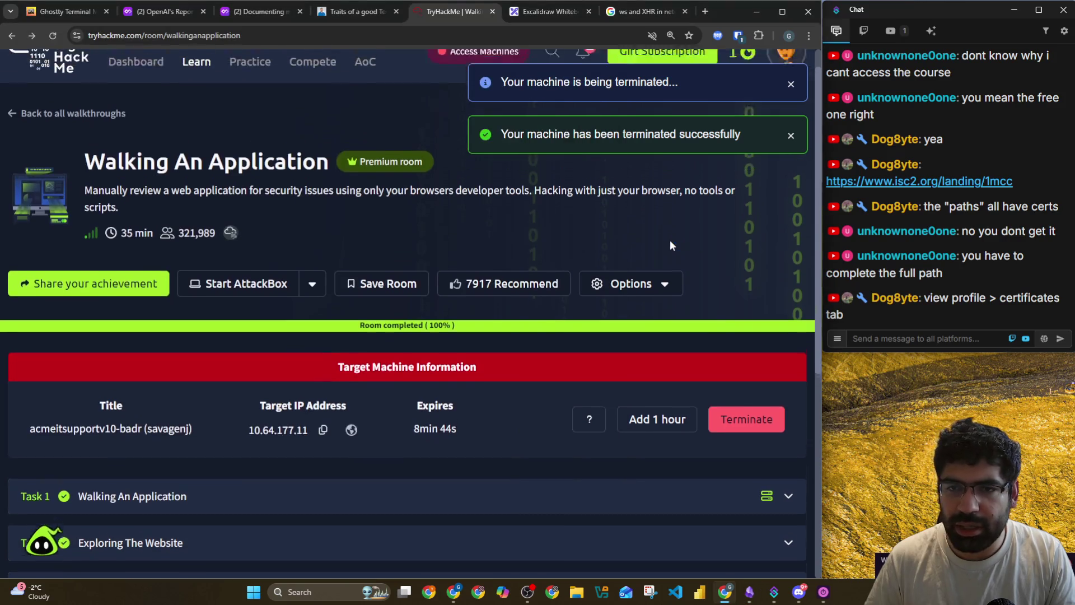
left_click(790, 134)
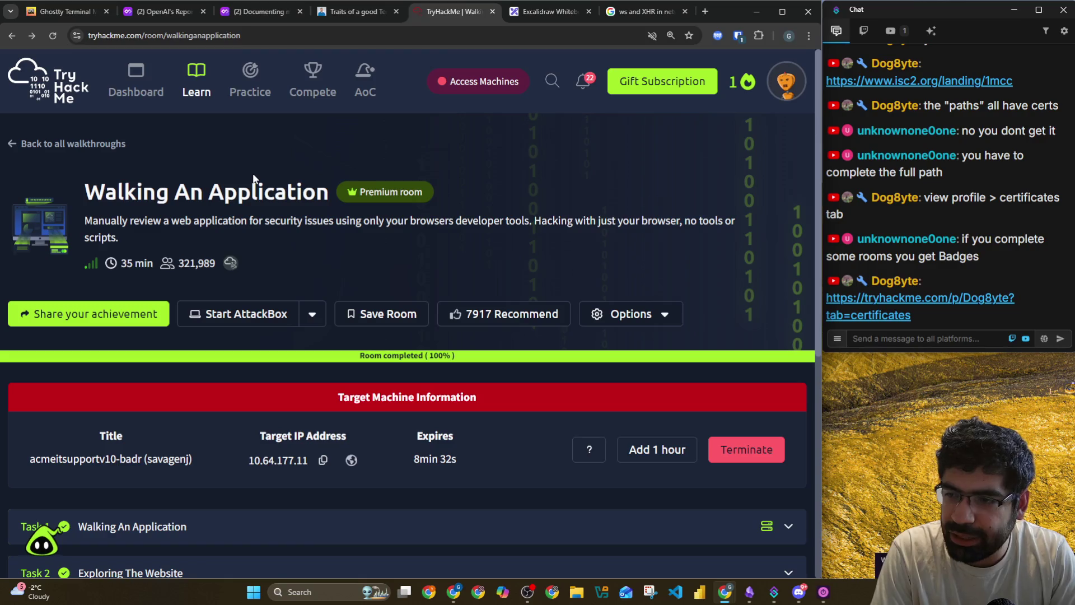
Open the shared learner's Certificates page and scroll through their path certificates
left_click(865, 314)
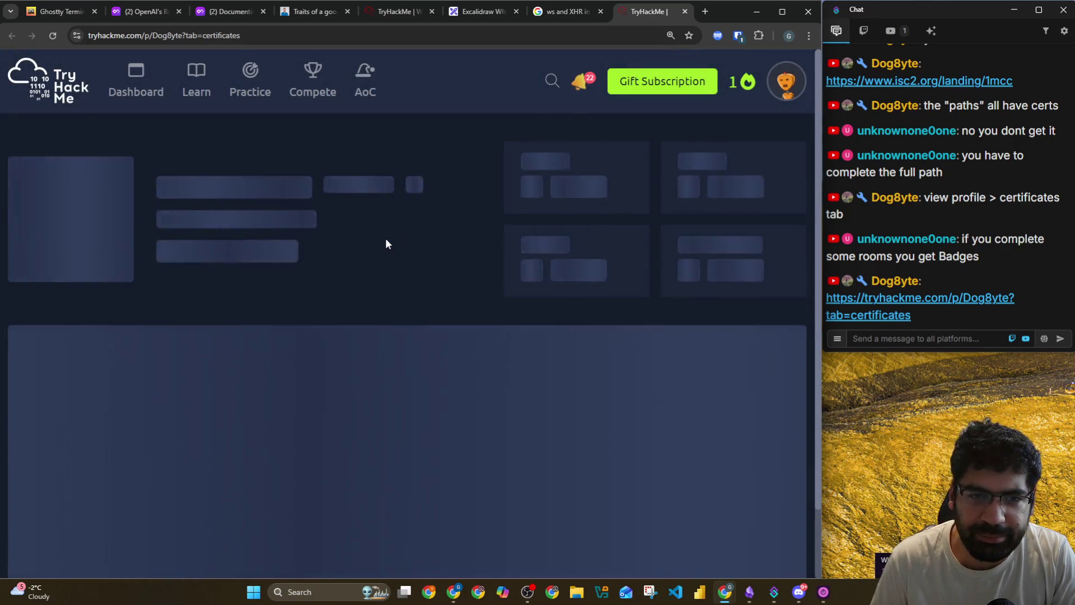
scroll(386, 241, "down", 5)
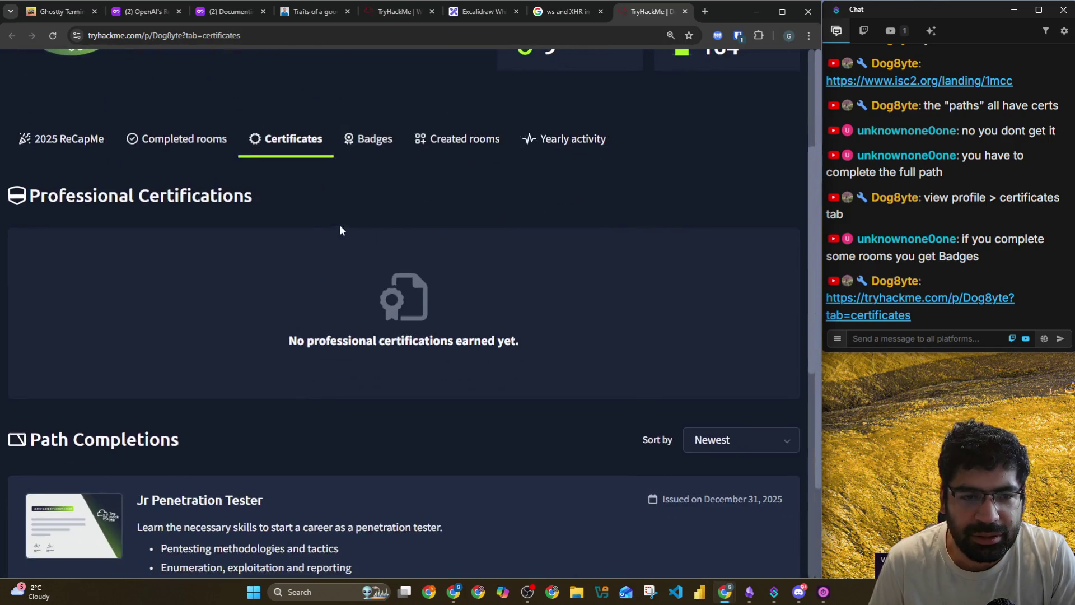
scroll(336, 227, "up", 5)
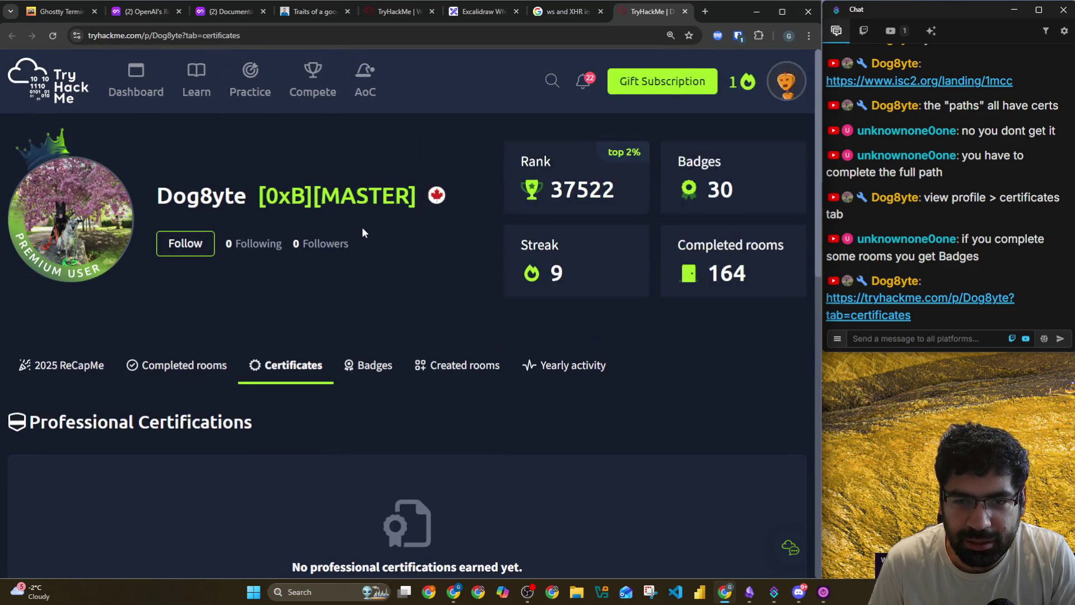
scroll(363, 240, "down", 9)
scroll(363, 242, "down", 3)
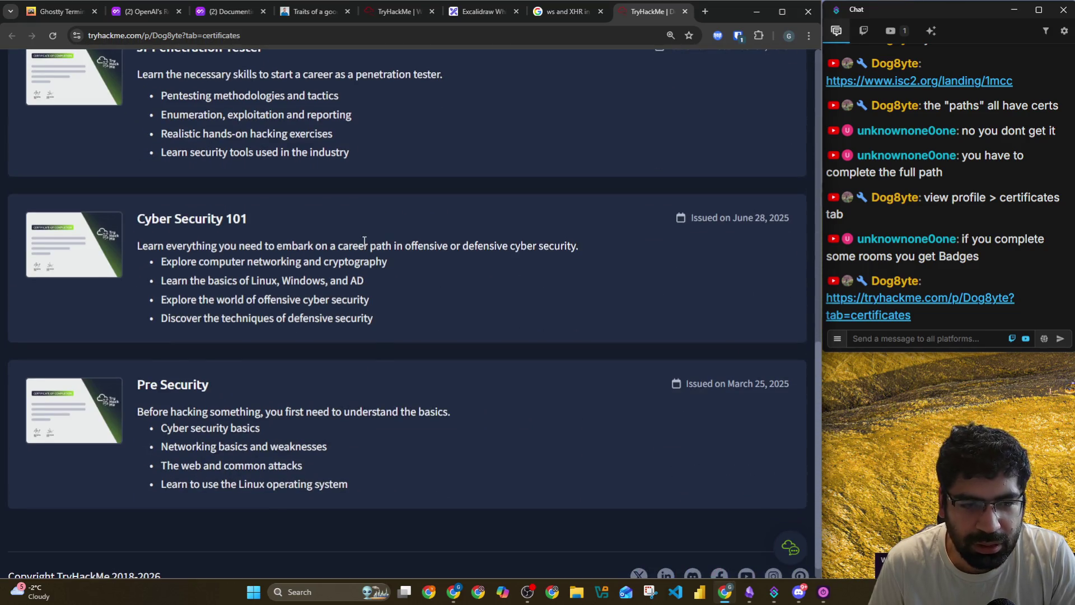
scroll(214, 314, "up", 5)
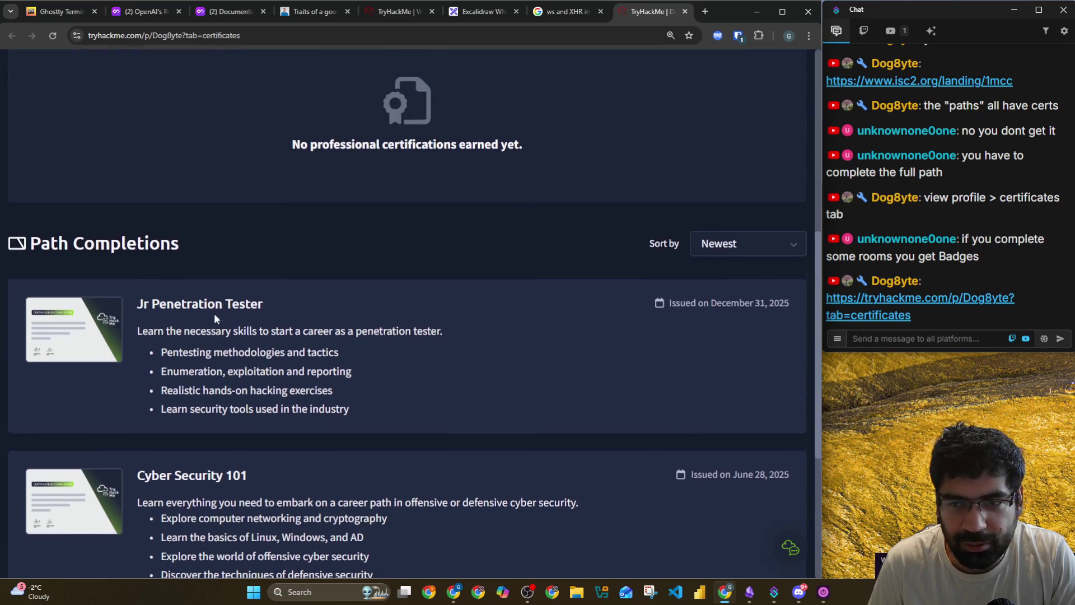
scroll(214, 313, "down", 5)
scroll(242, 312, "up", 12)
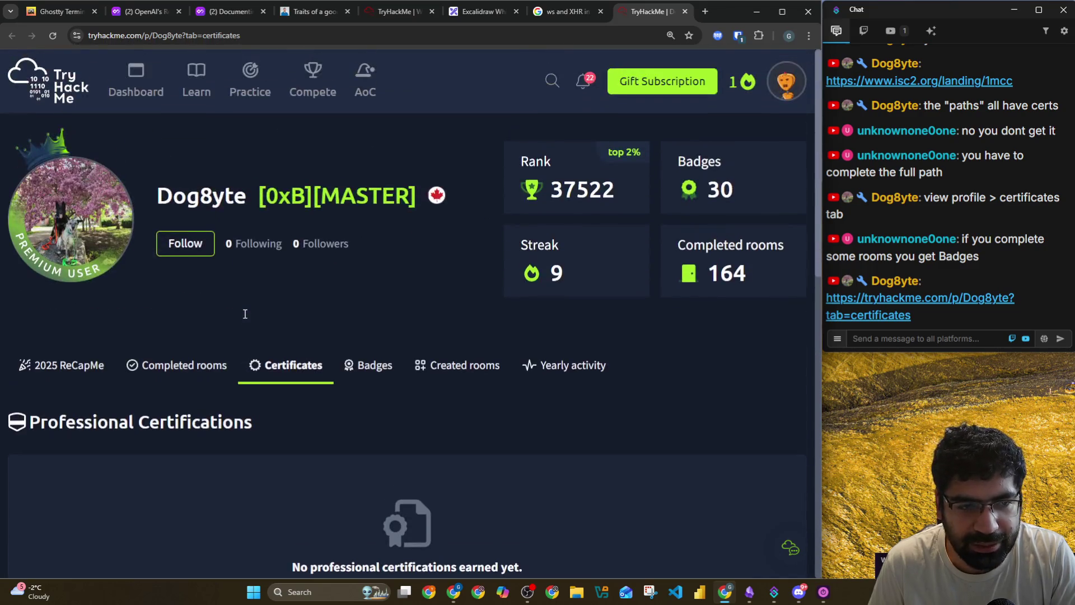
scroll(243, 312, "down", 7)
scroll(244, 312, "down", 7)
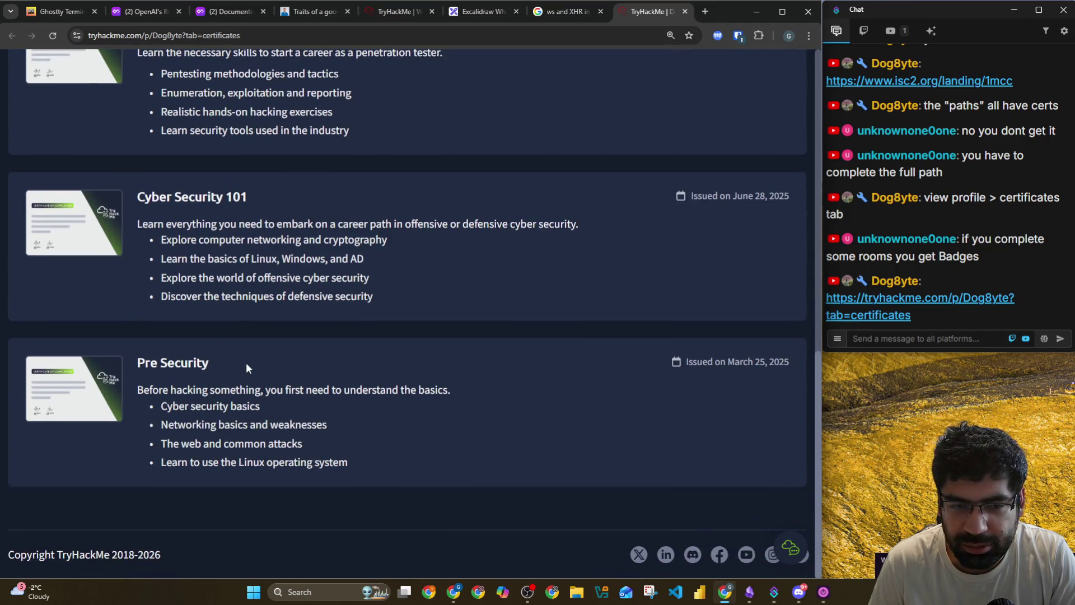
scroll(247, 347, "up", 12)
scroll(247, 344, "up", 3)
Switch the learner's profile to the Badges tab and browse its 30 badges
left_click(364, 365)
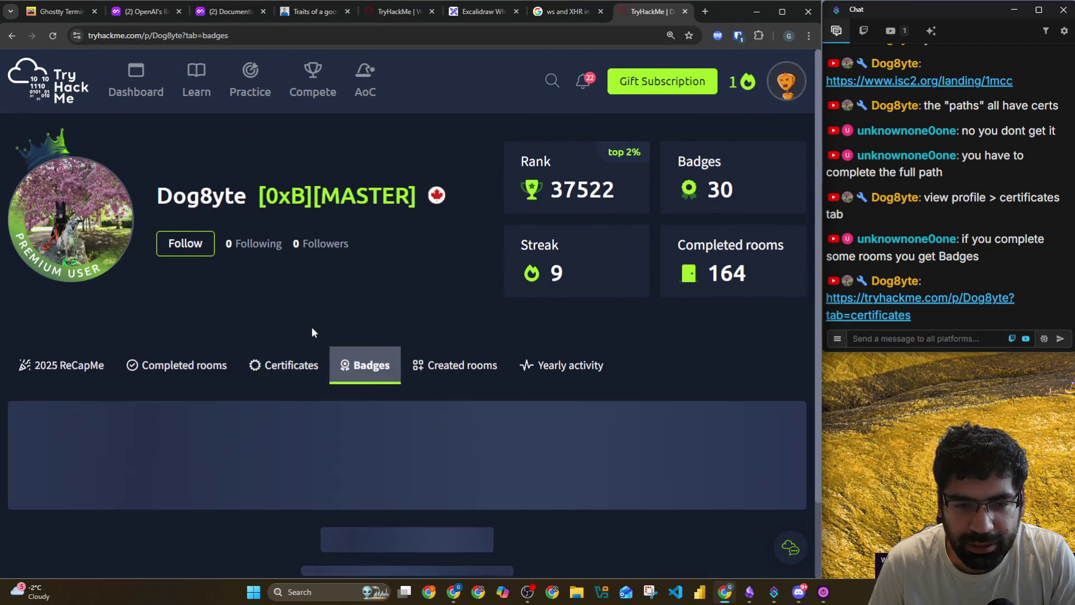
scroll(308, 328, "down", 2)
scroll(171, 305, "down", 6)
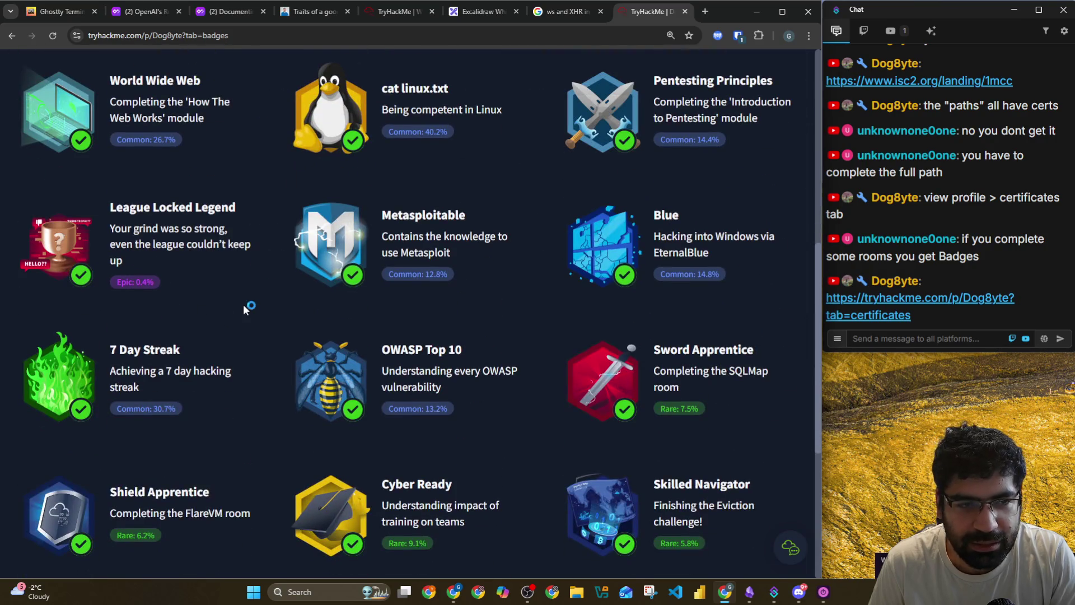
scroll(244, 306, "down", 5)
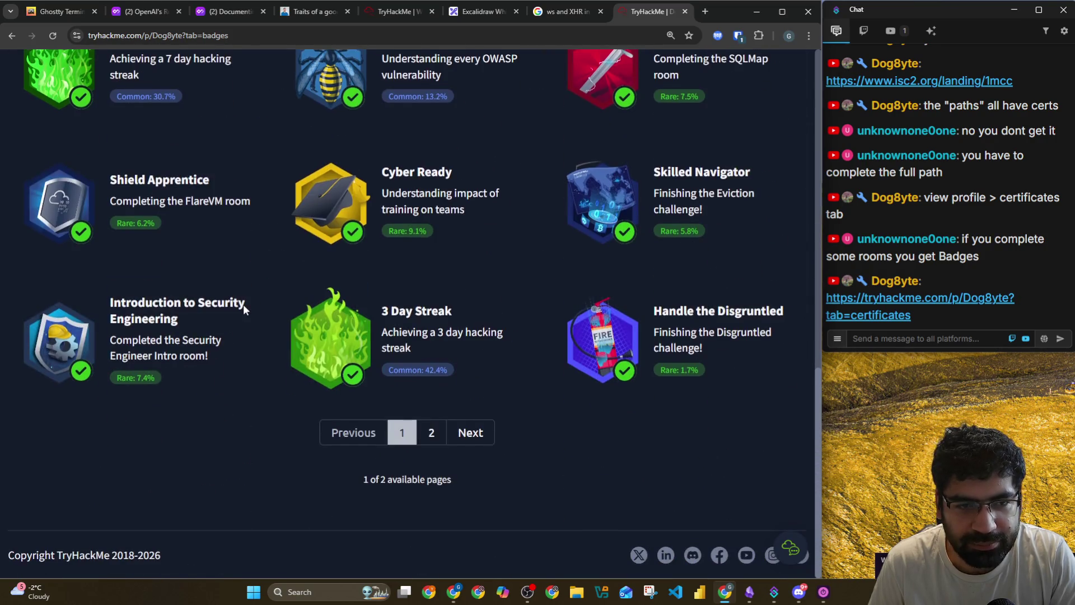
scroll(244, 310, "up", 6)
scroll(244, 305, "up", 8)
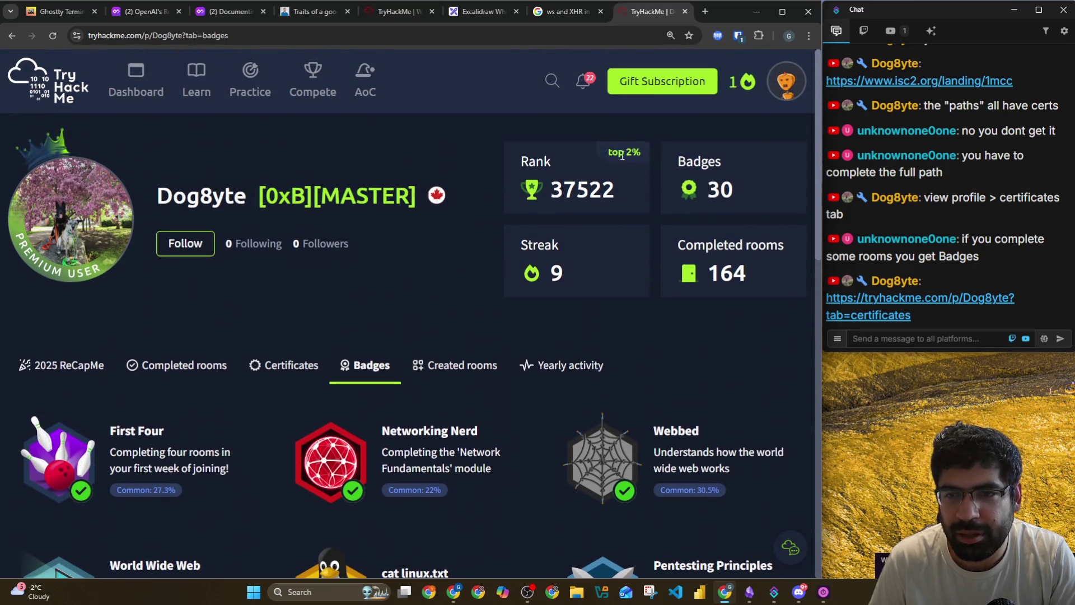
left_click(773, 85)
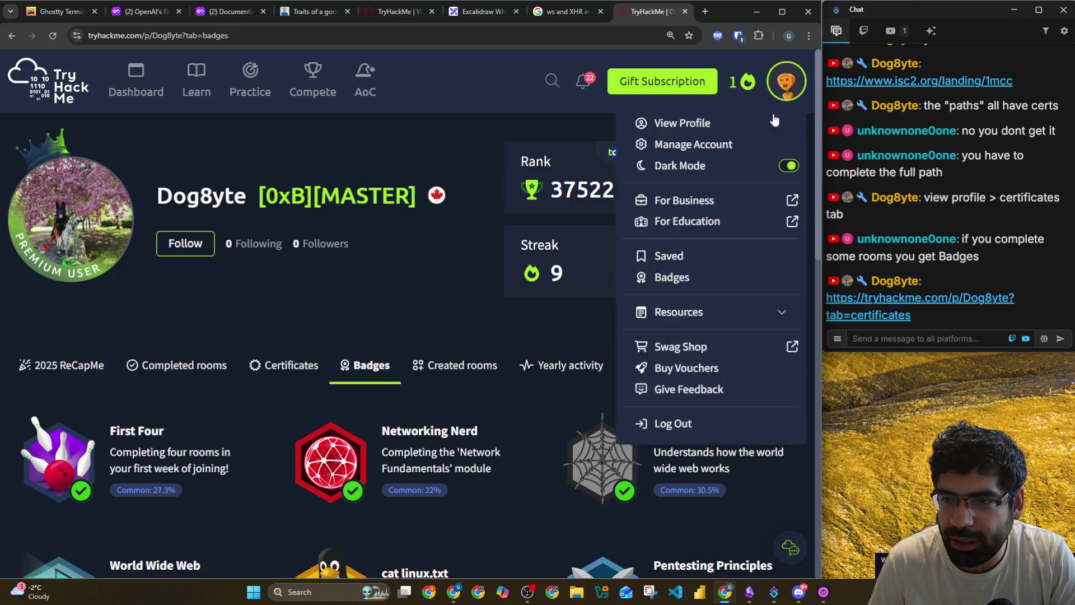
View your own profile's certificates and the level thresholds list, including 0x9 [Mage]
left_click(693, 122)
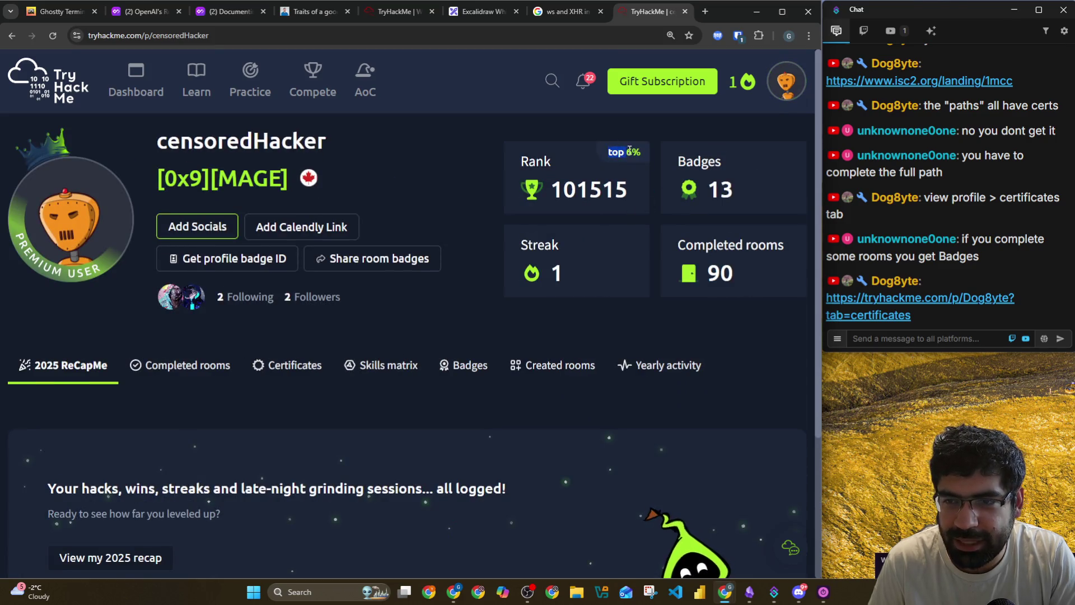
scroll(233, 311, "down", 2)
scroll(233, 310, "down", 2)
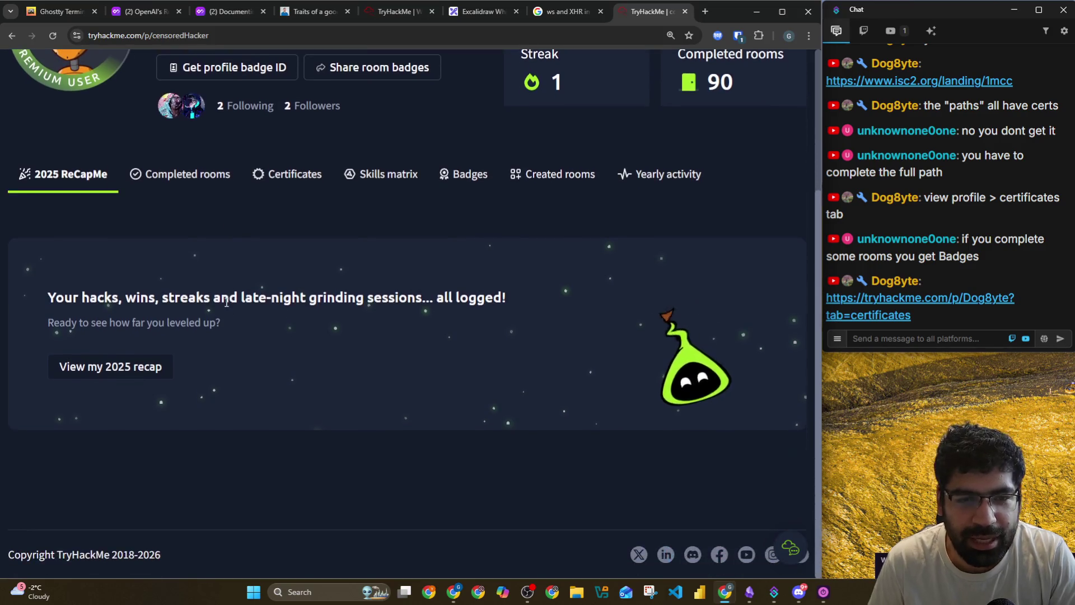
scroll(293, 278, "down", 5)
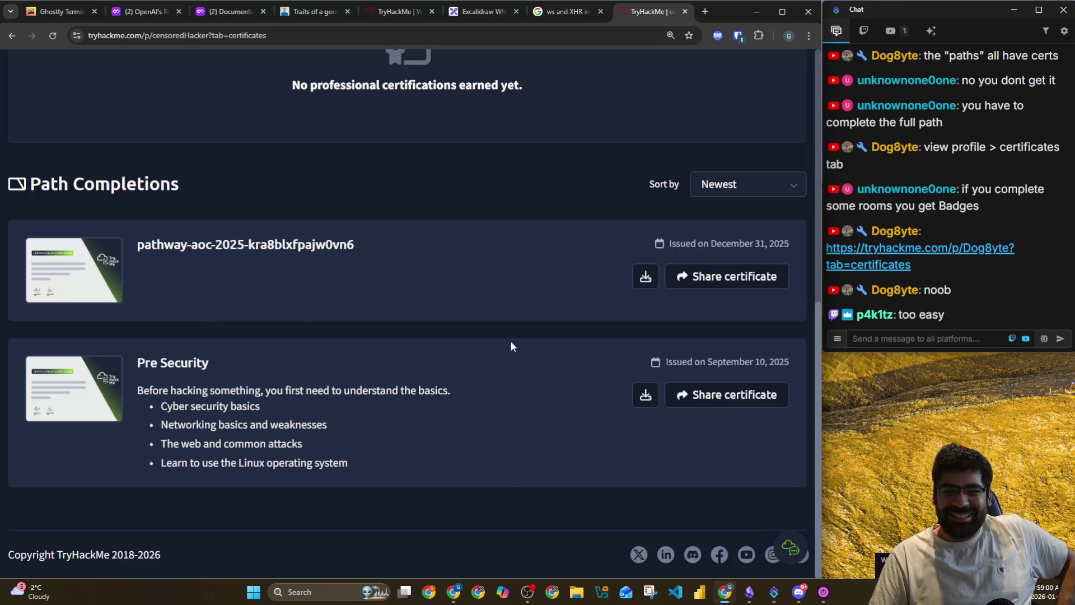
scroll(455, 324, "up", 8)
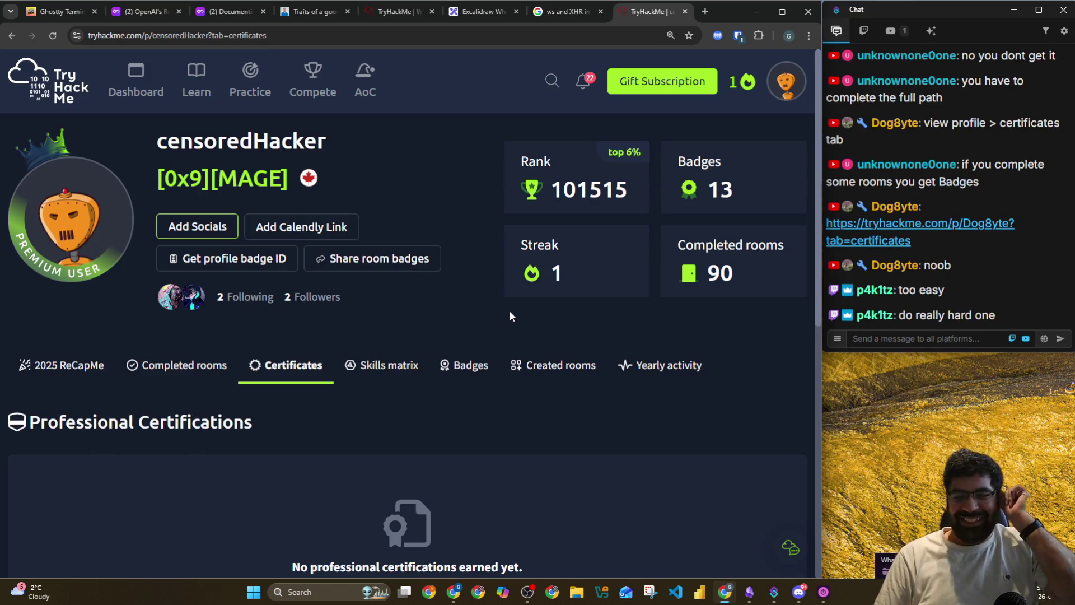
mouse_move(250, 184)
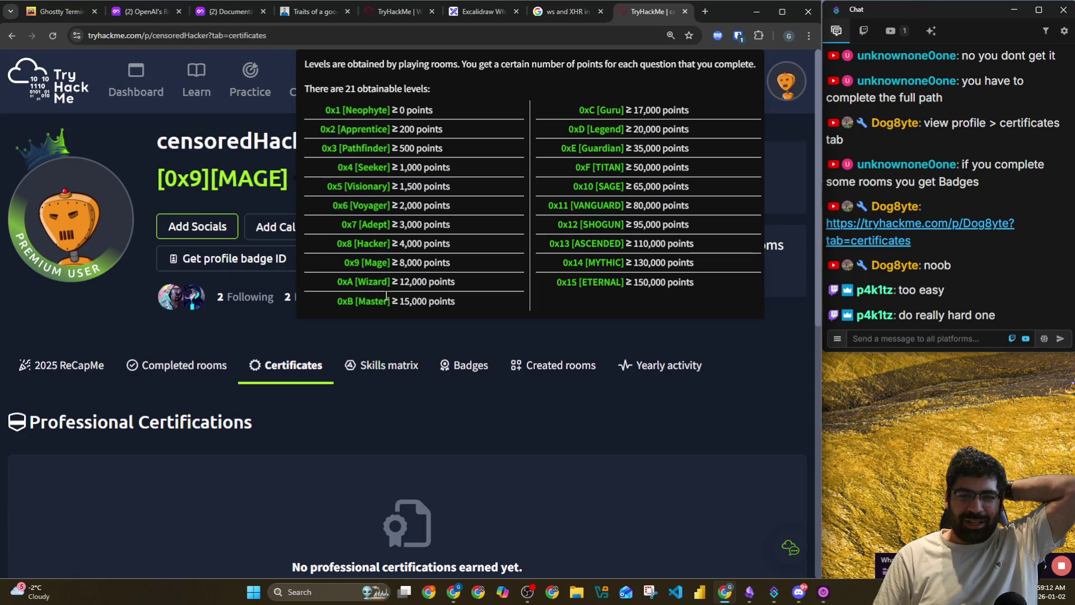
left_click_drag(388, 264, 336, 263)
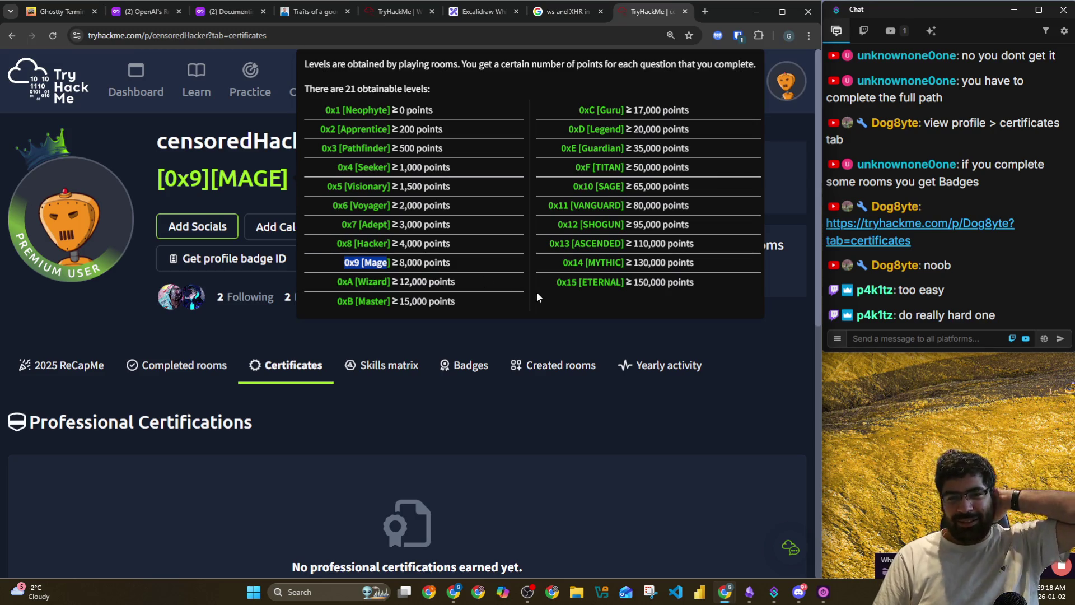
left_click(103, 136)
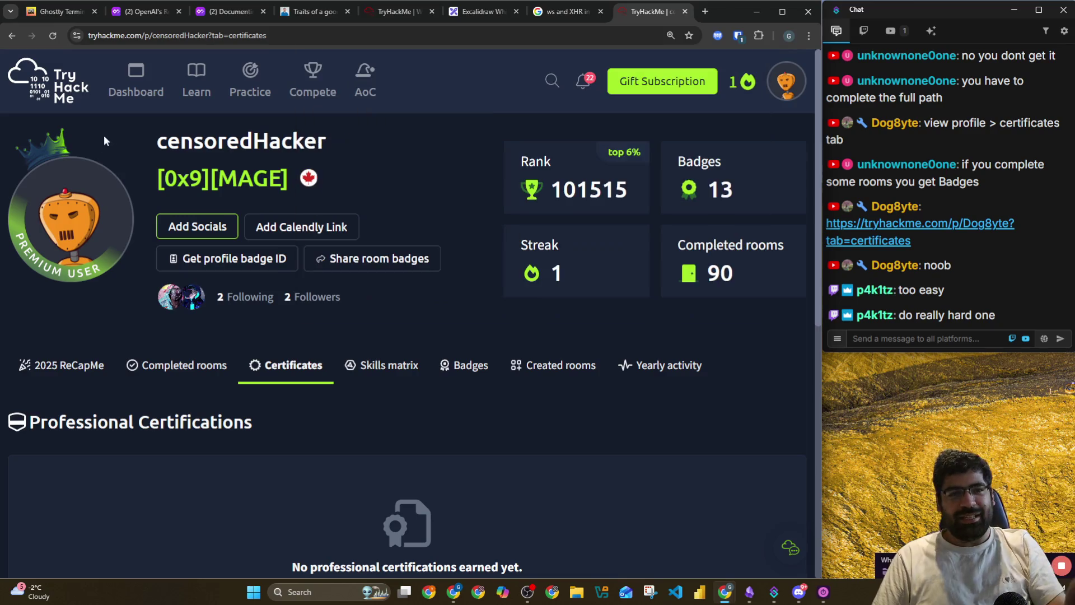
Go back to the other learner's badges, then bring up the Introduction to Hacking note
left_click(12, 35)
left_click(13, 36)
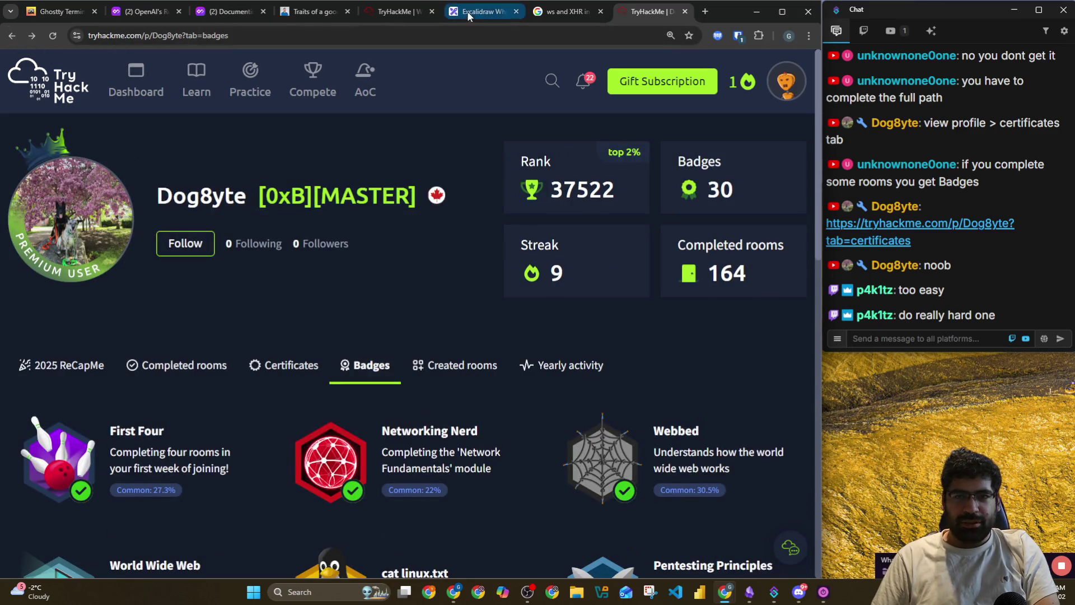
left_click(749, 591)
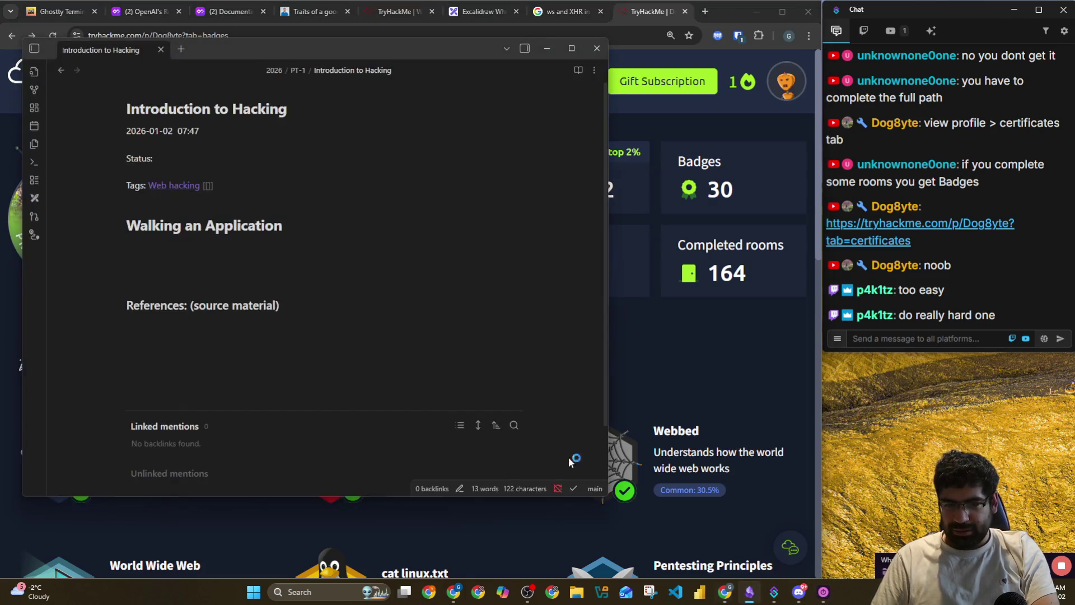
left_click(34, 48)
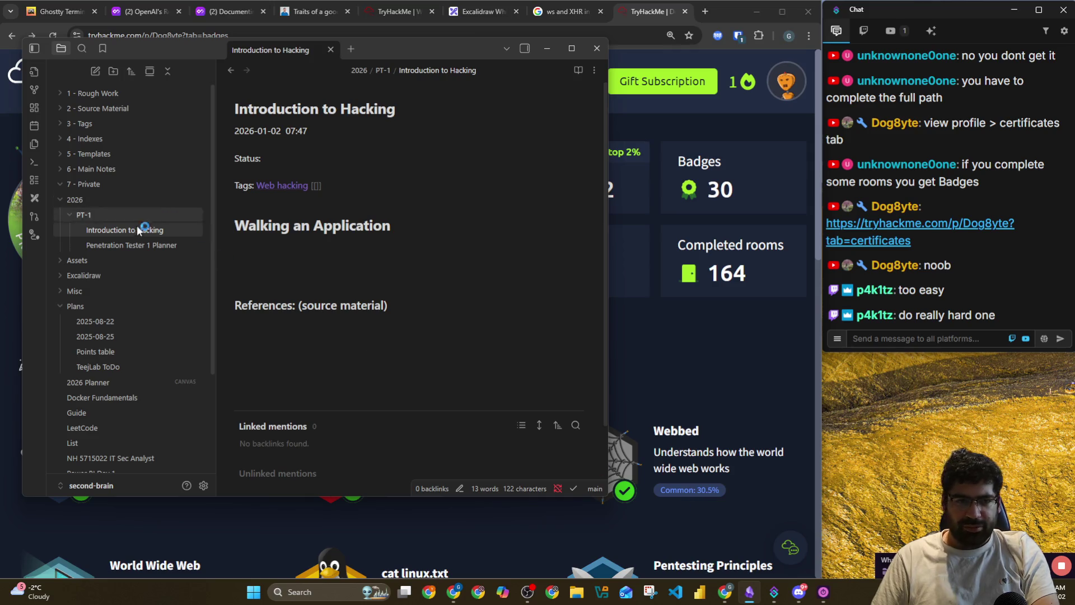
Open the Penetration Tester 1 Planner note and follow its Intro to Web hacking link
left_click(131, 245)
scroll(302, 244, "down", 6)
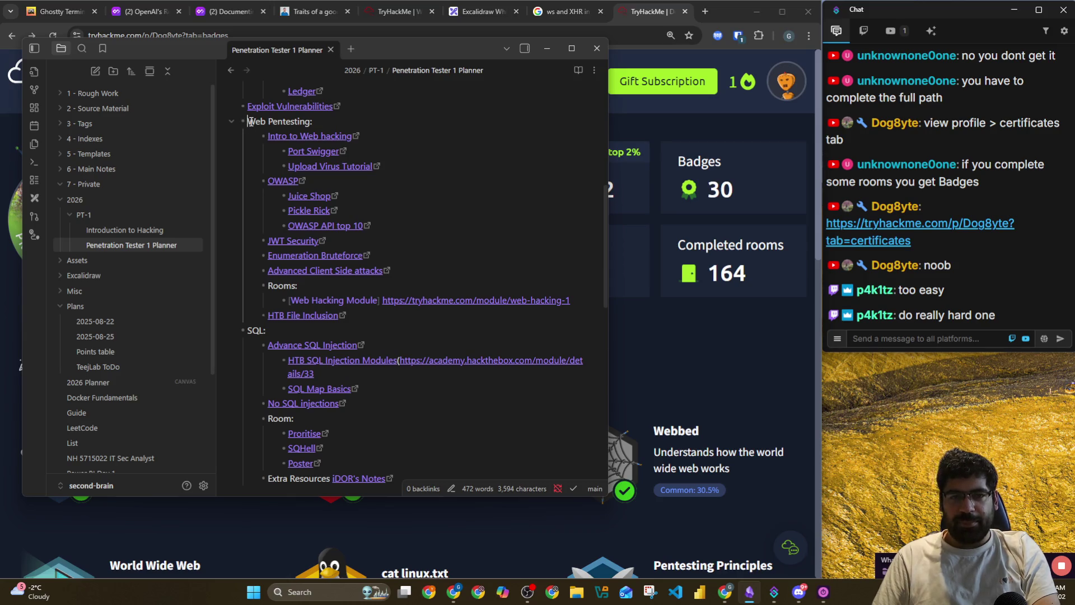
left_click_drag(246, 122, 343, 137)
left_click(381, 142)
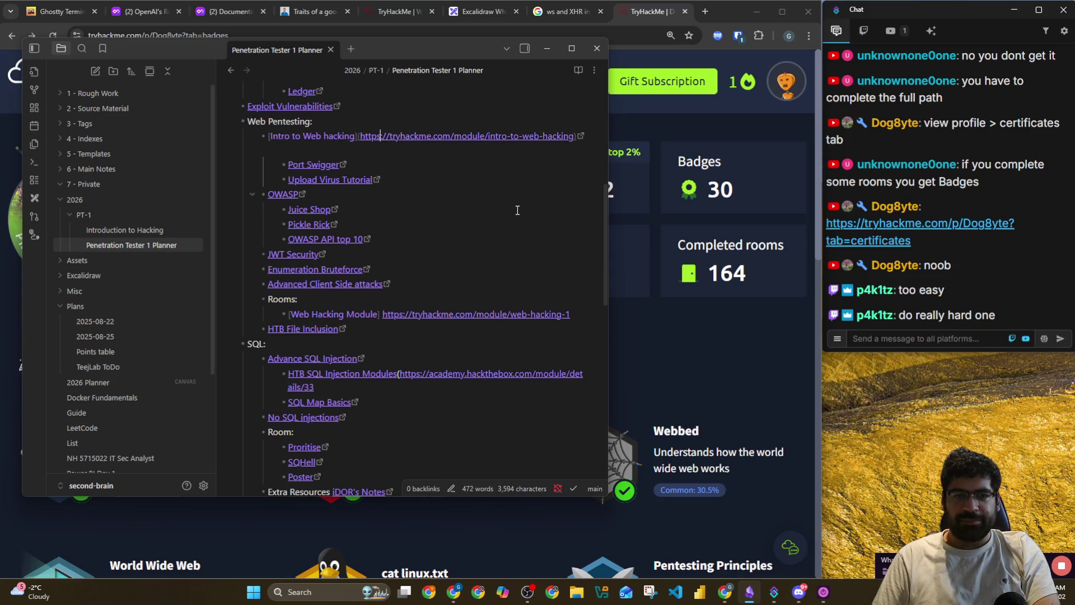
left_click(331, 137)
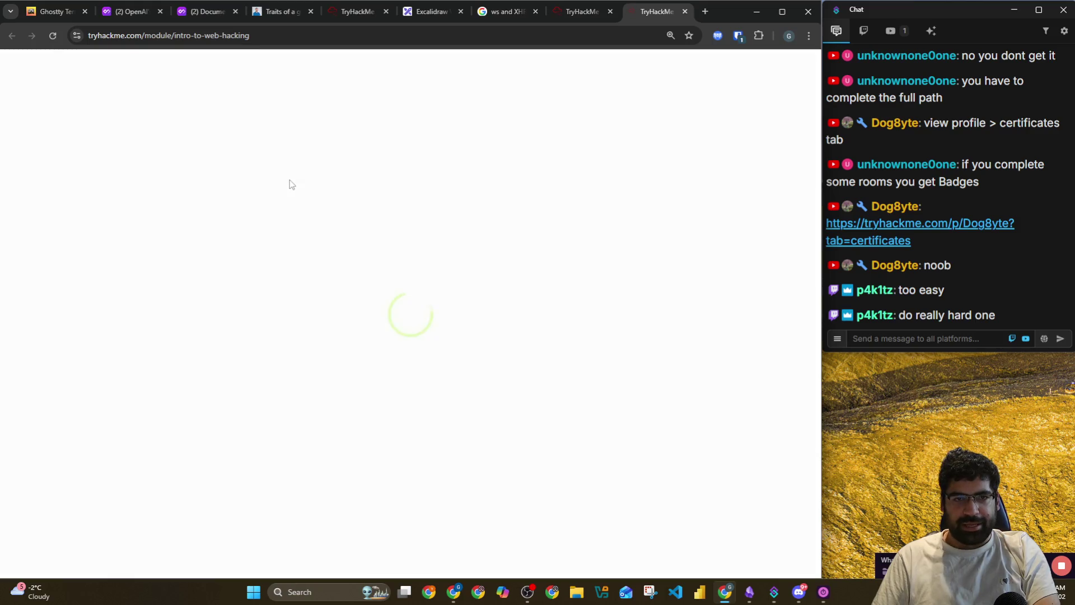
Open the Content Discovery room and review its Tasks 1–12 with Task 1 collapsed
scroll(289, 205, "down", 5)
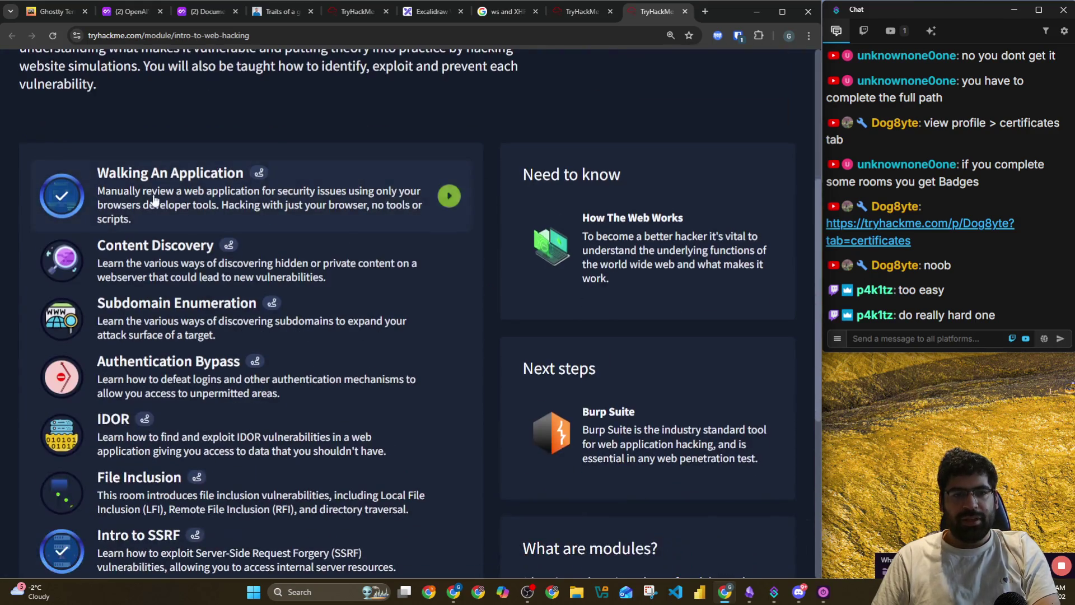
left_click(182, 247)
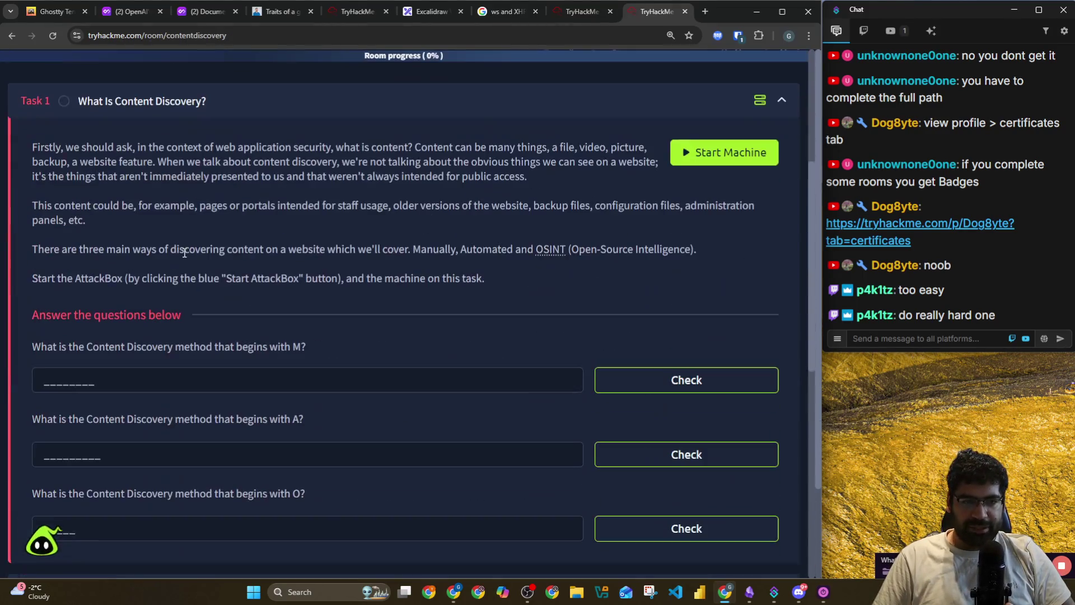
scroll(182, 259, "up", 3)
left_click(181, 259)
scroll(213, 268, "down", 4)
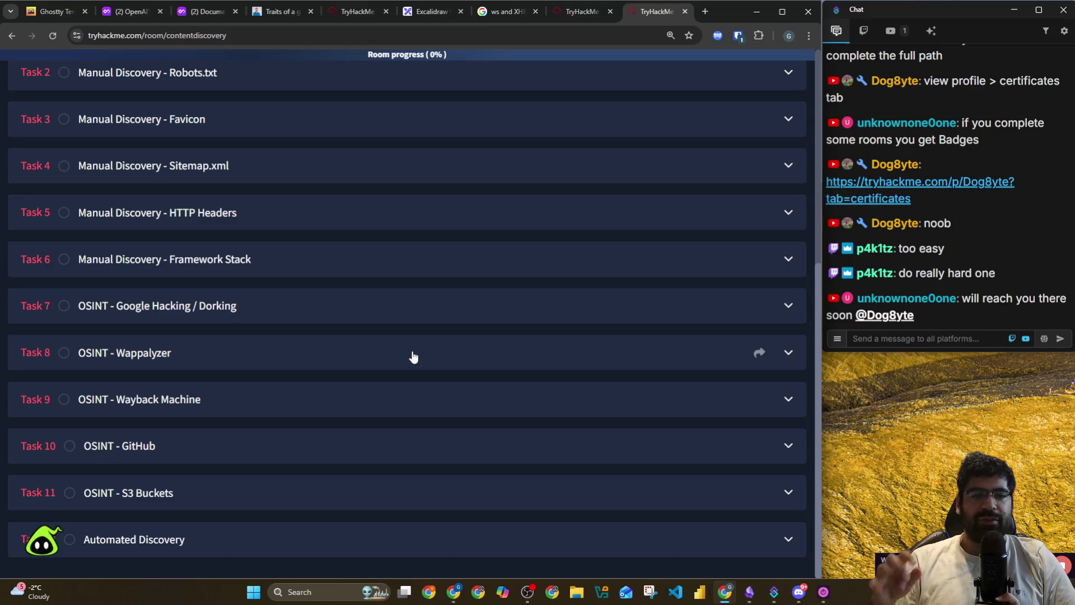
scroll(409, 331, "up", 5)
scroll(239, 263, "up", 1)
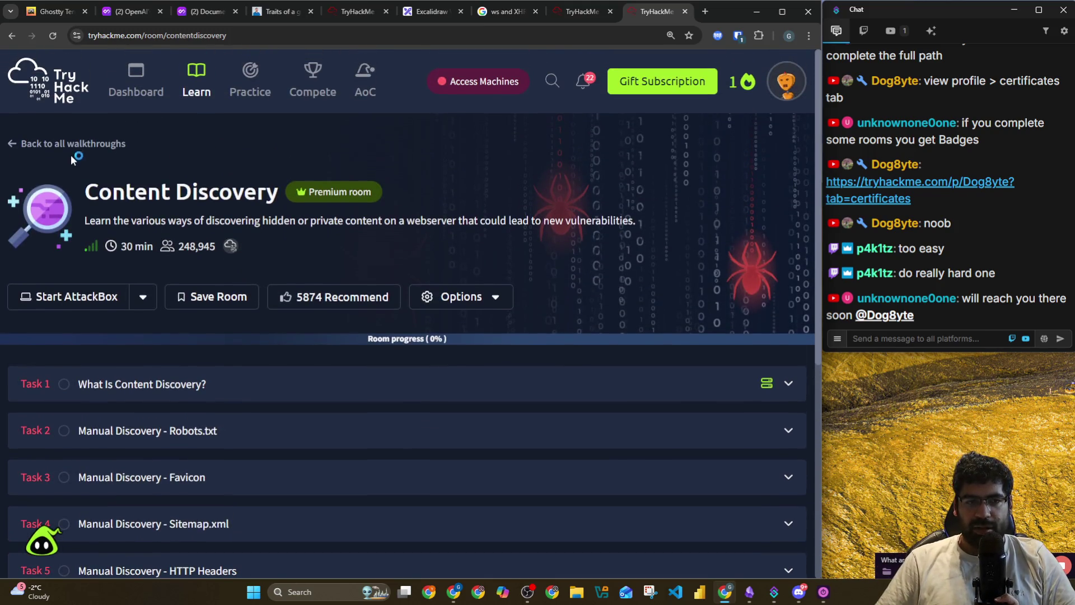
Browse the walkthroughs and roadmap pages, then go back to the Intro to Web Hacking module and open Content Discovery
left_click(70, 156)
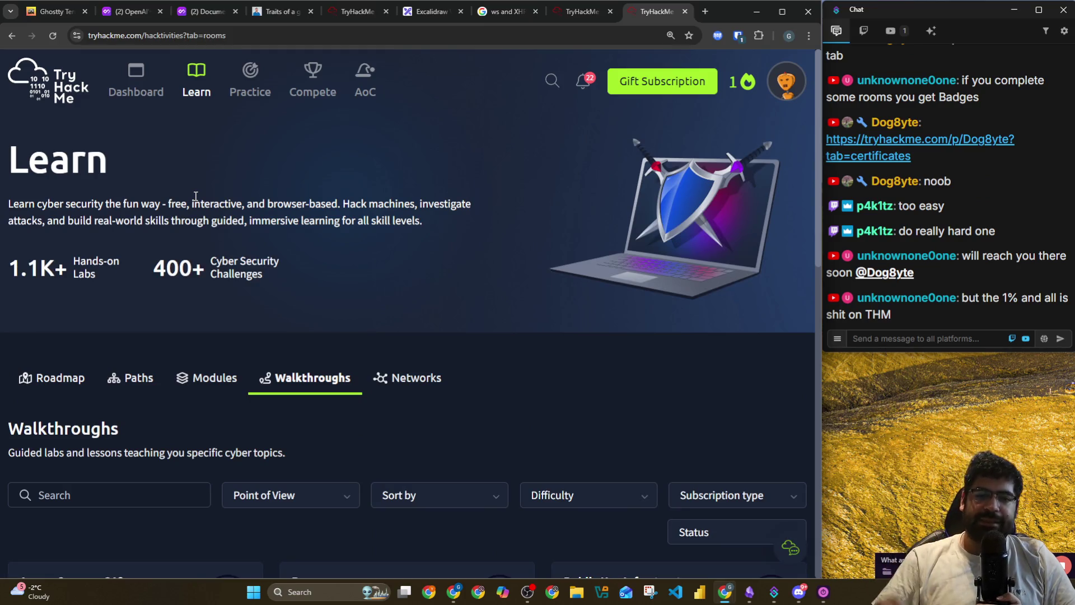
scroll(218, 200, "down", 7)
scroll(336, 117, "up", 7)
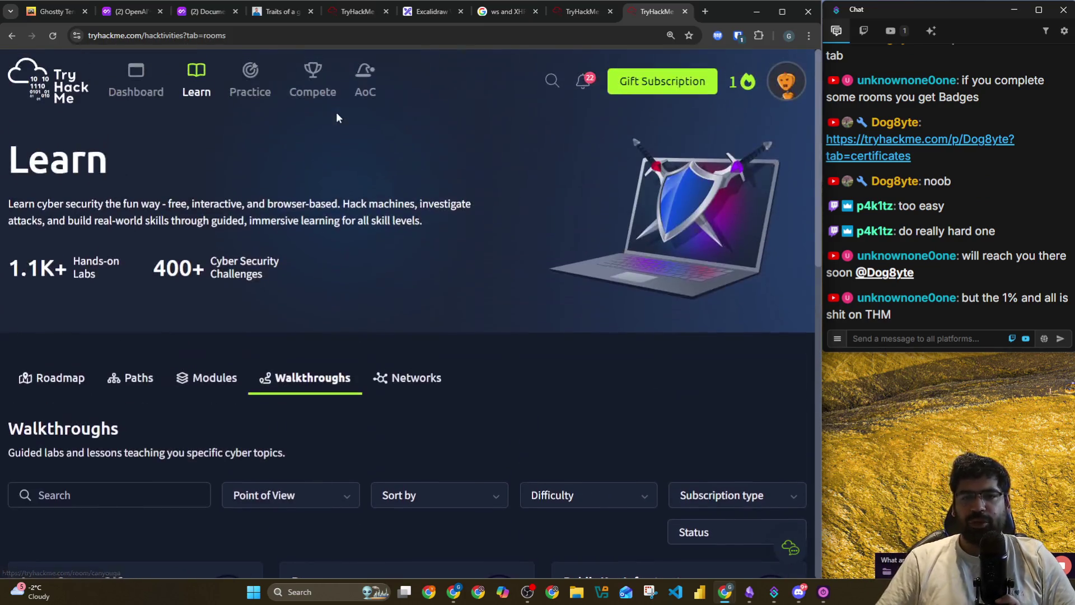
left_click(198, 85)
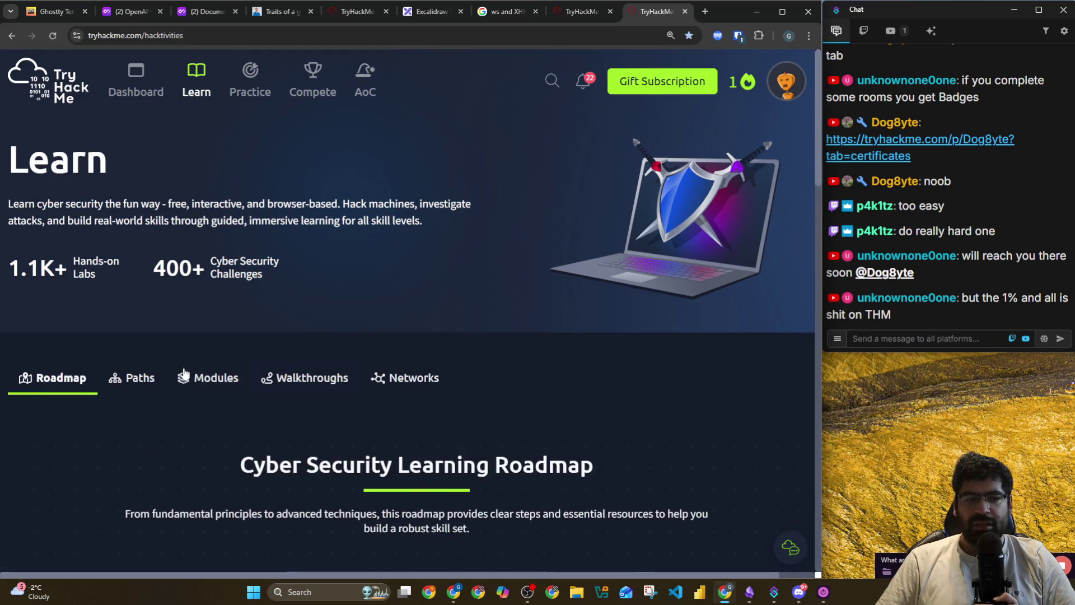
left_click(11, 36)
left_click(11, 37)
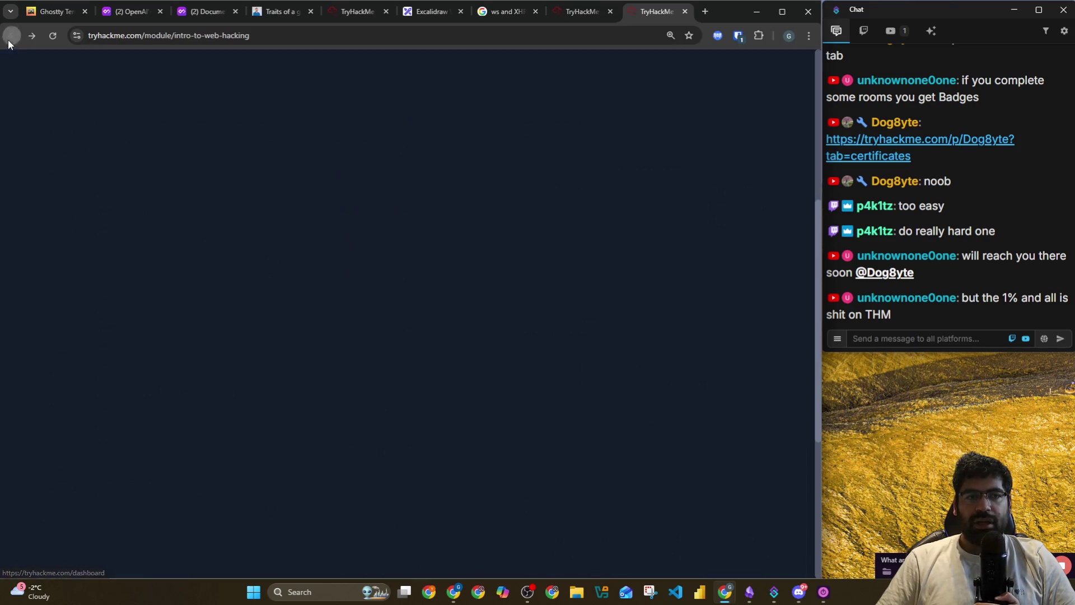
scroll(392, 250, "down", 2)
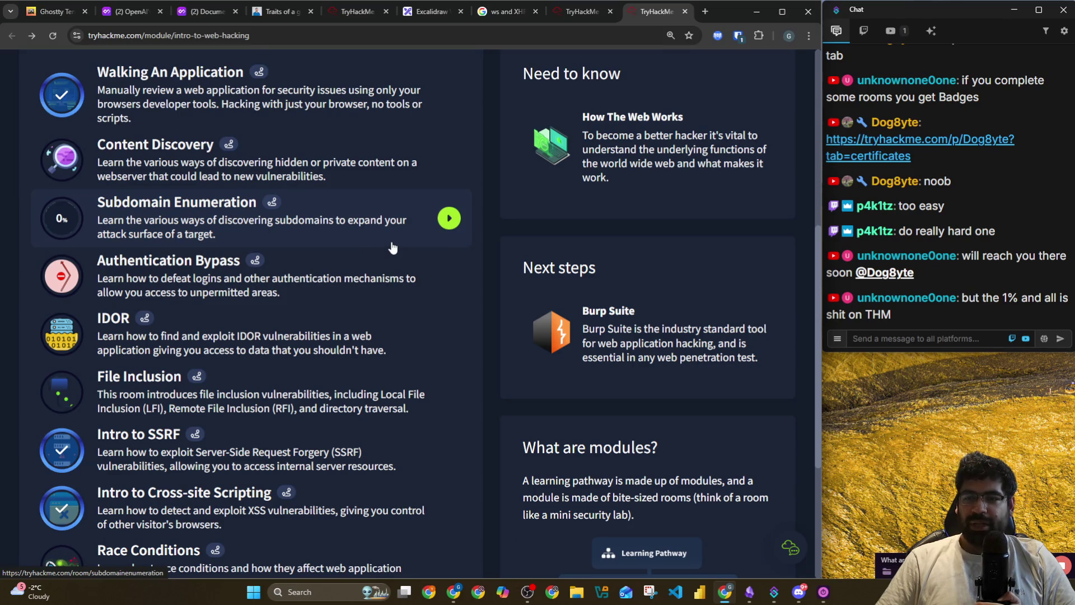
left_click(237, 174)
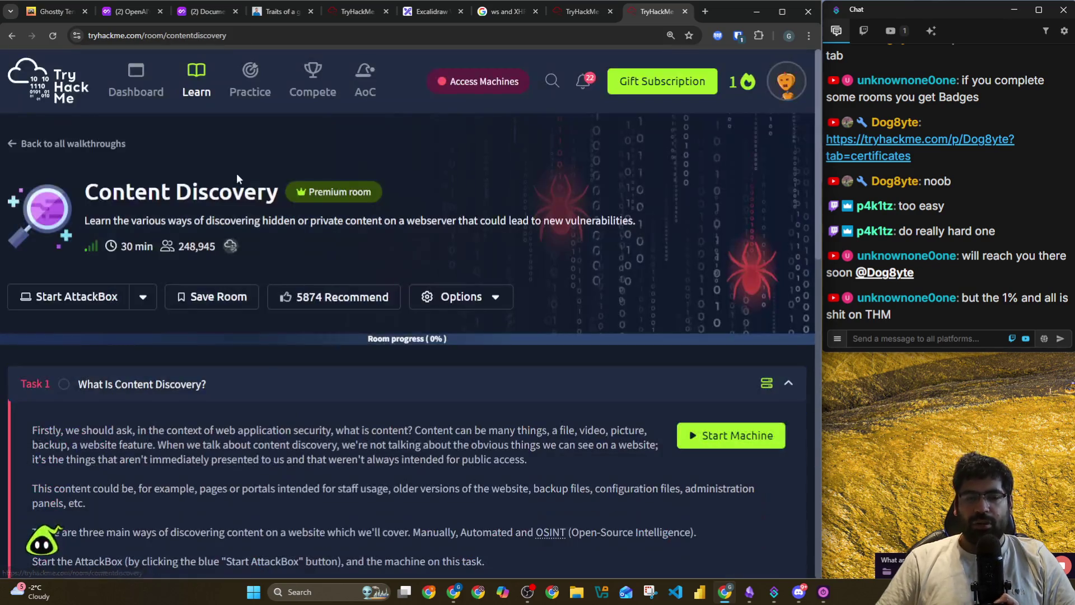
Collapse Task 1 'What Is Content Discovery?' and highlight a viewer's three-line chat message
left_click(263, 379)
scroll(570, 244, "down", 6)
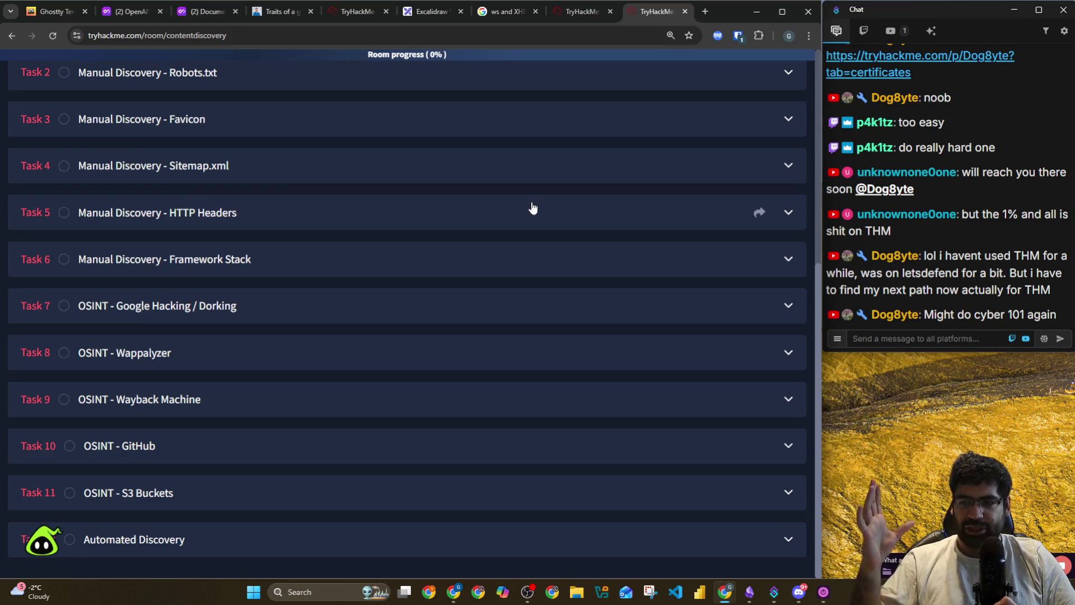
left_click_drag(971, 256, 1056, 257)
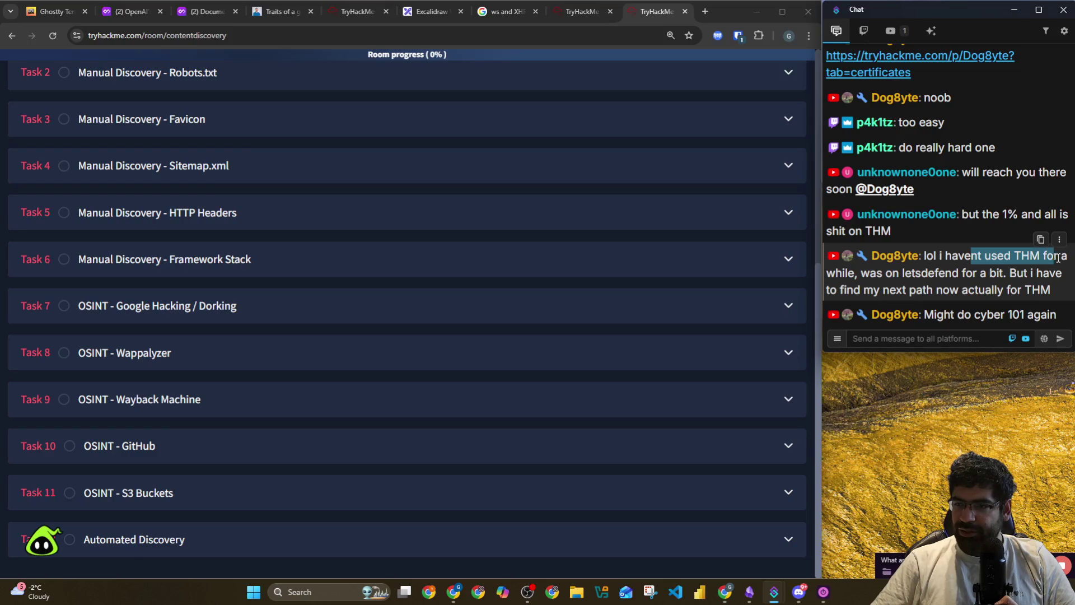
left_click_drag(861, 273, 1055, 277)
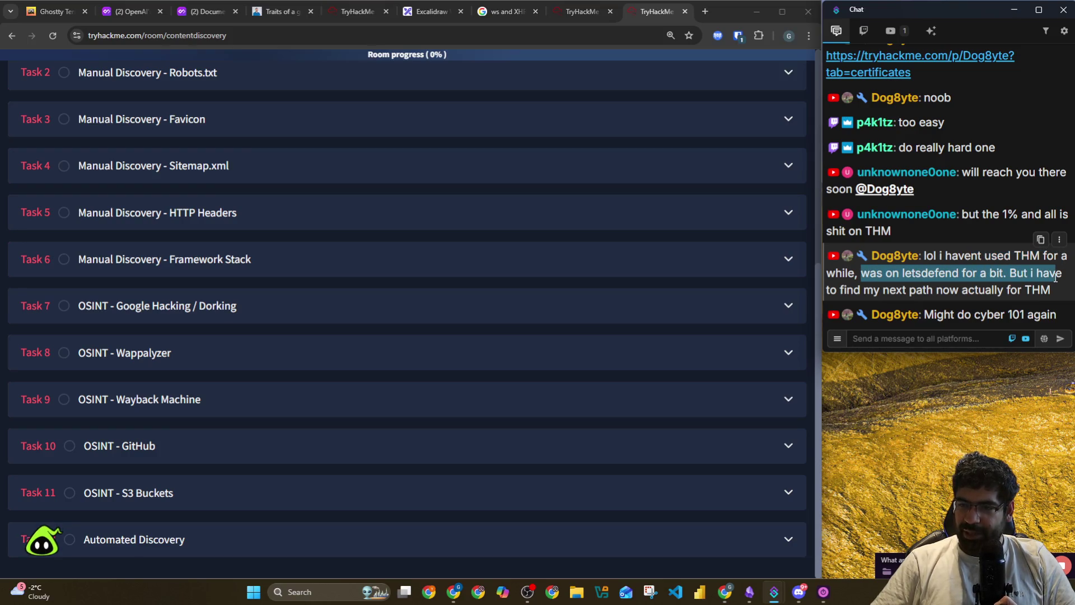
left_click_drag(883, 290, 1054, 297)
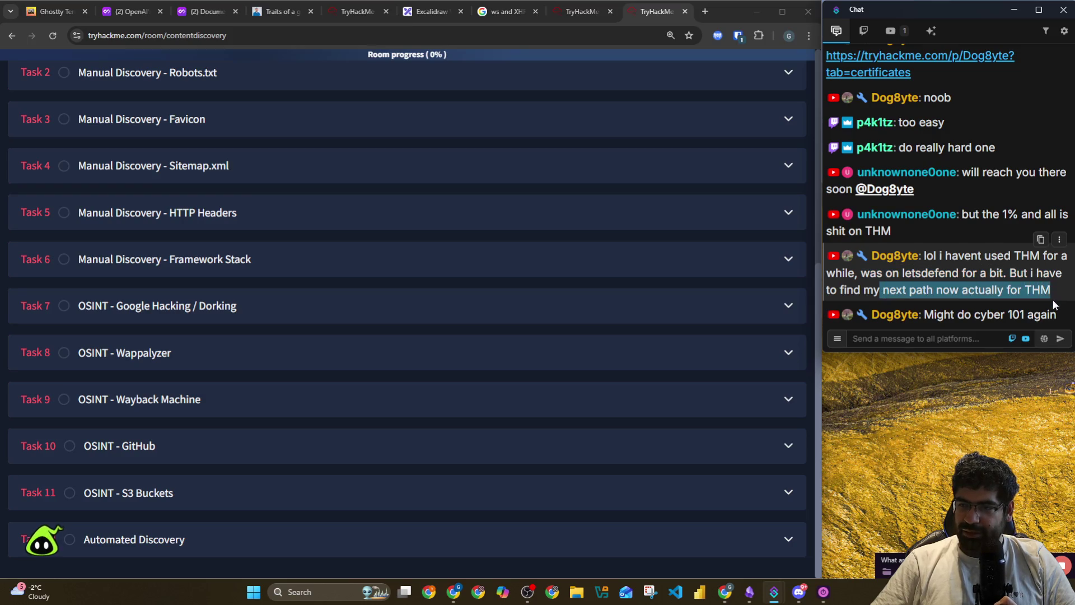
Scroll the task list back to the top and bring up the Penetration Tester 1 Planner note
left_click(924, 341)
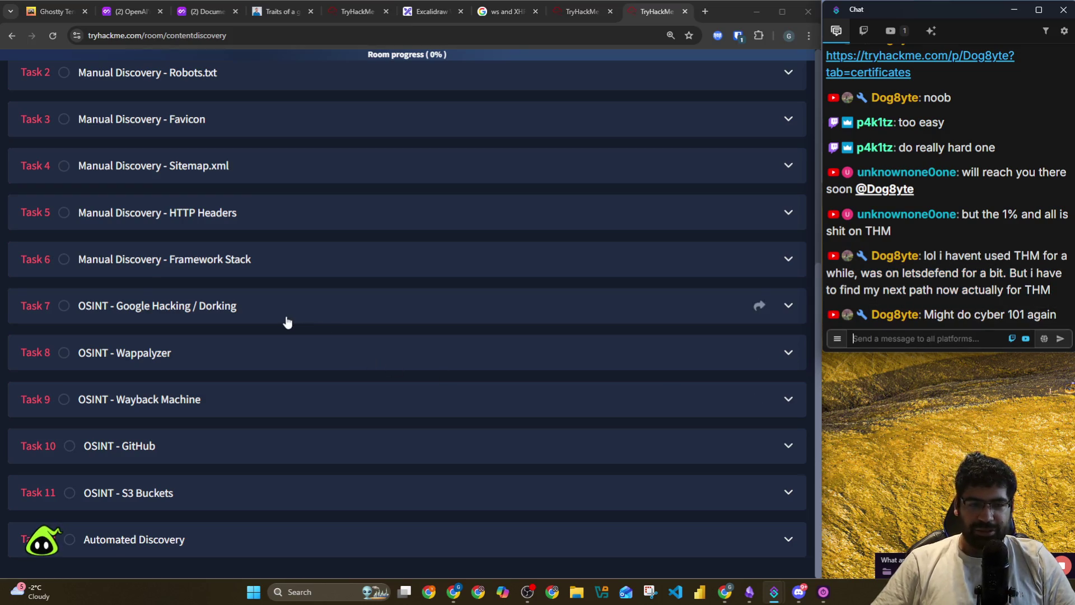
scroll(286, 320, "up", 6)
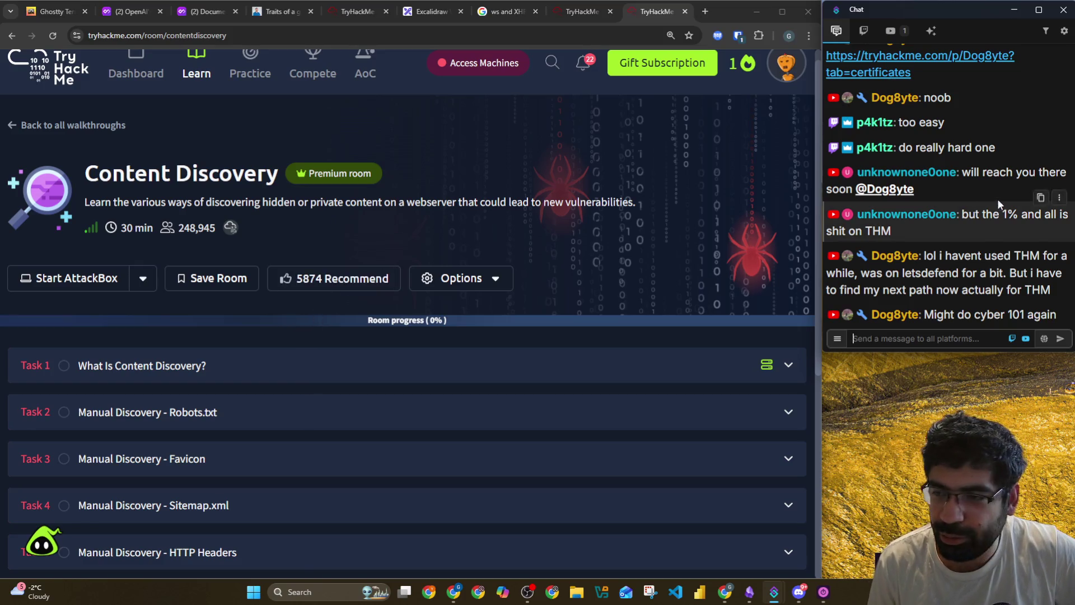
scroll(952, 200, "up", 3)
scroll(959, 216, "down", 3)
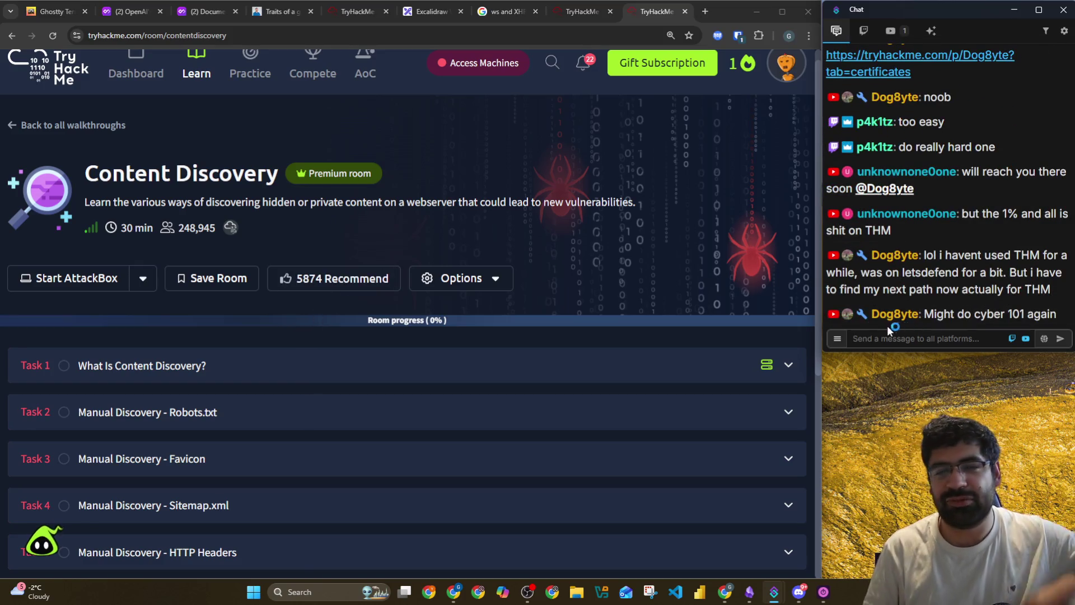
left_click(749, 592)
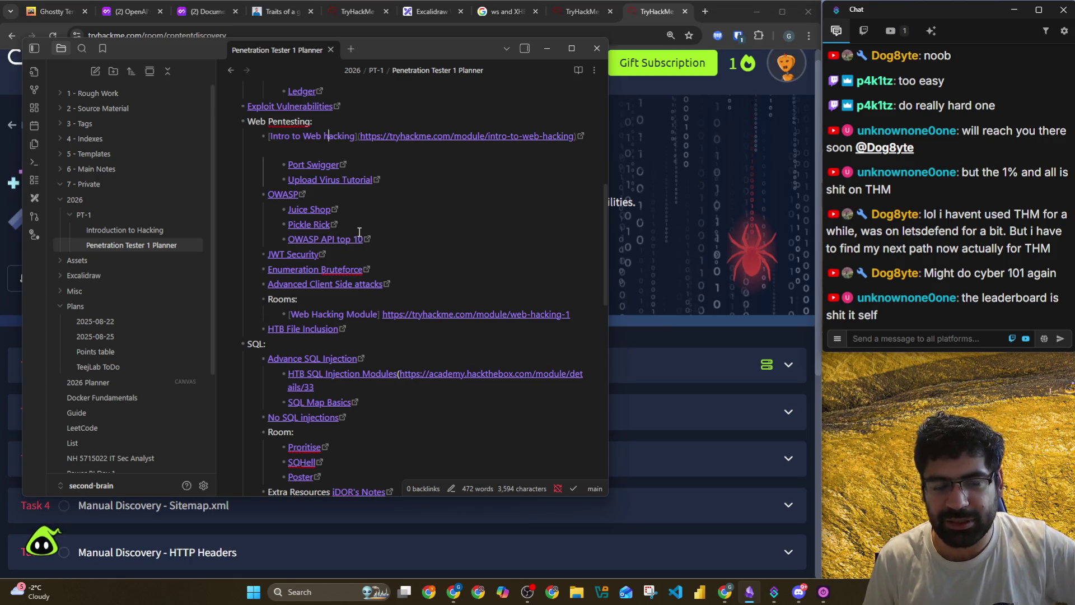
Delete the blank line under Intro to Web hacking so Port Swigger and Upload Virus Tutorial nest beneath it
mouse_move(264, 137)
left_mouse_down()
mouse_move(355, 137)
mouse_move(366, 205)
left_mouse_up()
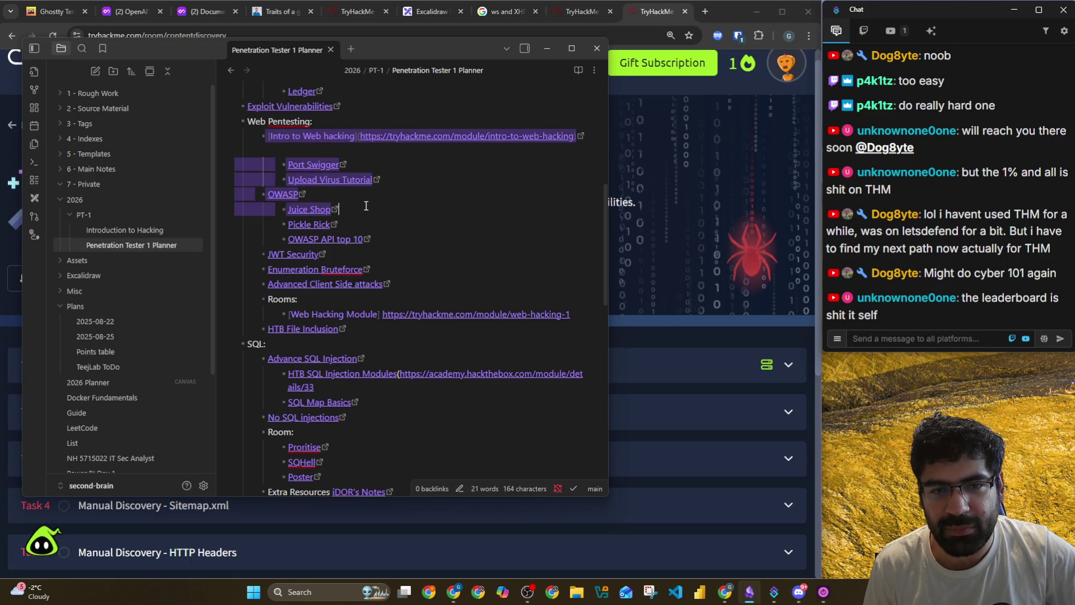
left_click(316, 149)
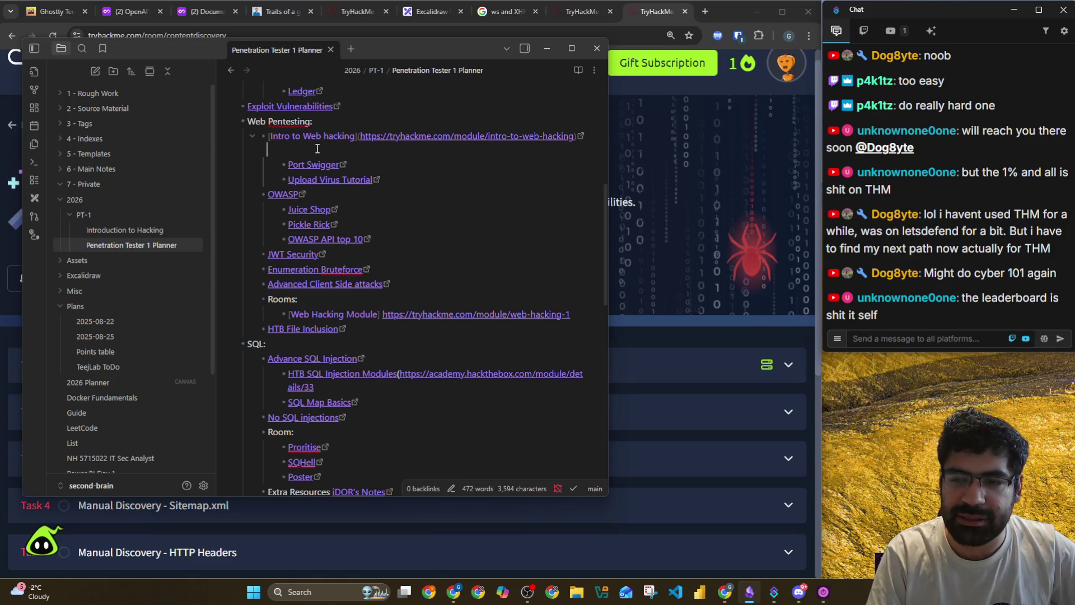
key("BackSpace")
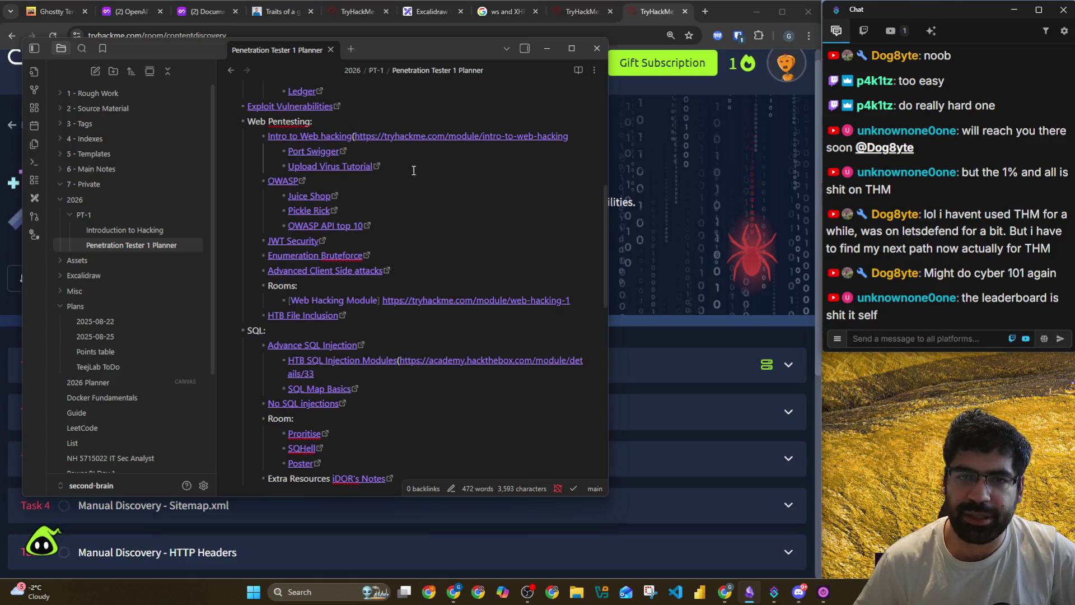
left_click(409, 167)
left_click(579, 136)
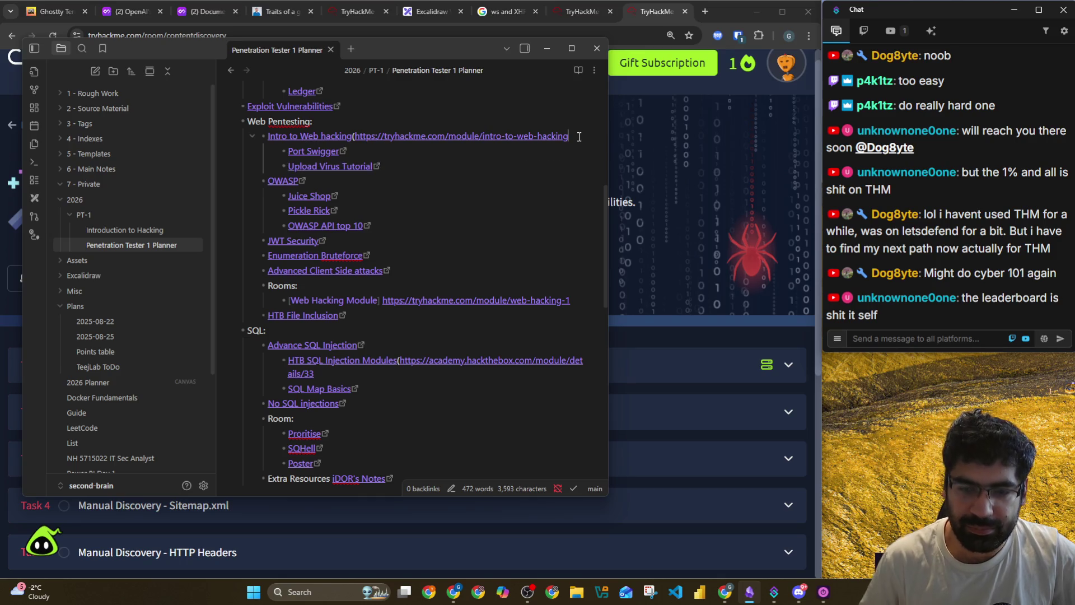
left_click(367, 151)
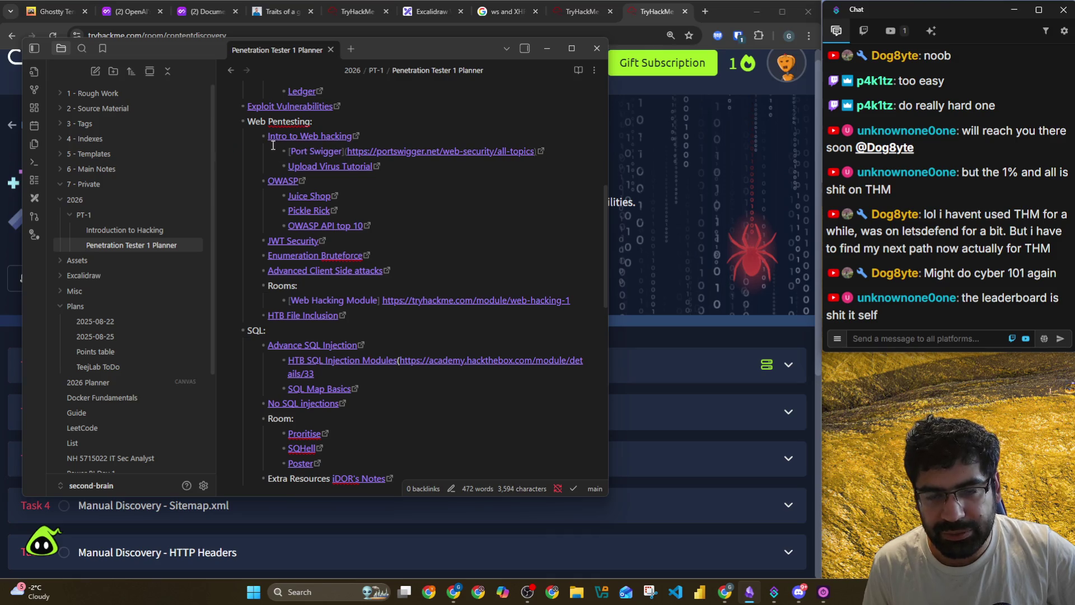
left_click(656, 331)
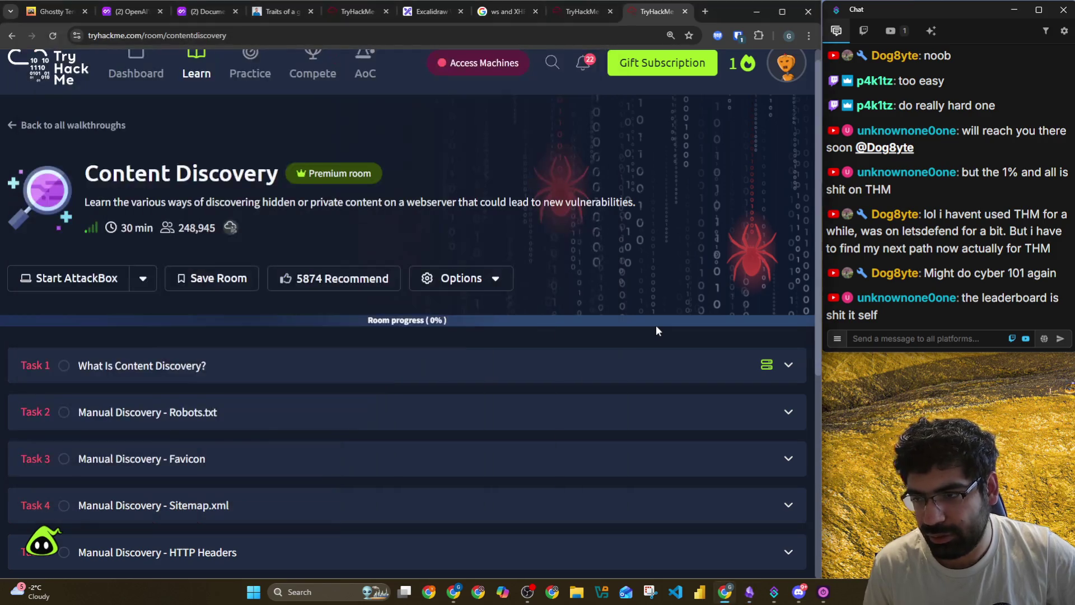
Scroll the Content Discovery task list, then switch to an empty stretch of the Excalidraw canvas
scroll(455, 283, "down", 3)
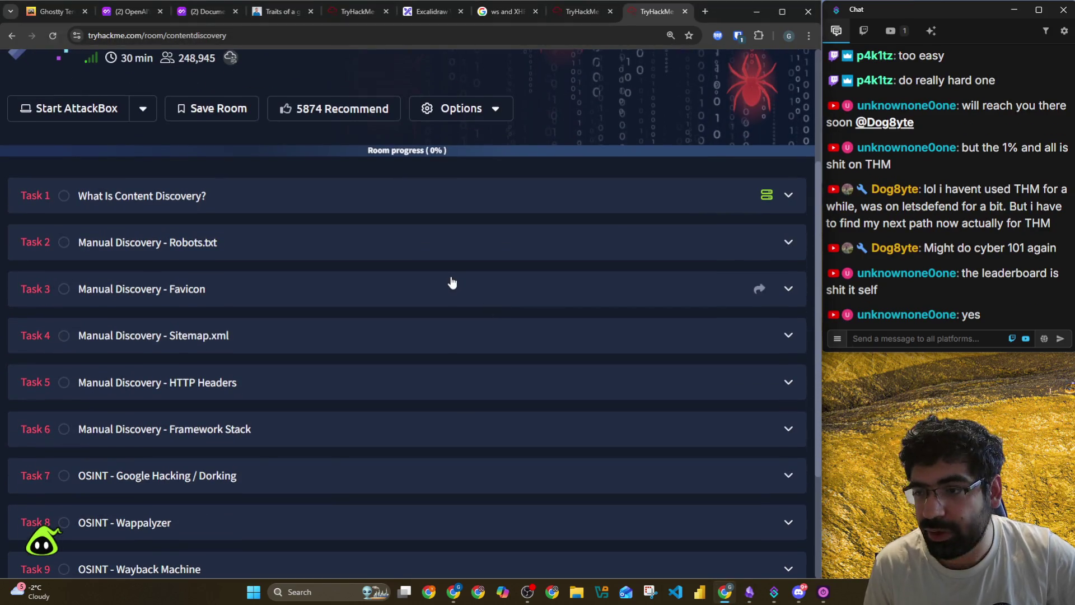
scroll(312, 203, "down", 3)
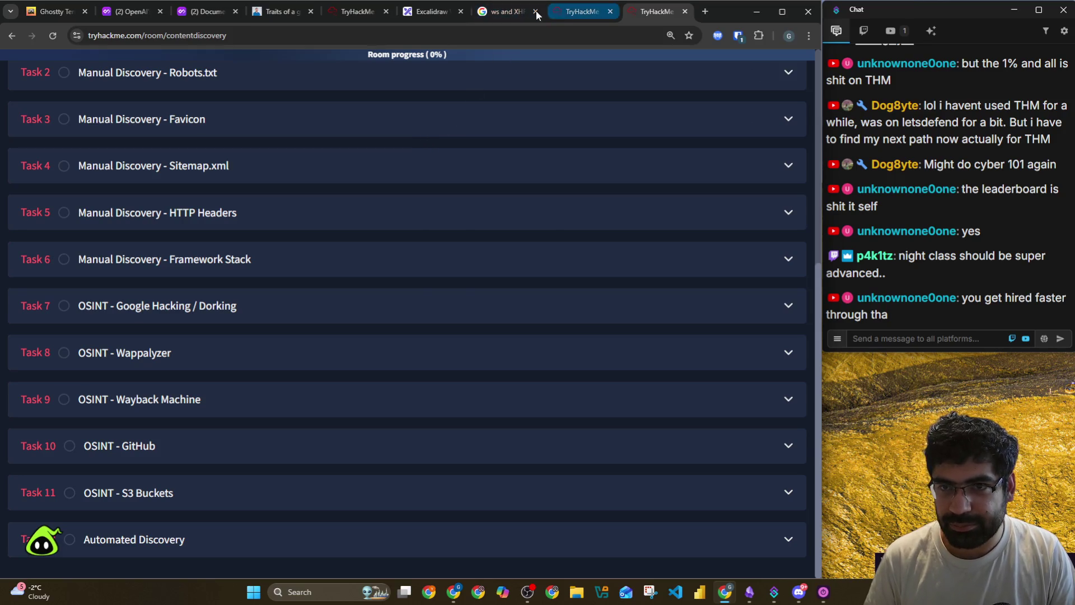
left_click(448, 12)
scroll(335, 161, "down", 10)
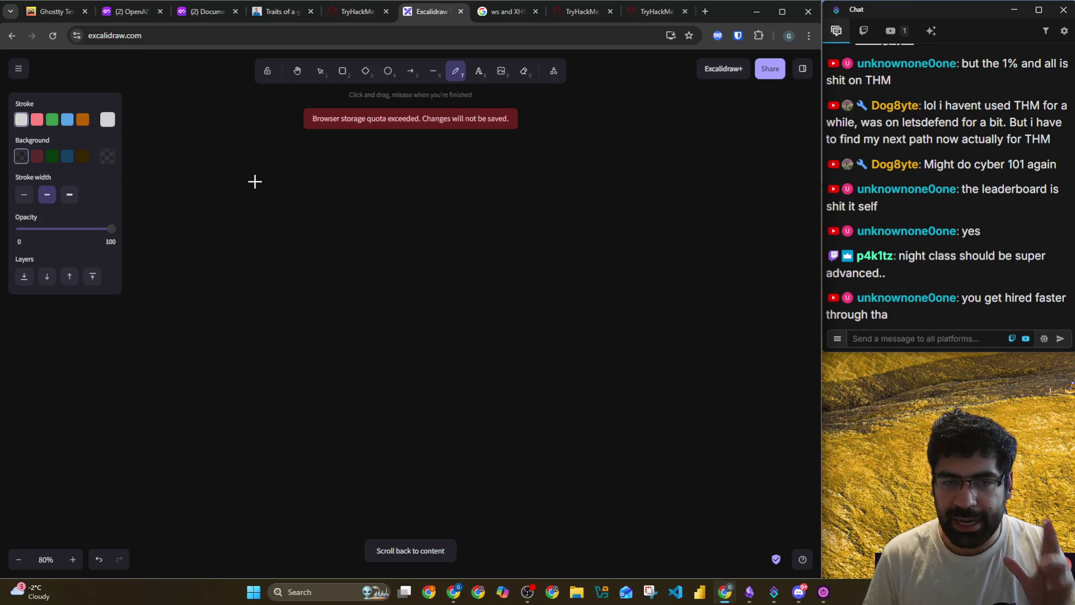
Hand-write and underline 'Hacking', draw an arrow, then write and underline 'PT 1'
mouse_move(258, 178)
left_mouse_down()
mouse_move(293, 220)
mouse_move(324, 208)
left_mouse_up()
mouse_move(327, 211)
left_mouse_down()
mouse_move(343, 185)
mouse_move(359, 199)
mouse_move(417, 168)
mouse_move(425, 221)
left_mouse_up()
mouse_move(261, 236)
left_mouse_down()
mouse_move(551, 171)
mouse_move(552, 183)
left_mouse_up()
scroll(336, 341, "down", 3)
scroll(336, 340, "up", 3)
mouse_move(637, 180)
left_mouse_down()
mouse_move(653, 140)
mouse_move(622, 156)
left_mouse_up()
mouse_move(662, 132)
left_mouse_down()
mouse_move(697, 127)
mouse_move(684, 168)
mouse_move(754, 154)
left_mouse_up()
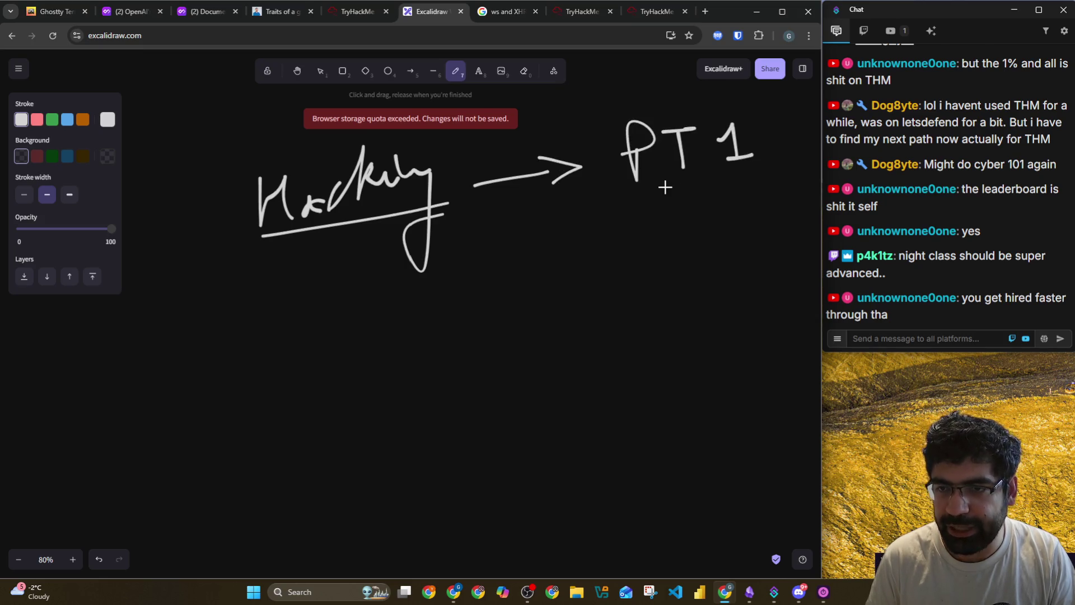
left_click_drag(663, 188, 739, 171)
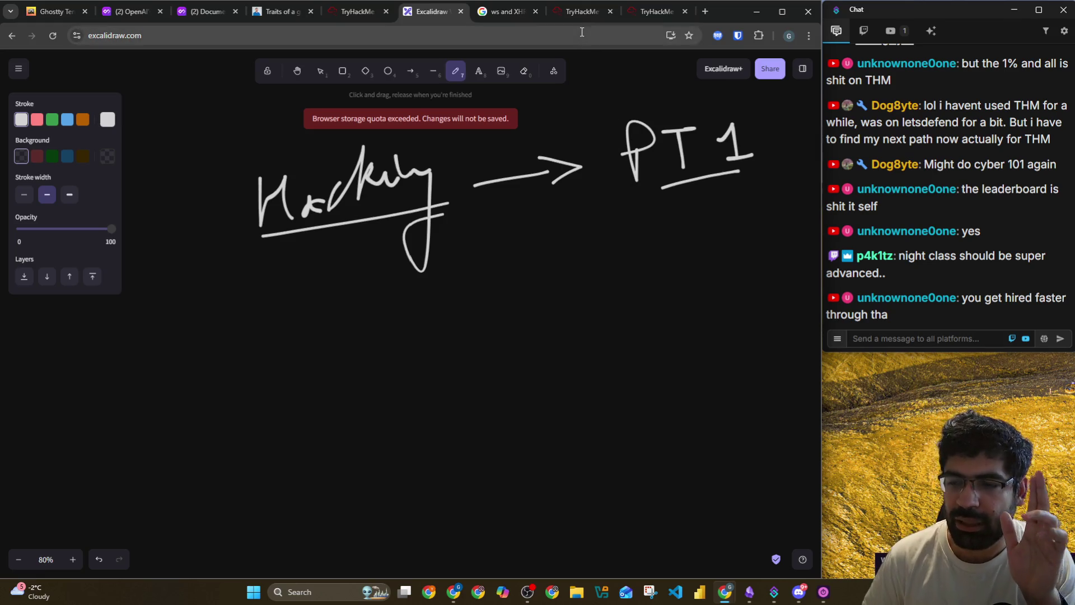
Flip through the TryHackMe profile, room and ws/XHR search tabs back to Excalidraw
left_click(579, 12)
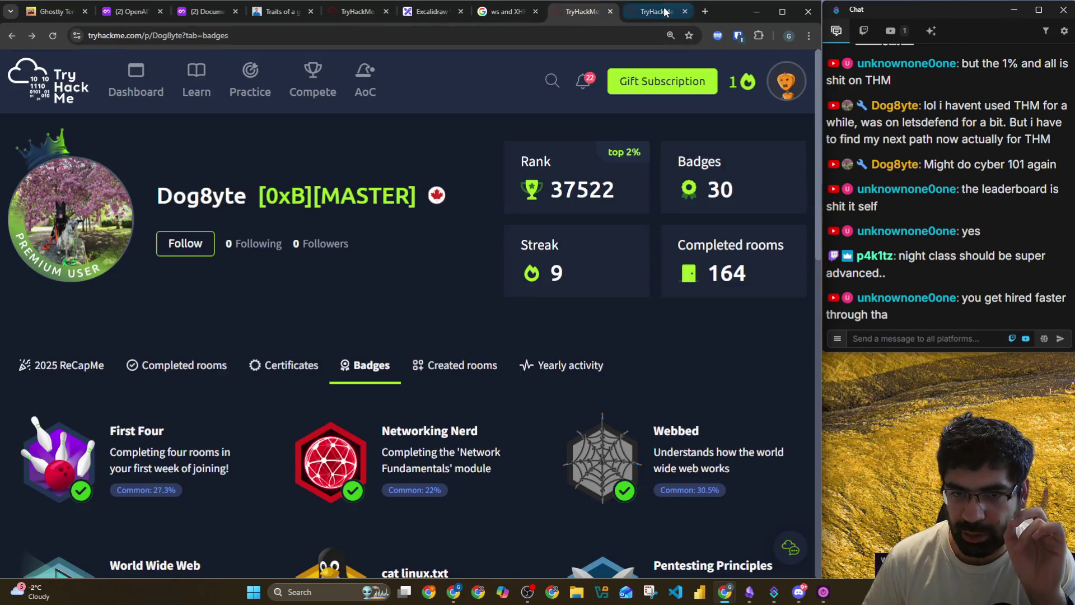
key("ctrl+Tab")
left_click(511, 12)
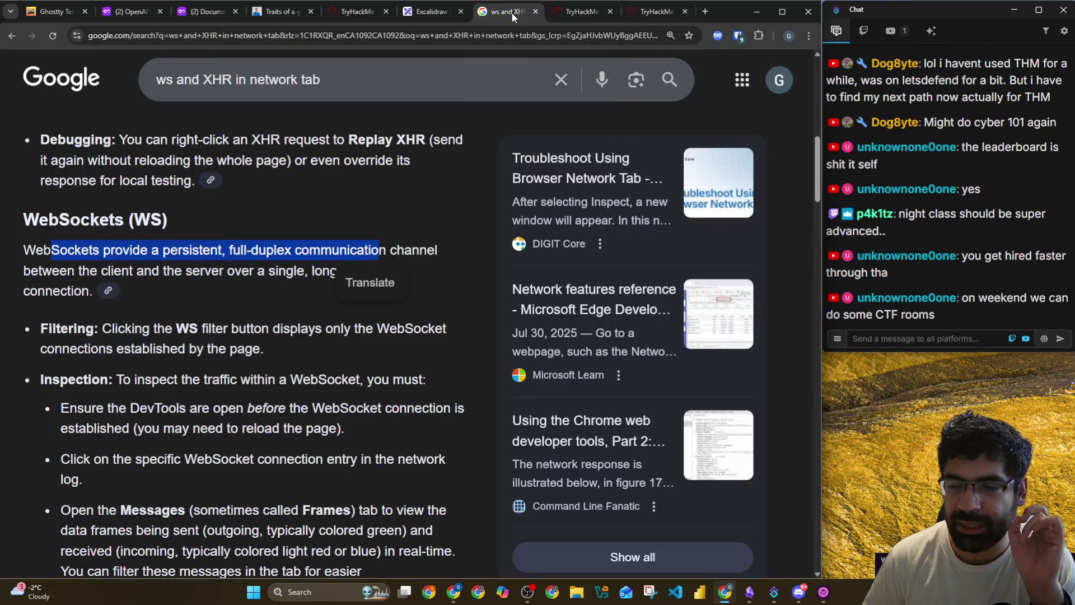
left_click(443, 14)
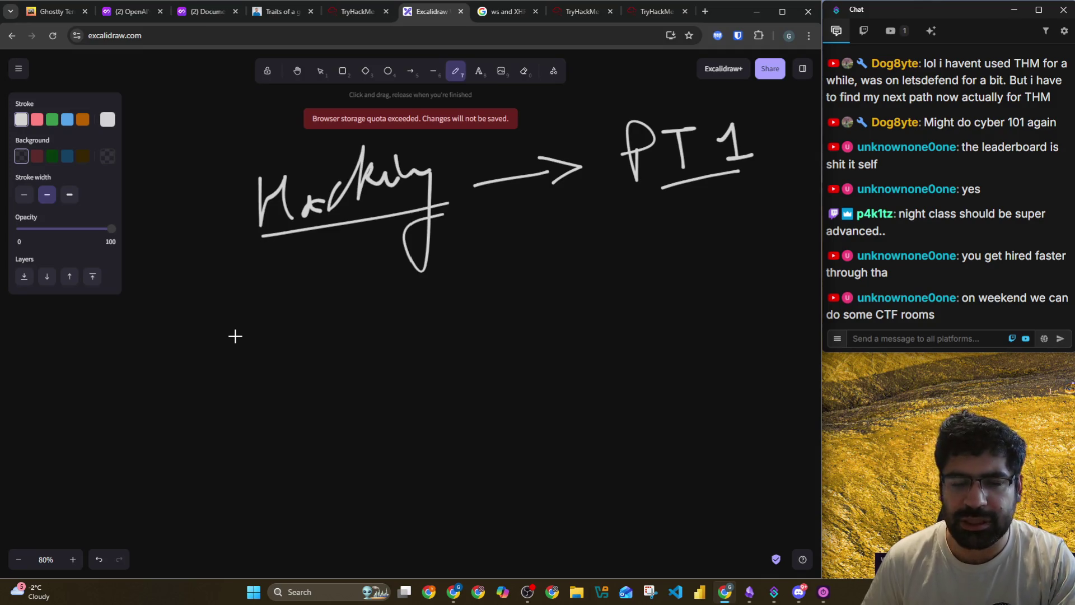
Write 'LeetCode' by hand beneath the Hacking → PT 1 sketch and underline it
scroll(252, 331, "down", 1)
left_click_drag(307, 324, 372, 300)
mouse_move(433, 248)
left_mouse_down()
mouse_move(422, 317)
mouse_move(425, 299)
left_mouse_up()
mouse_move(457, 290)
left_mouse_down()
mouse_move(443, 311)
mouse_move(529, 305)
left_mouse_up()
left_click_drag(210, 346, 514, 307)
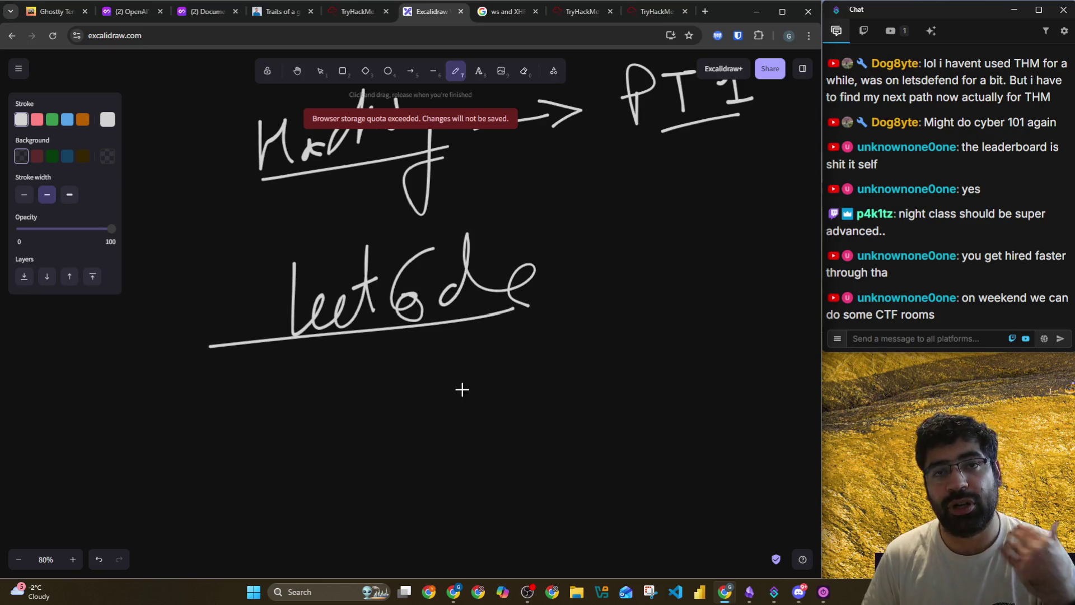
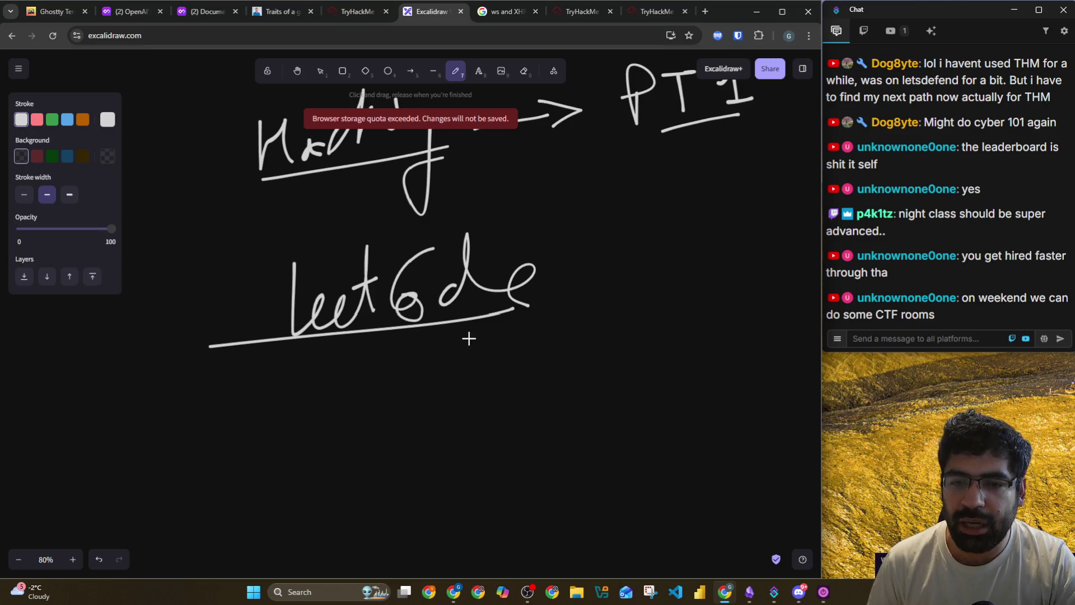
Draw a freehand arrow from LeetCode to 'Every' and underline both Every and LeetCode
left_click_drag(531, 239, 583, 241)
mouse_move(621, 158)
left_mouse_down()
mouse_move(593, 198)
mouse_move(644, 165)
mouse_move(669, 176)
mouse_move(707, 168)
mouse_move(722, 183)
mouse_move(716, 203)
left_mouse_up()
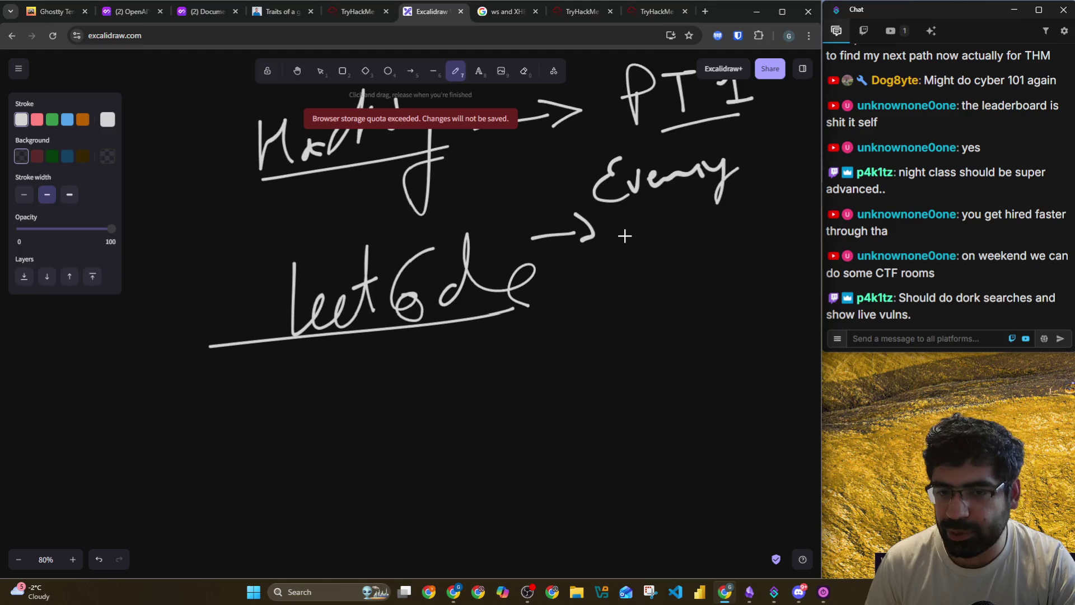
left_click_drag(611, 214, 715, 197)
mouse_move(569, 213)
left_mouse_down()
mouse_move(594, 229)
mouse_move(573, 250)
left_mouse_up()
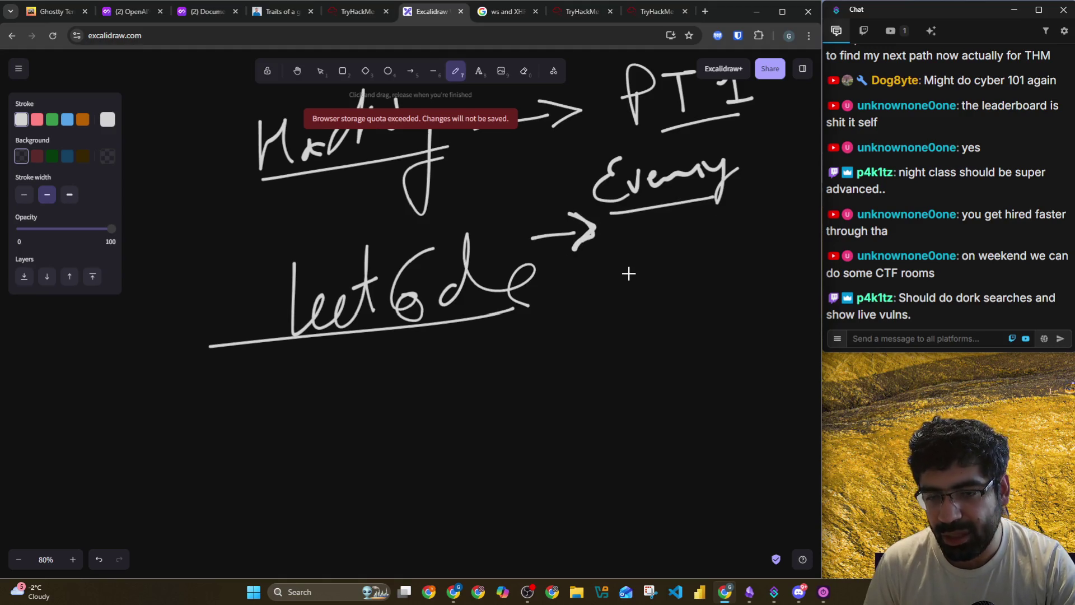
left_click_drag(326, 346, 495, 333)
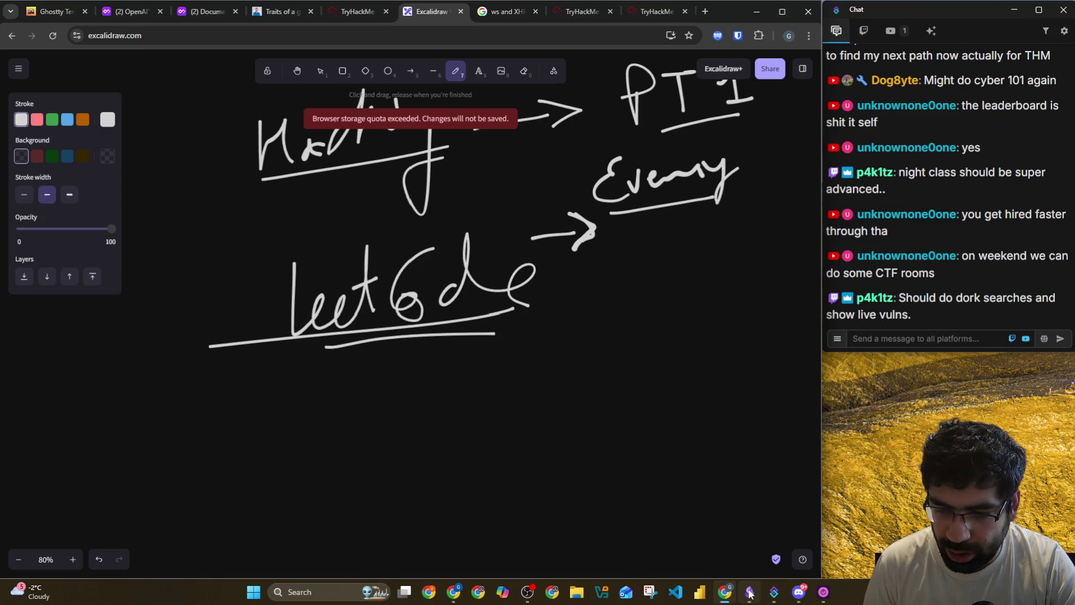
left_click(798, 592)
left_click(527, 395)
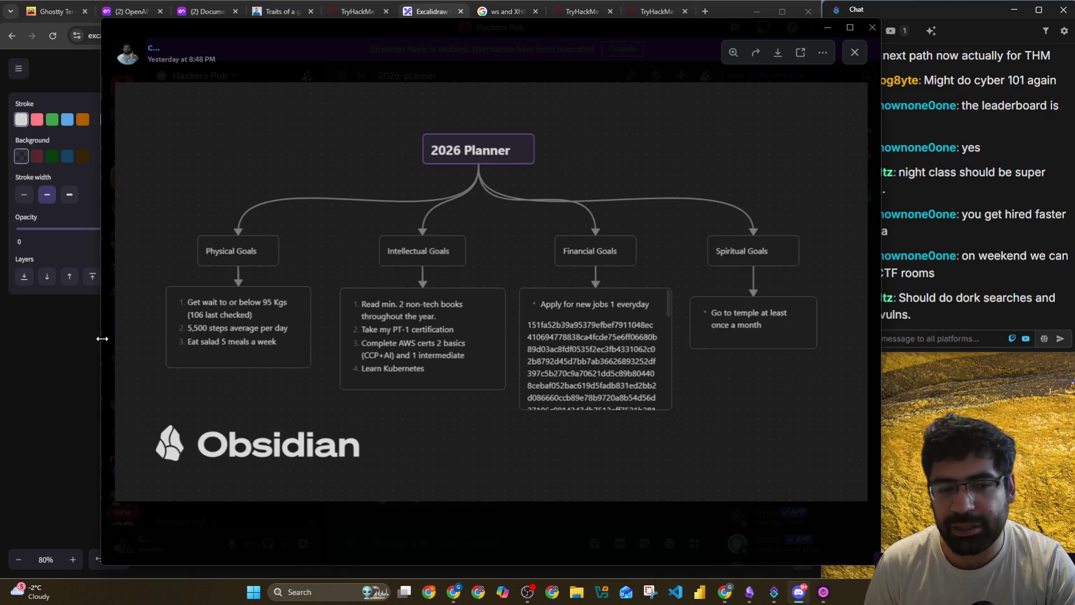
left_click(288, 65)
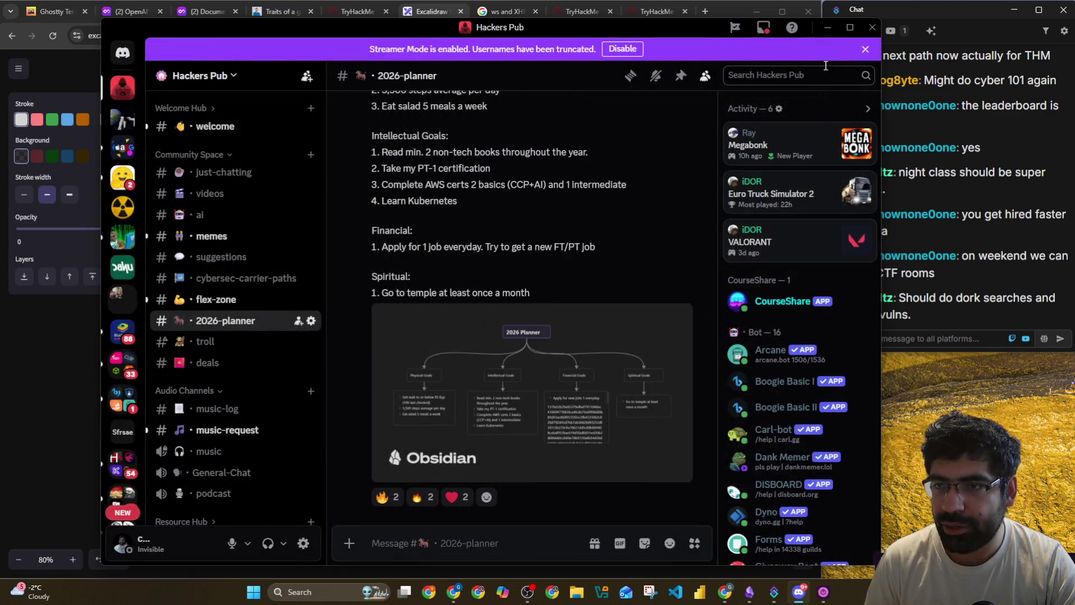
left_click(828, 27)
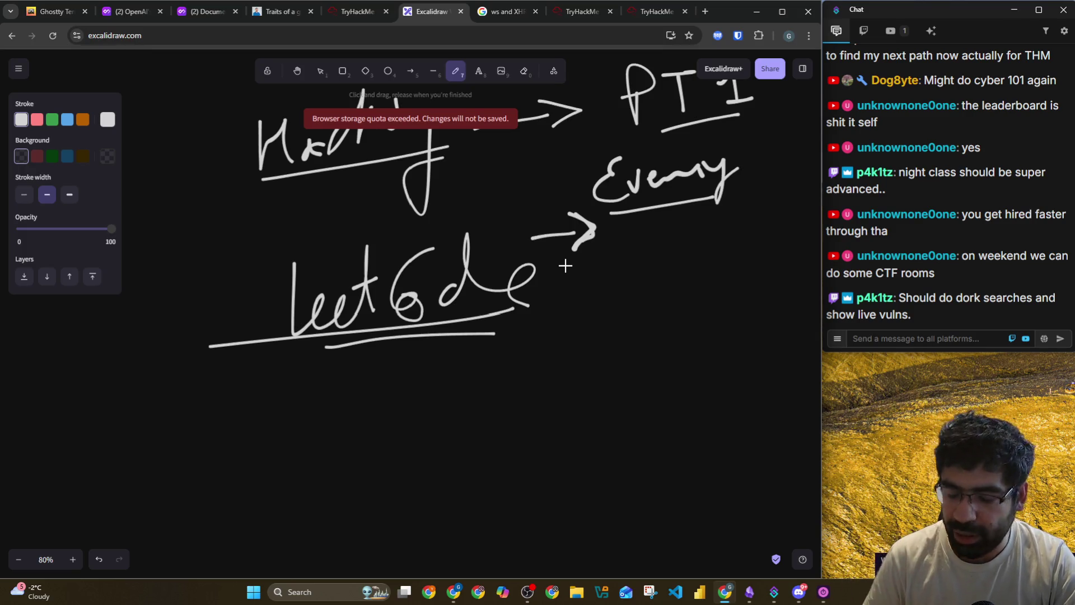
Bring up Obsidian and browse the vault's Misc and Assets folders
left_click(750, 592)
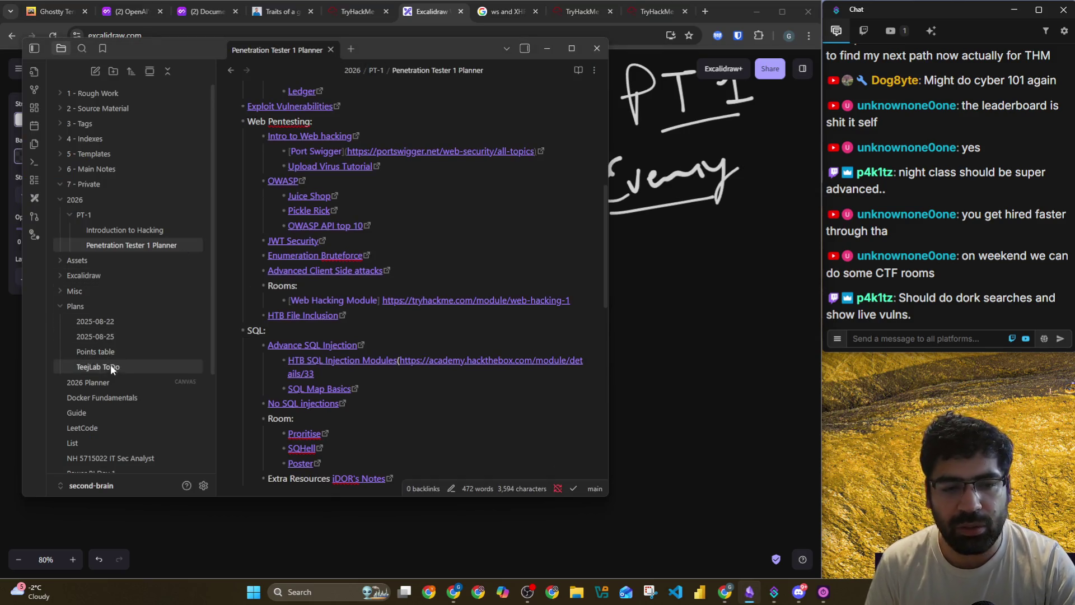
scroll(119, 387, "down", 3)
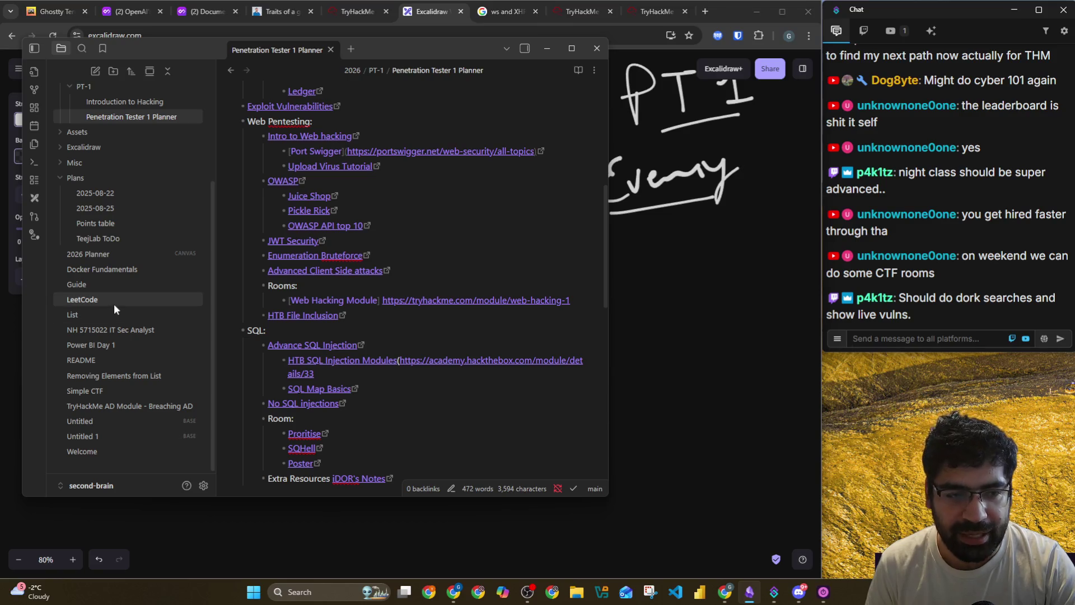
scroll(122, 258, "up", 3)
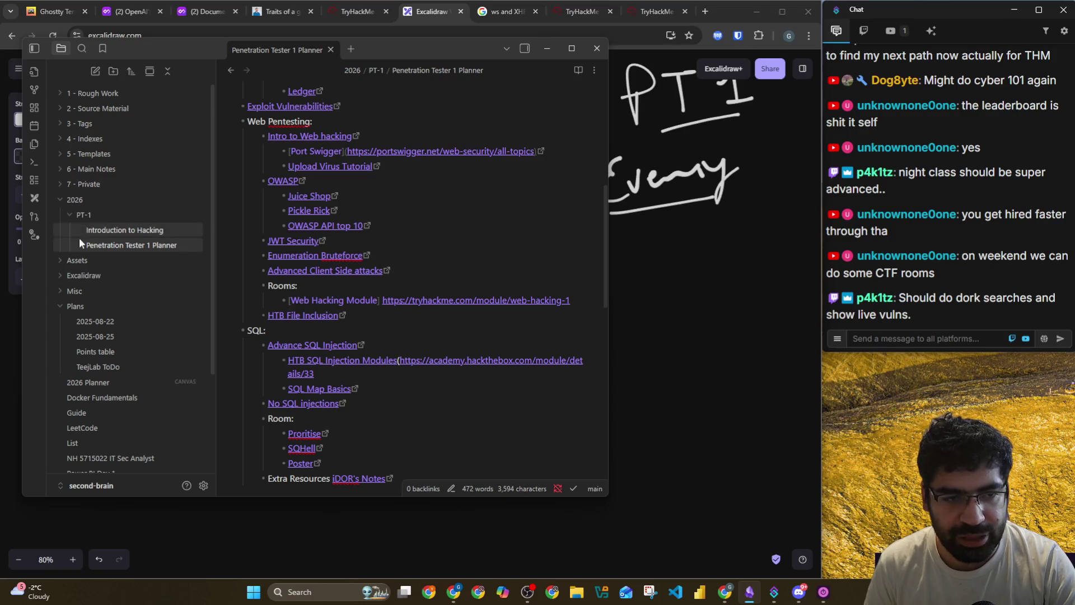
left_click(66, 290)
scroll(114, 287, "down", 1)
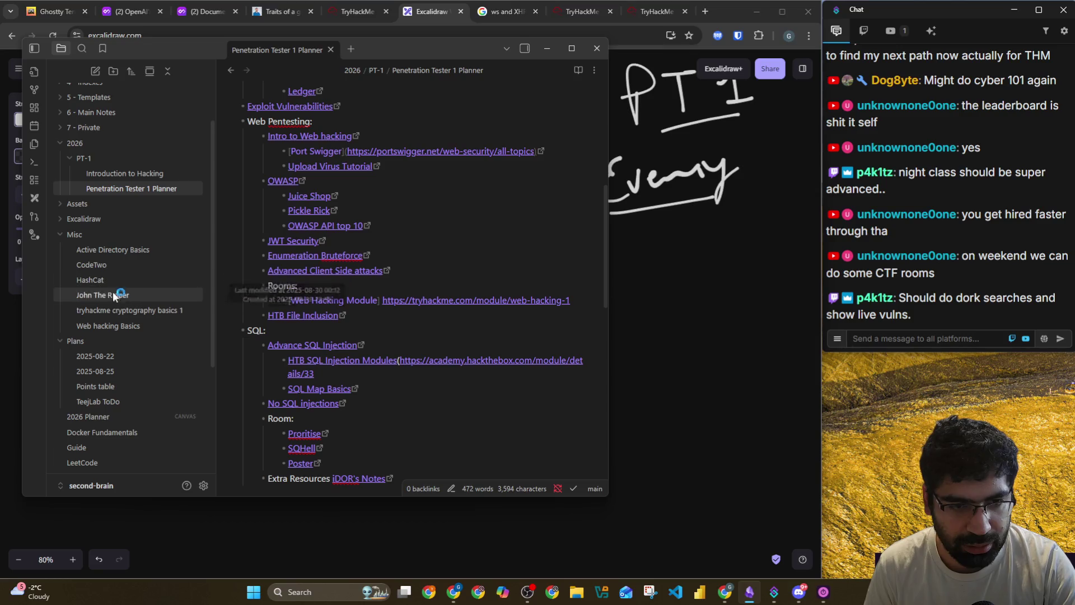
left_click(69, 232)
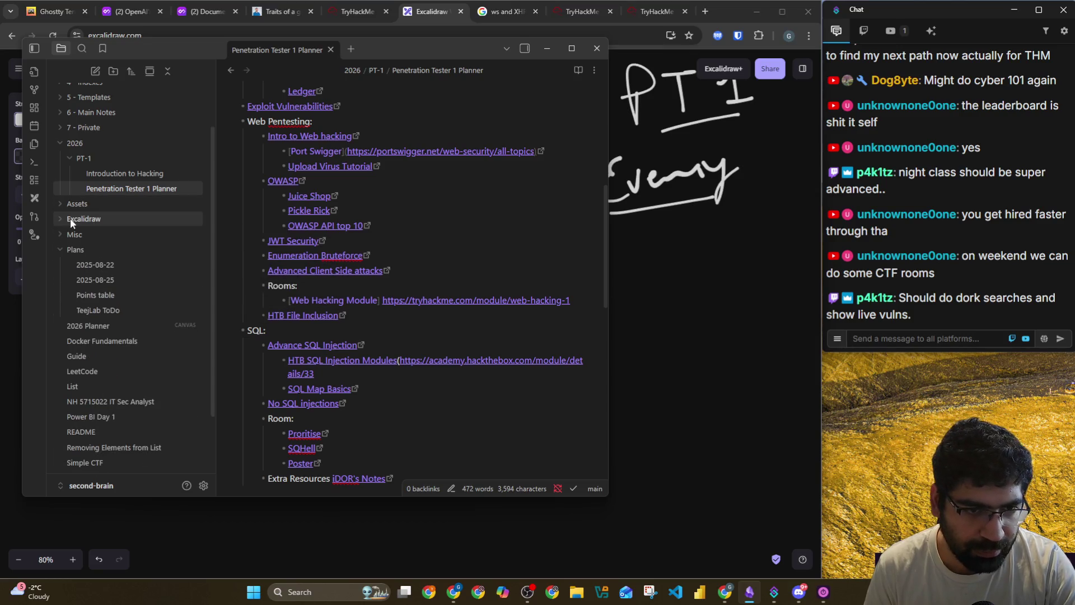
left_click(80, 203)
scroll(109, 276, "down", 3)
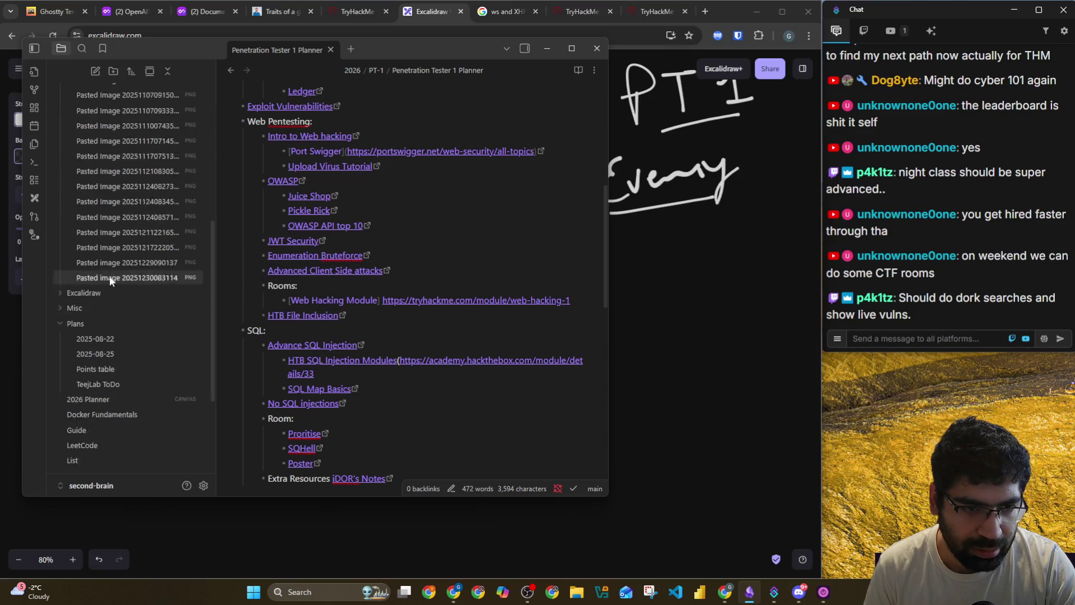
scroll(112, 275, "up", 3)
scroll(112, 275, "down", 3)
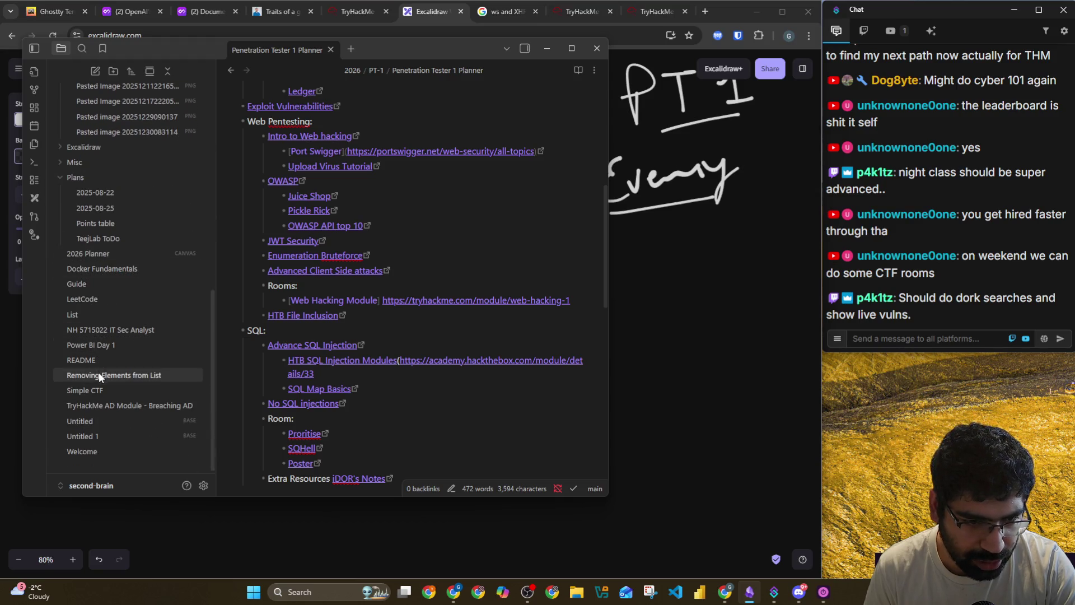
Open the Untitled 1 base, the Untitled base and the List note
left_click(95, 434)
left_click(86, 421)
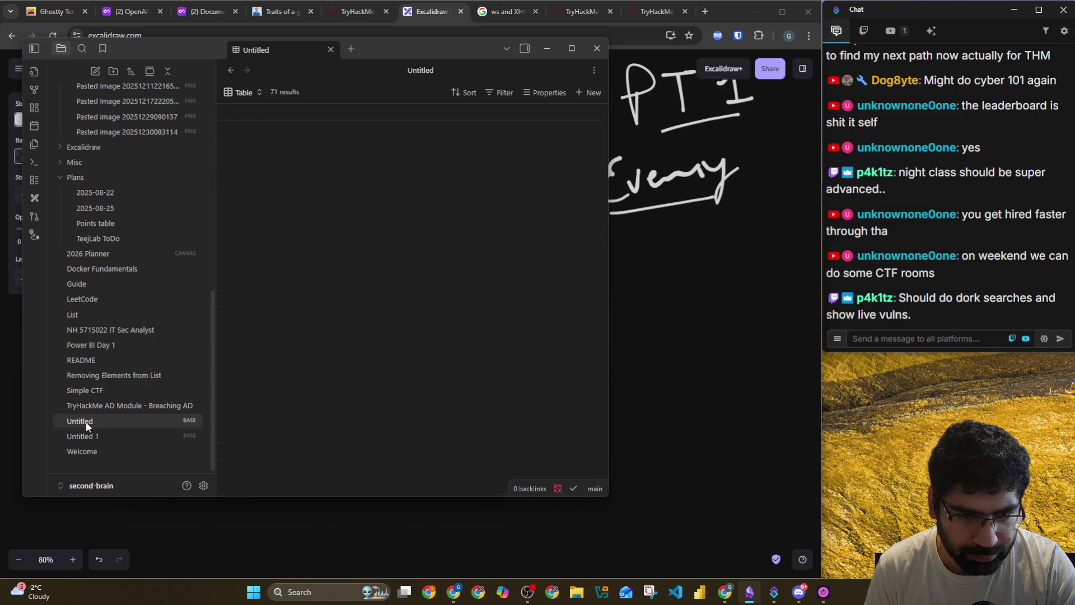
left_click(96, 316)
scroll(94, 310, "up", 1)
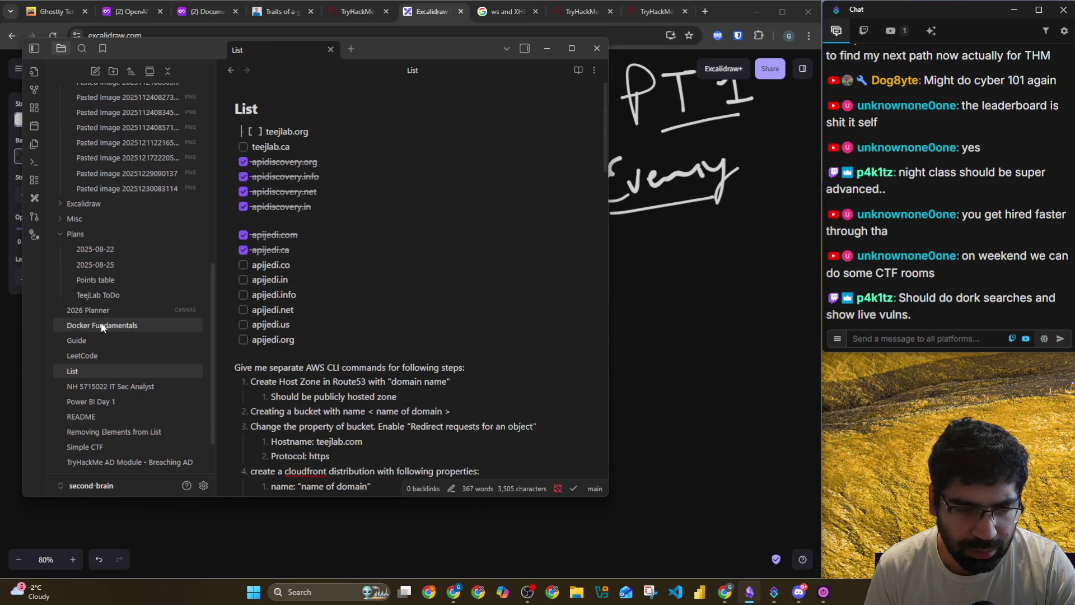
scroll(101, 323, "up", 2)
Open the 2025-08-22 plan note, then the job note in 6 - Main Notes > Youtube Videos
left_click(96, 361)
left_click(90, 335)
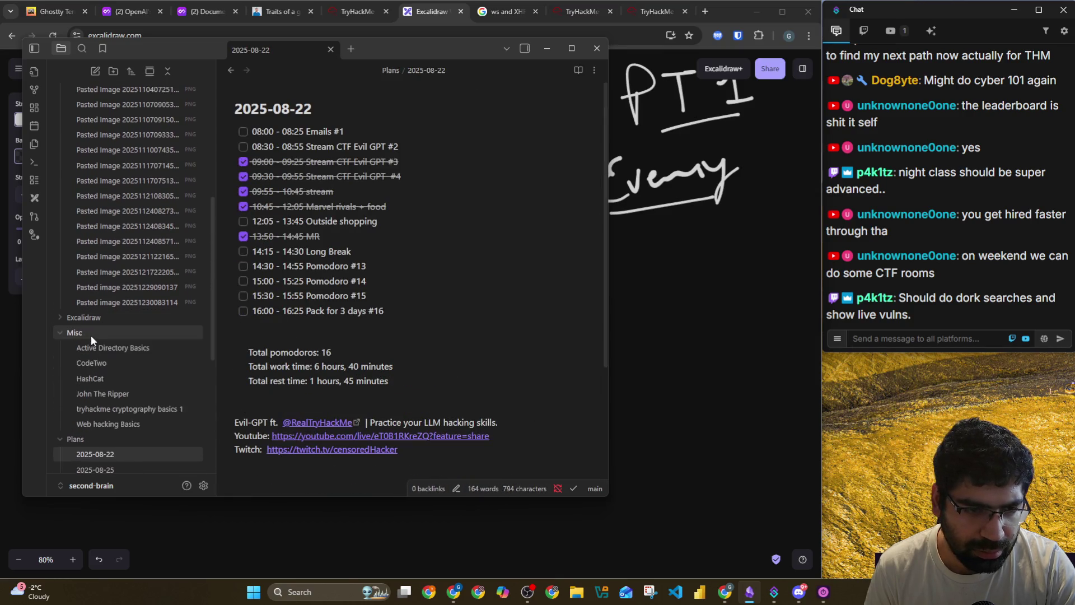
scroll(106, 336, "up", 5)
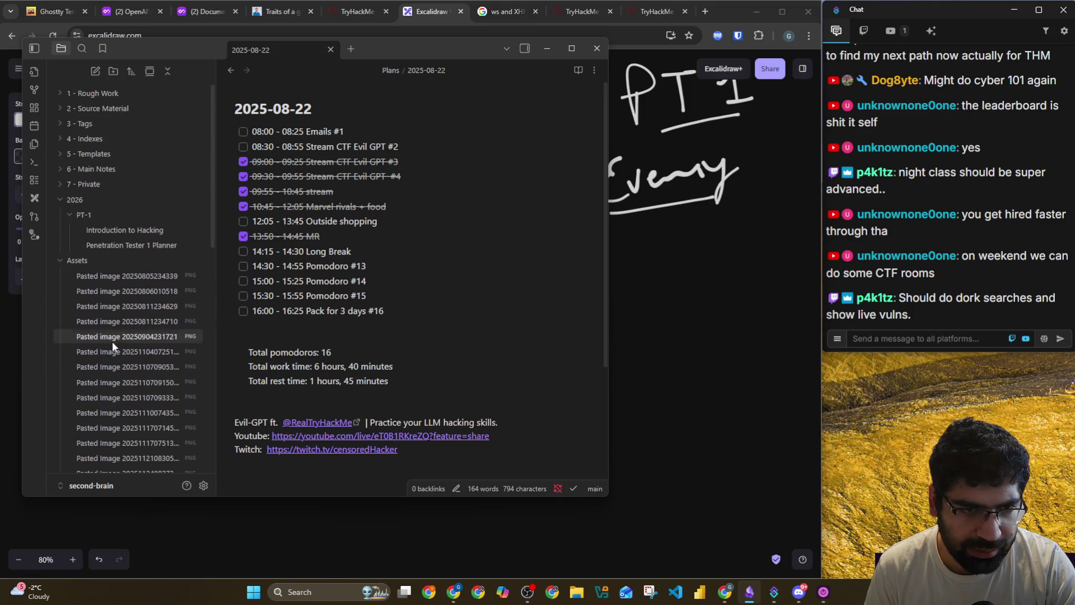
left_click(113, 168)
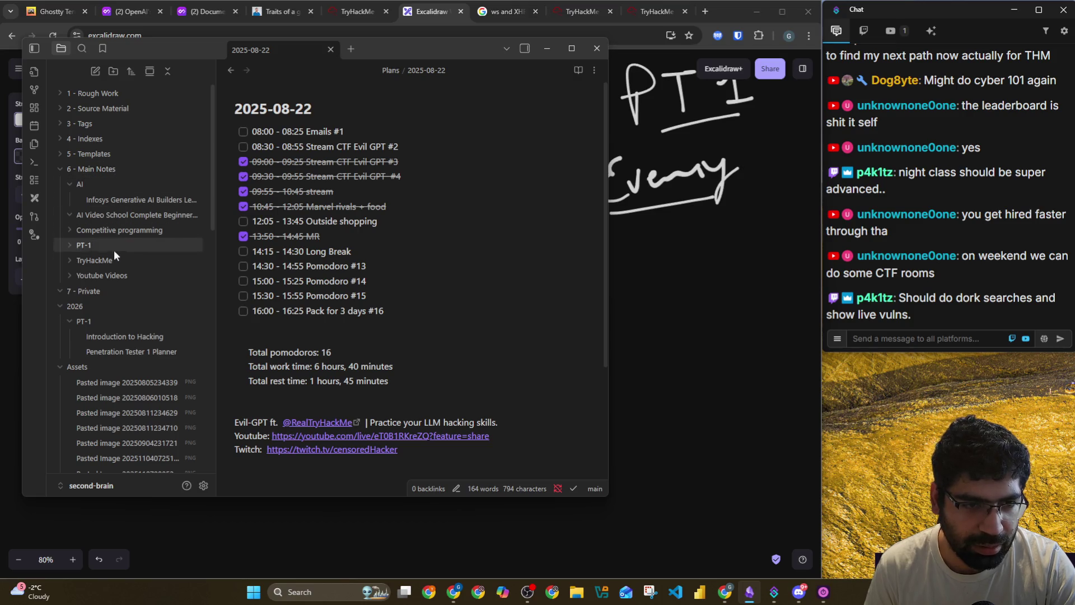
left_click(112, 275)
left_click(114, 291)
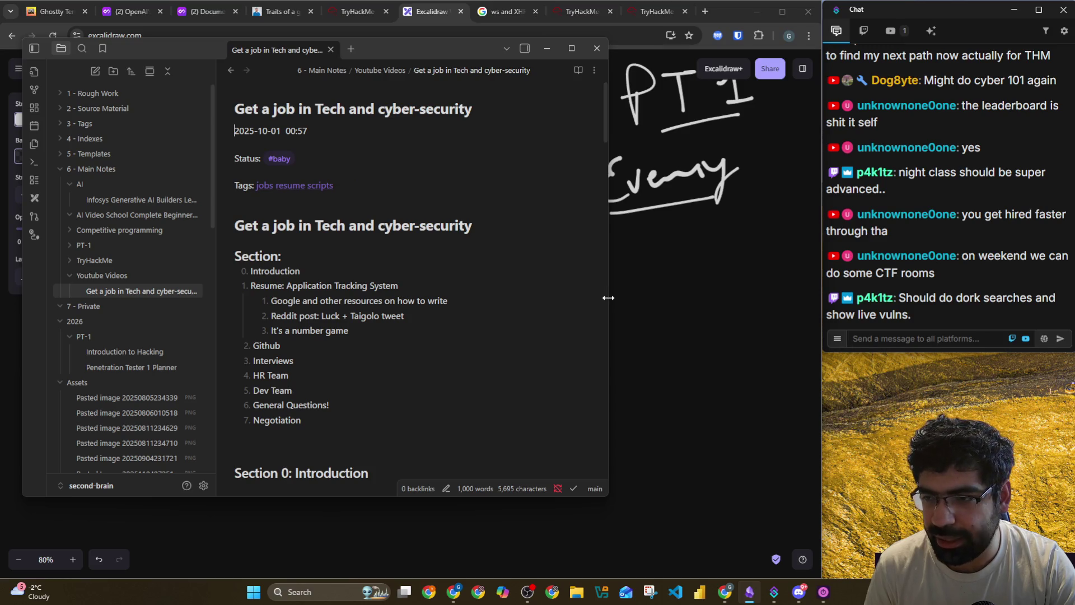
Read the job note from its Resume–Negotiation list down to References, then minimize Obsidian
left_click_drag(608, 298, 728, 298)
scroll(361, 345, "down", 8)
scroll(361, 346, "up", 10)
mouse_move(287, 285)
left_mouse_down()
mouse_move(333, 348)
mouse_move(354, 418)
left_mouse_up()
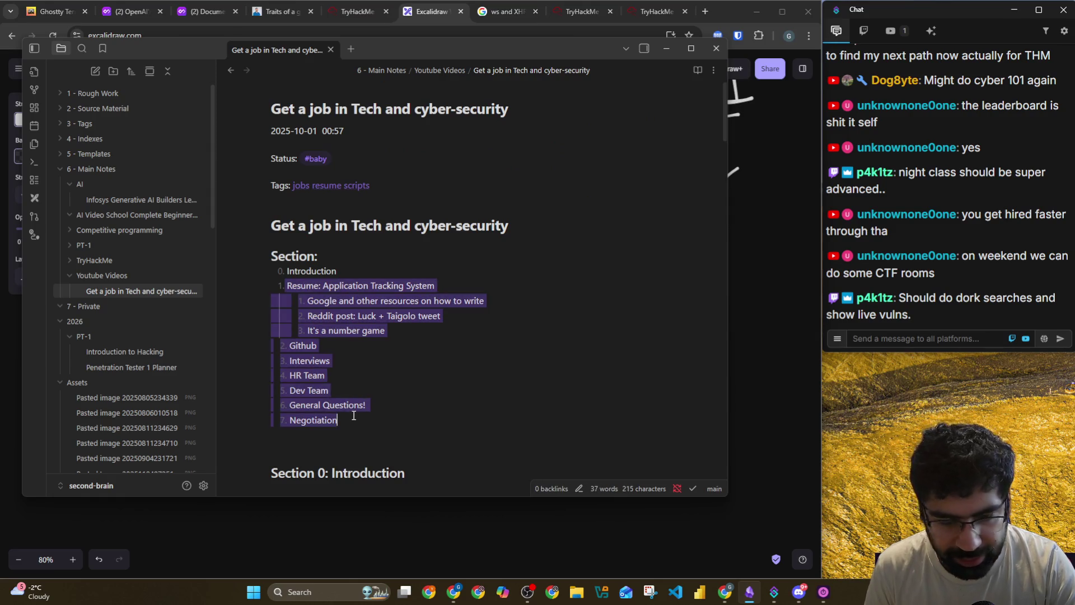
scroll(381, 383, "down", 10)
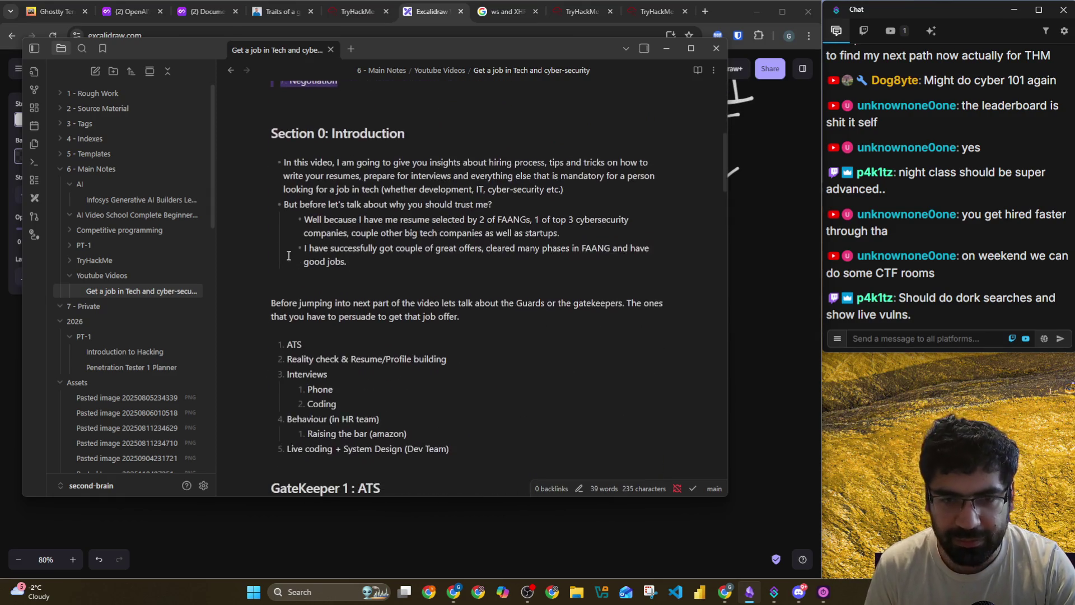
scroll(318, 256, "down", 10)
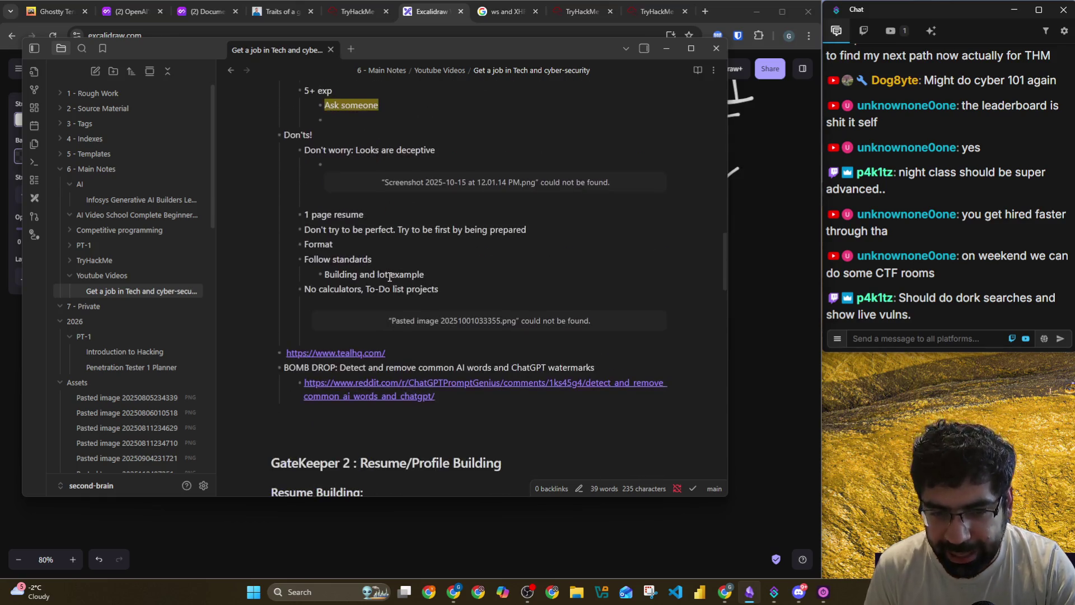
scroll(390, 277, "down", 5)
scroll(409, 212, "up", 4)
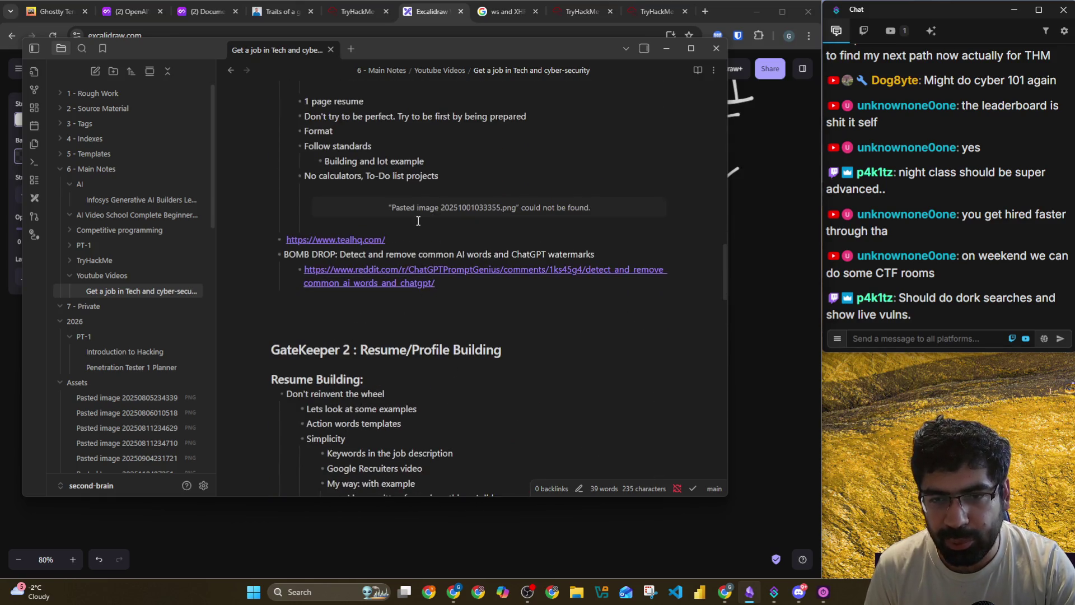
scroll(468, 213, "down", 5)
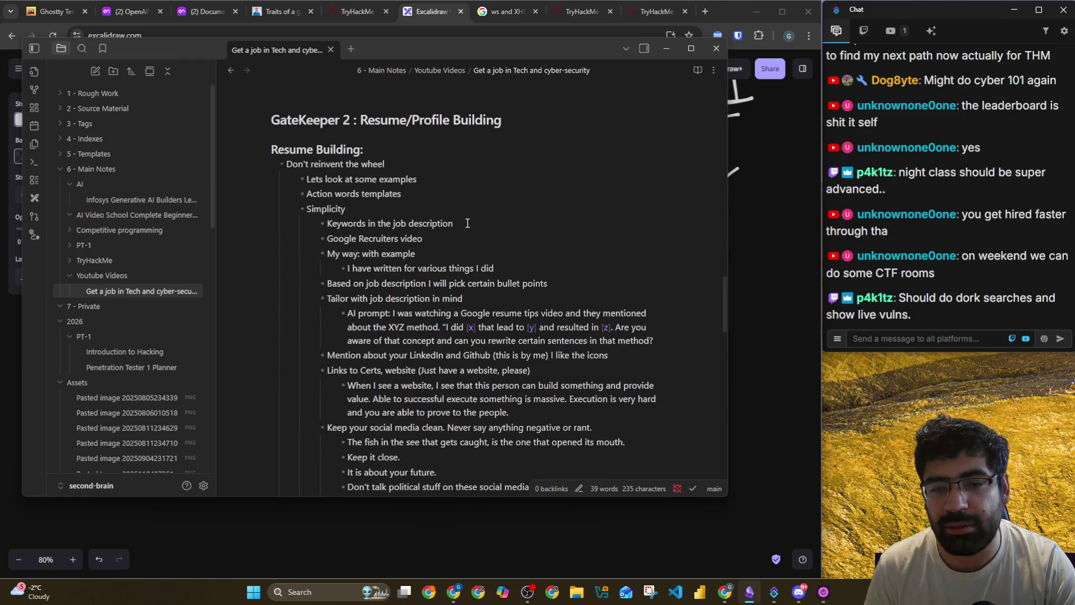
scroll(468, 224, "down", 6)
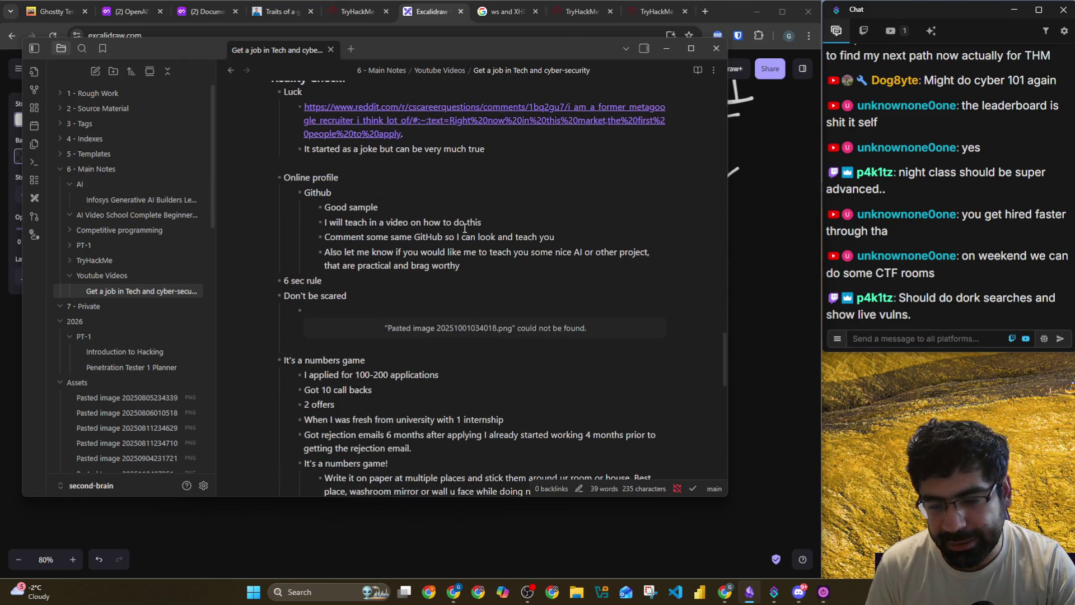
scroll(465, 228, "down", 10)
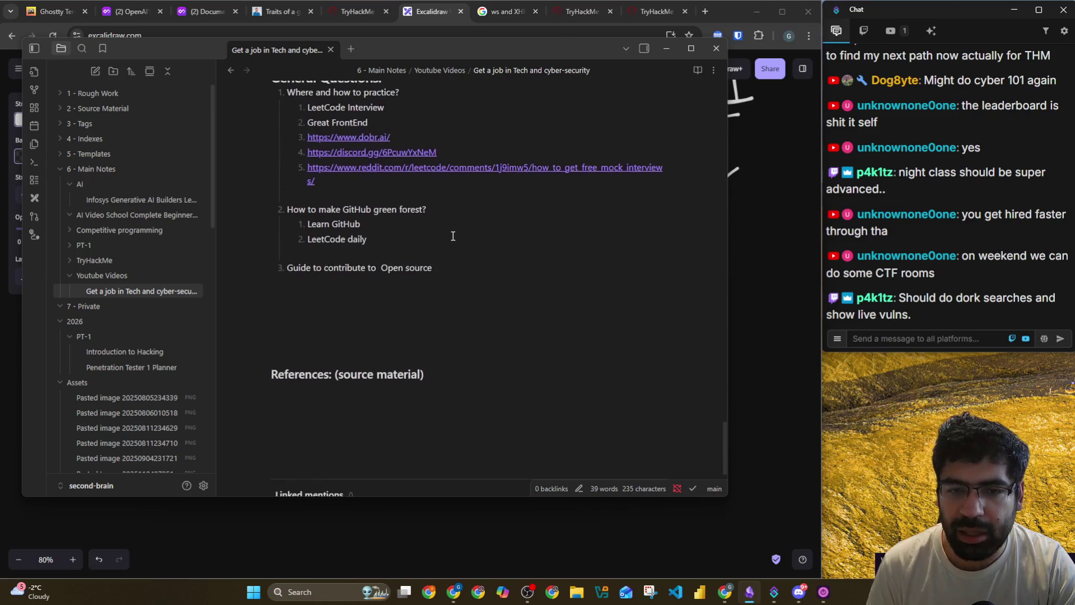
left_click(663, 51)
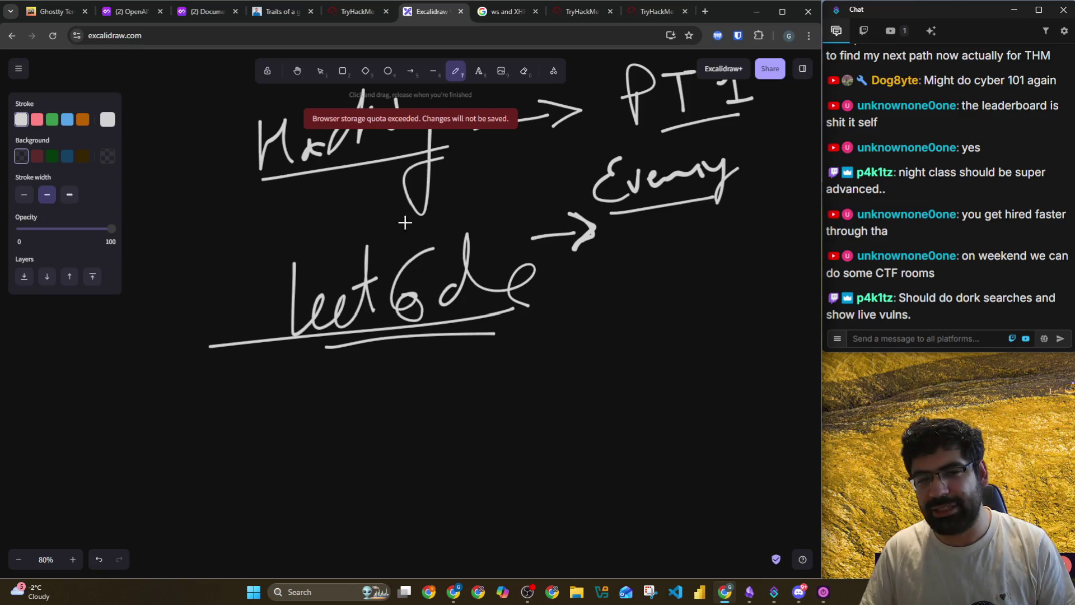
Draw freehand checkmarks left of Hacking and LeetCode, then switch to another app
scroll(230, 224, "up", 2)
left_click_drag(206, 235, 309, 193)
left_click_drag(182, 382, 294, 341)
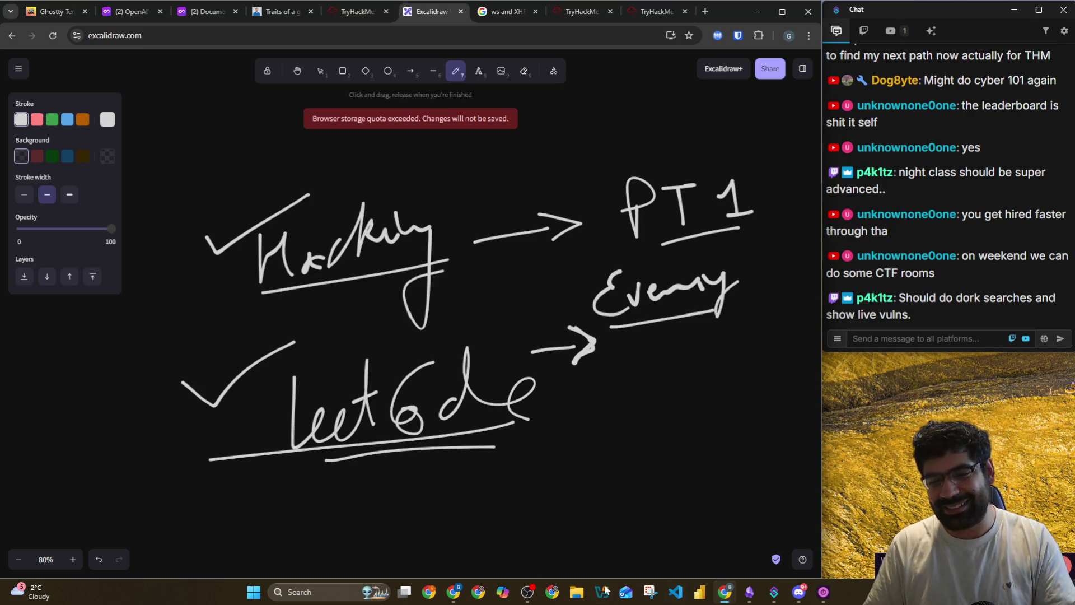
left_click(522, 593)
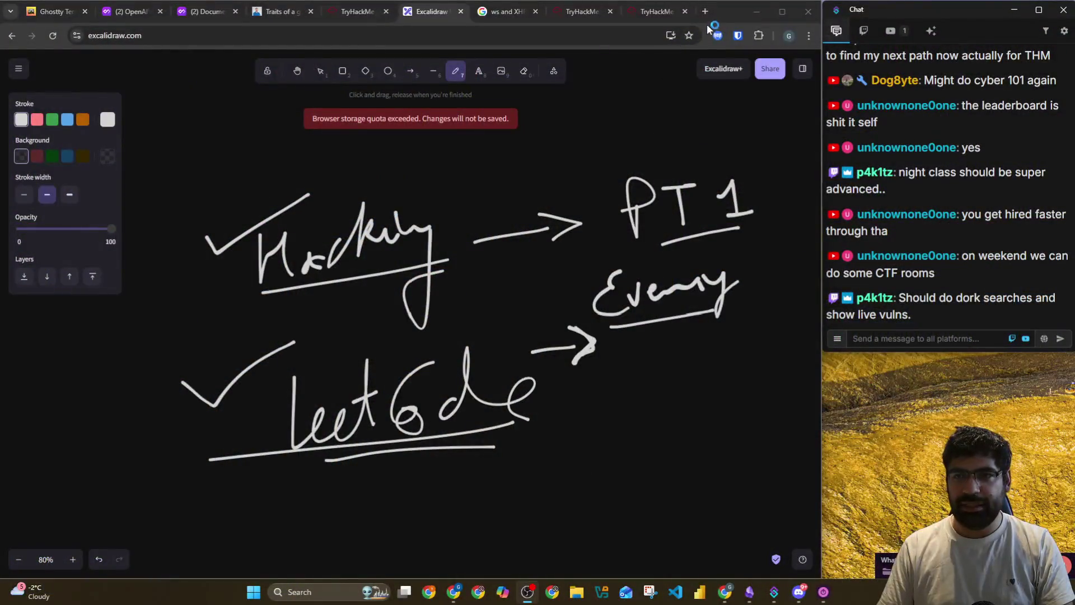
Open the streamer's YouTube channel page in a new tab
left_click(704, 18)
type("censoredHacker - YouTube")
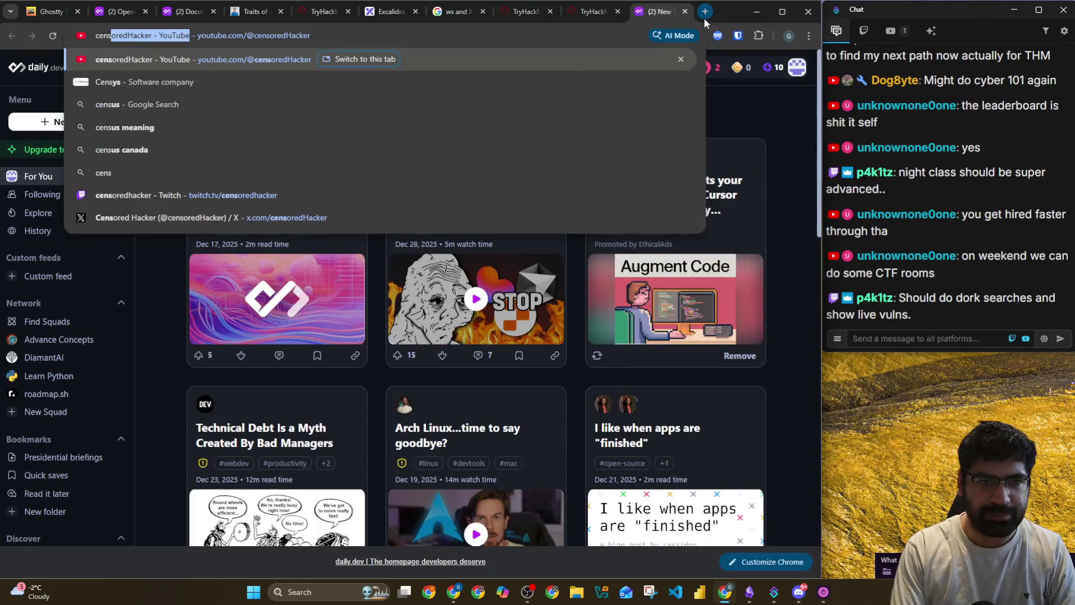
key("Return")
Replace the address with 'github' to load the github.com dashboard
left_click(527, 35)
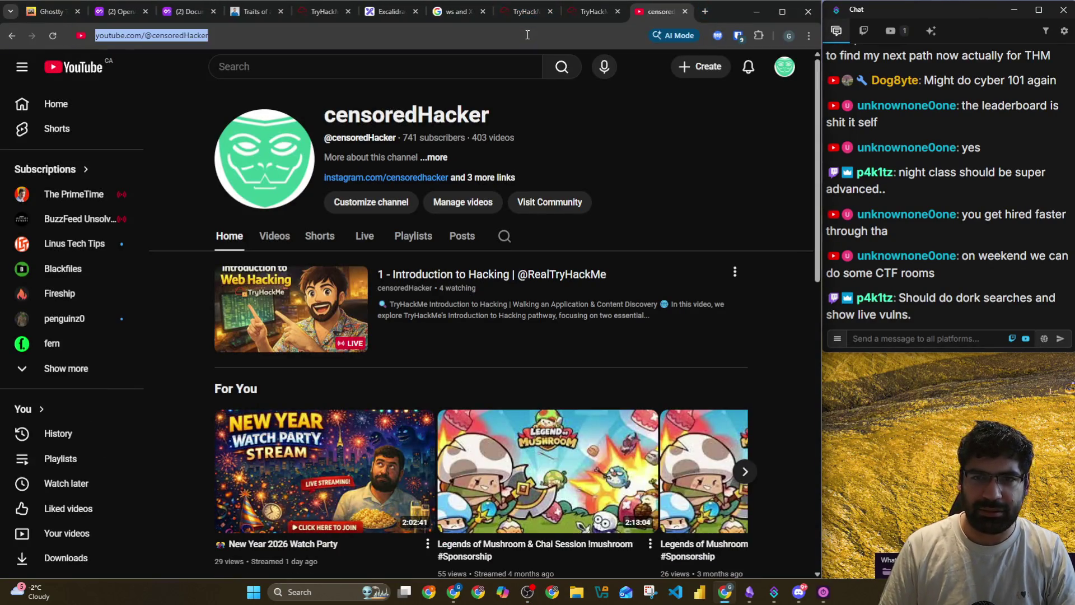
type("censored")
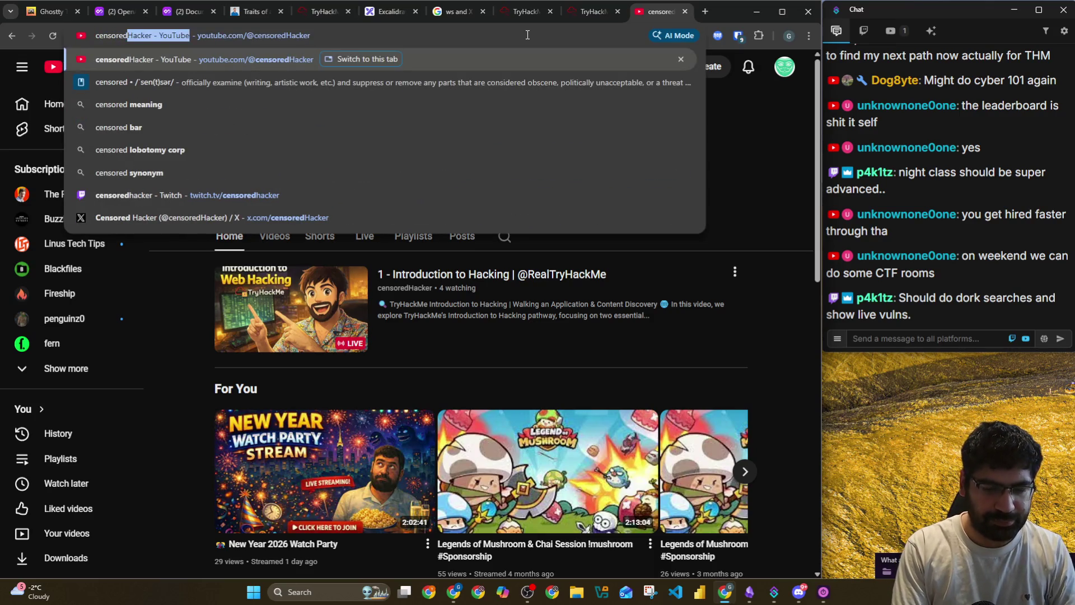
key("BackSpace")
key("BackSpace")
key("BackSpace")
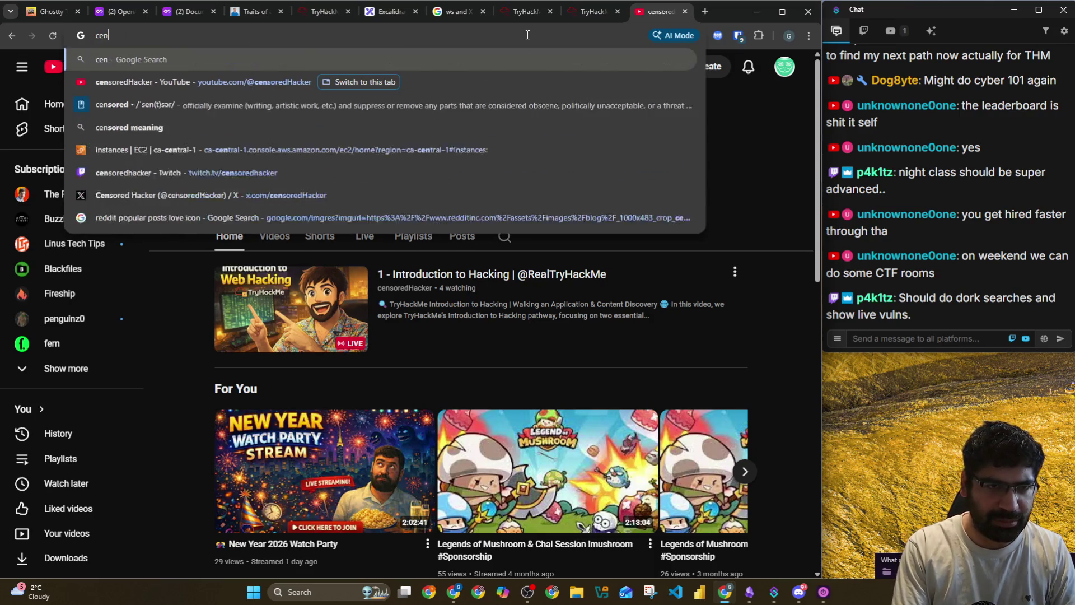
type("github")
key("Return")
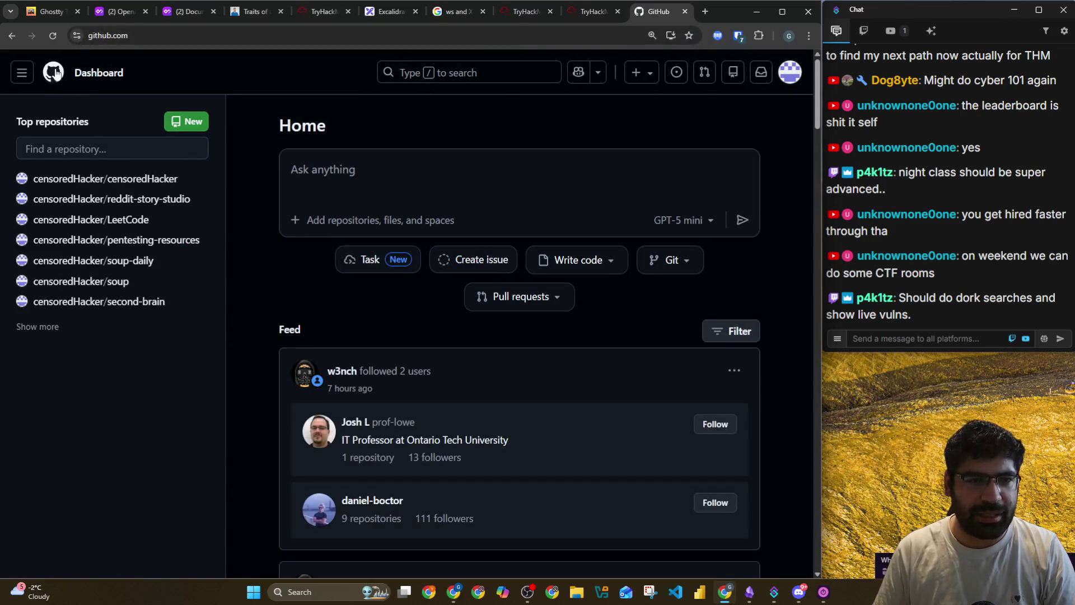
Check the GitHub profile's contribution graph through December, then go to the TryHackMe Content Discovery tab
left_click(790, 72)
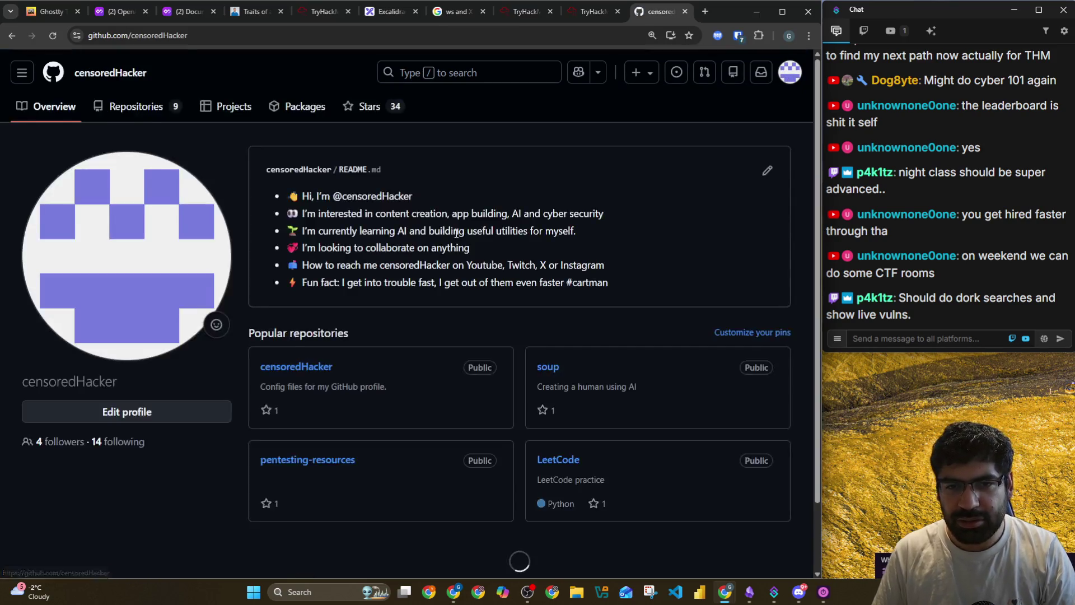
scroll(495, 245, "down", 8)
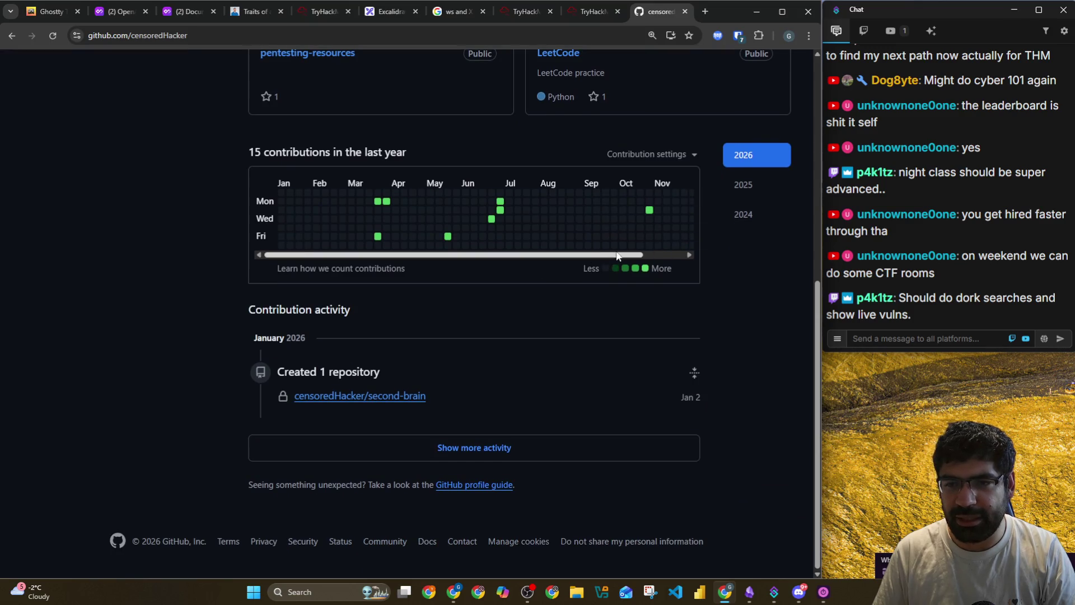
scroll(693, 245, "right", 2)
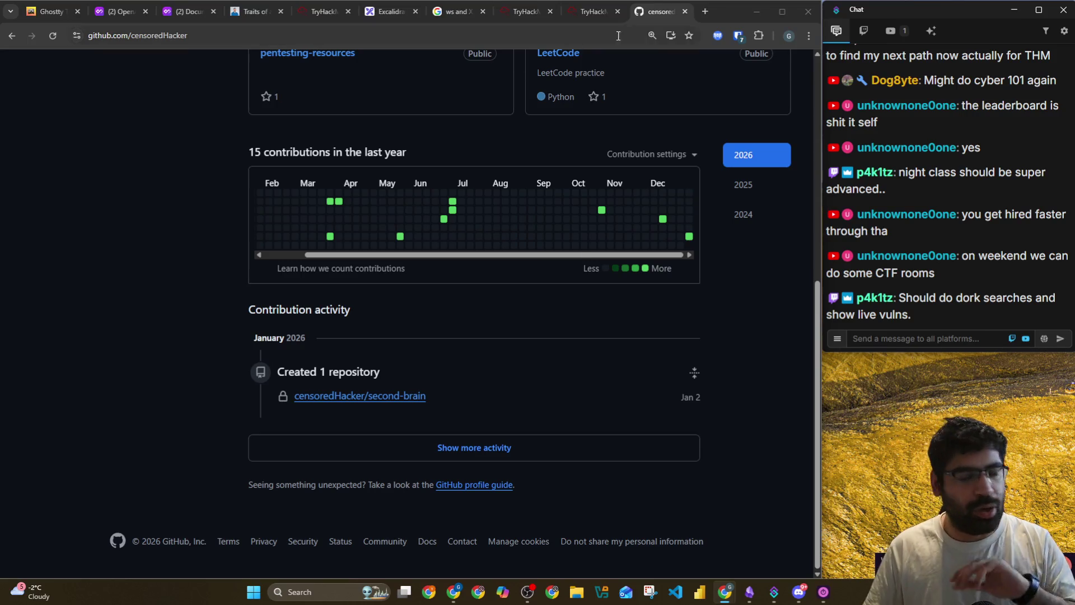
left_click(590, 19)
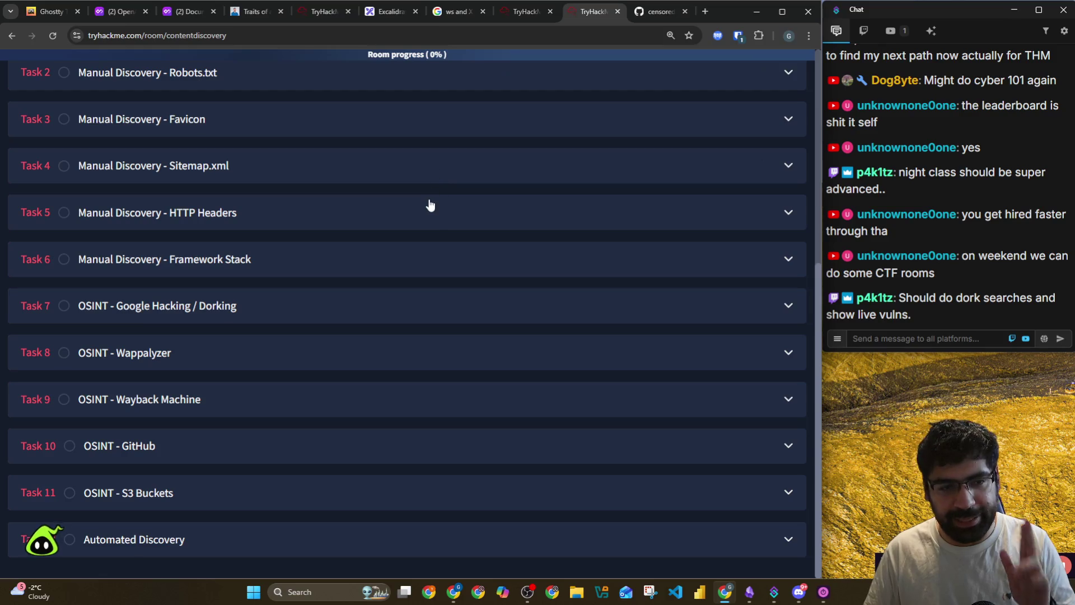
Copy the Content Discovery room URL and send it in the stream chat
scroll(107, 521, "up", 2)
scroll(241, 512, "down", 2)
scroll(337, 259, "up", 2)
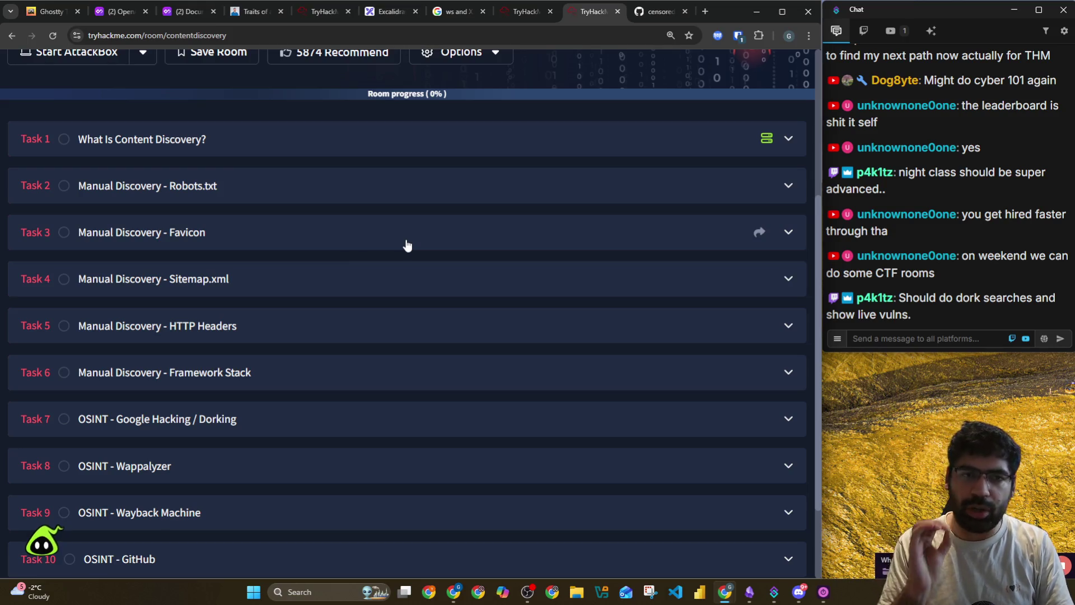
left_click(343, 35)
key("ctrl+c")
left_click(967, 338)
key("ctrl+v")
left_click(1060, 338)
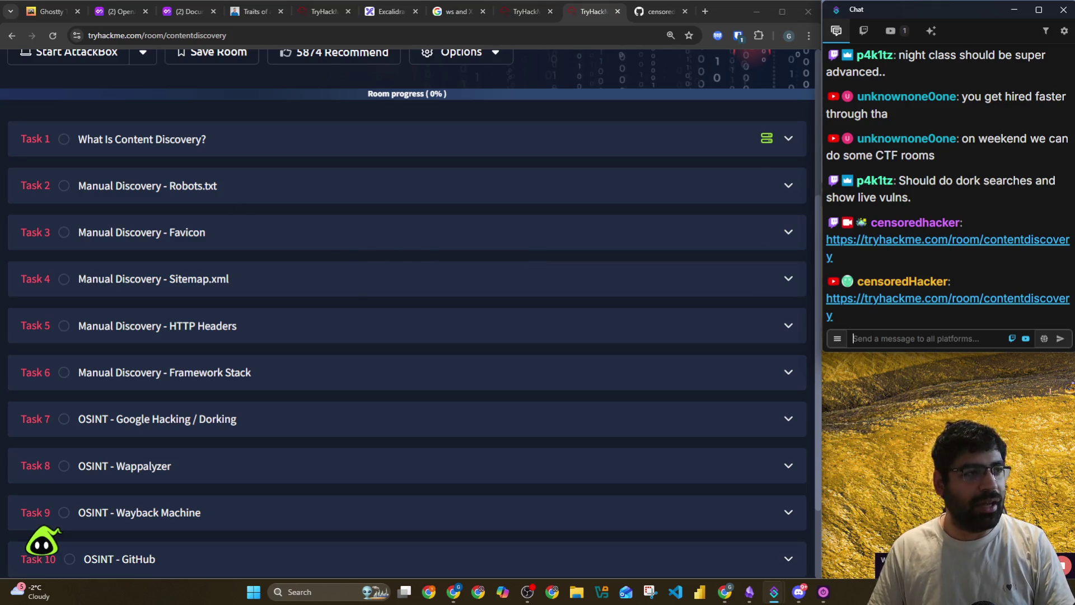
key("alt+Tab")
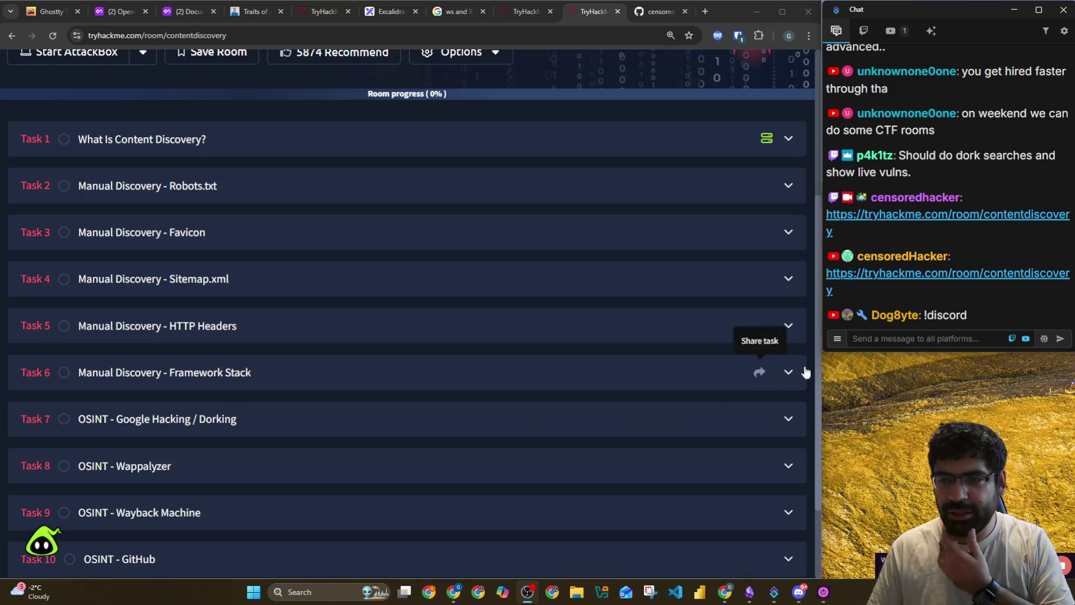
Send !discord in chat, then copy the bot's invite reply and post it
left_click(877, 339)
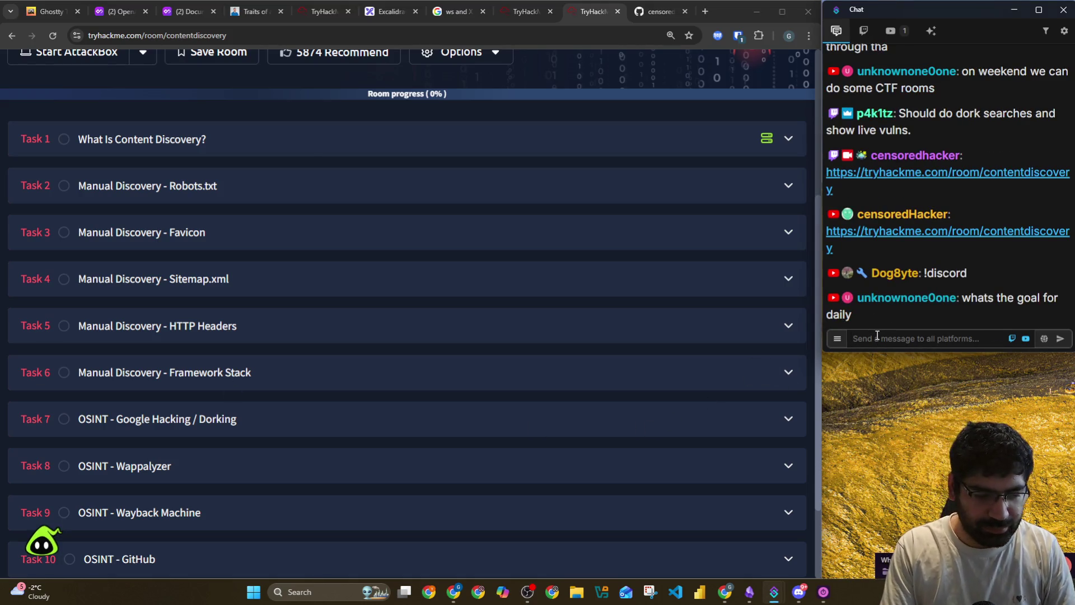
type("!discord")
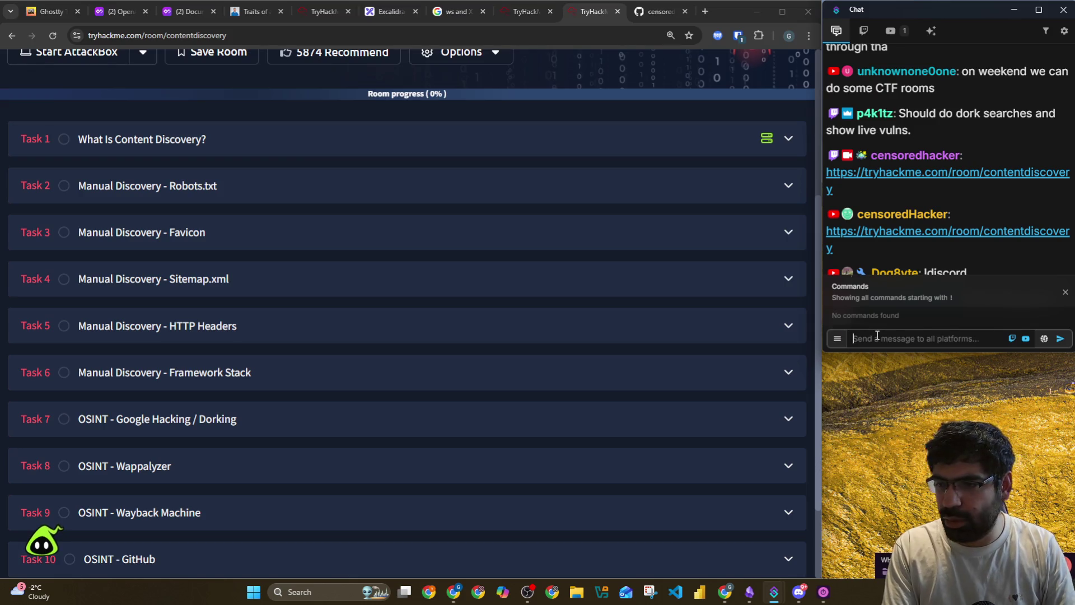
key("Return")
mouse_move(998, 316)
left_mouse_down()
mouse_move(969, 276)
mouse_move(1006, 293)
mouse_move(969, 257)
left_mouse_up()
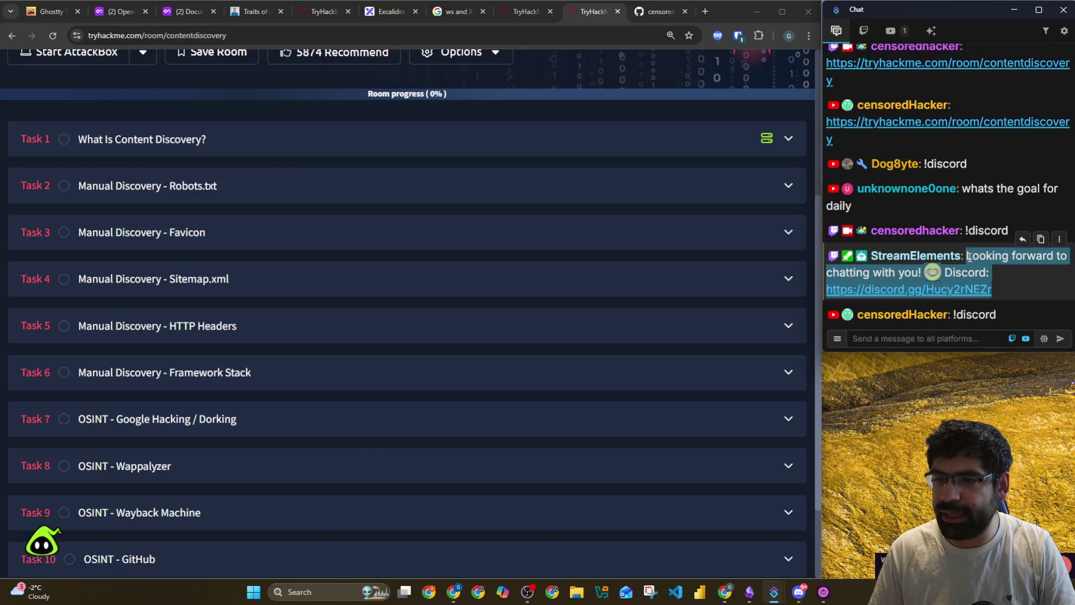
left_click(913, 339)
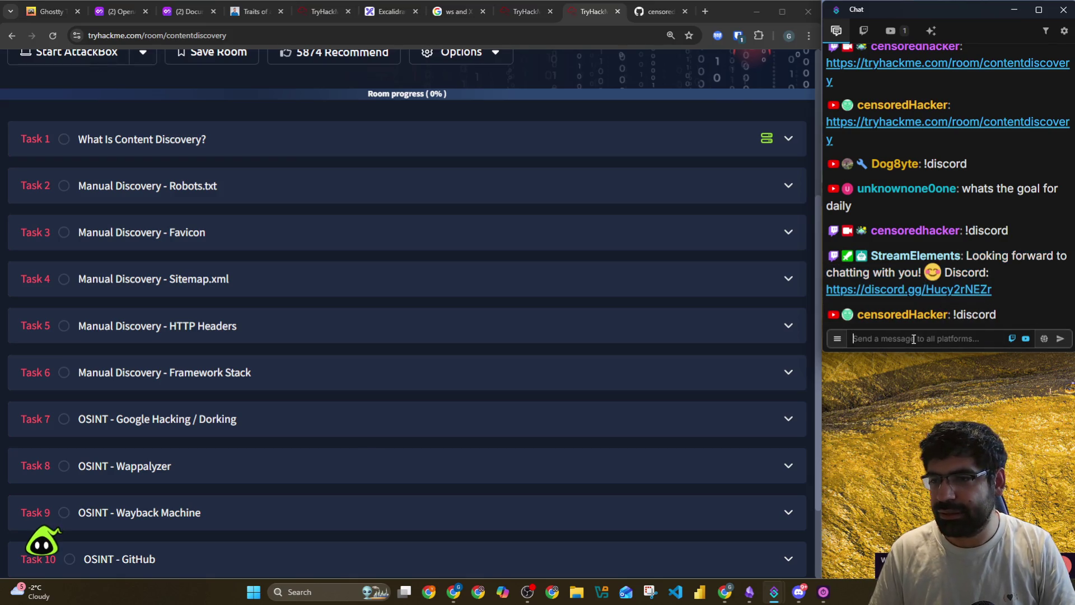
key("ctrl+v")
key("Return")
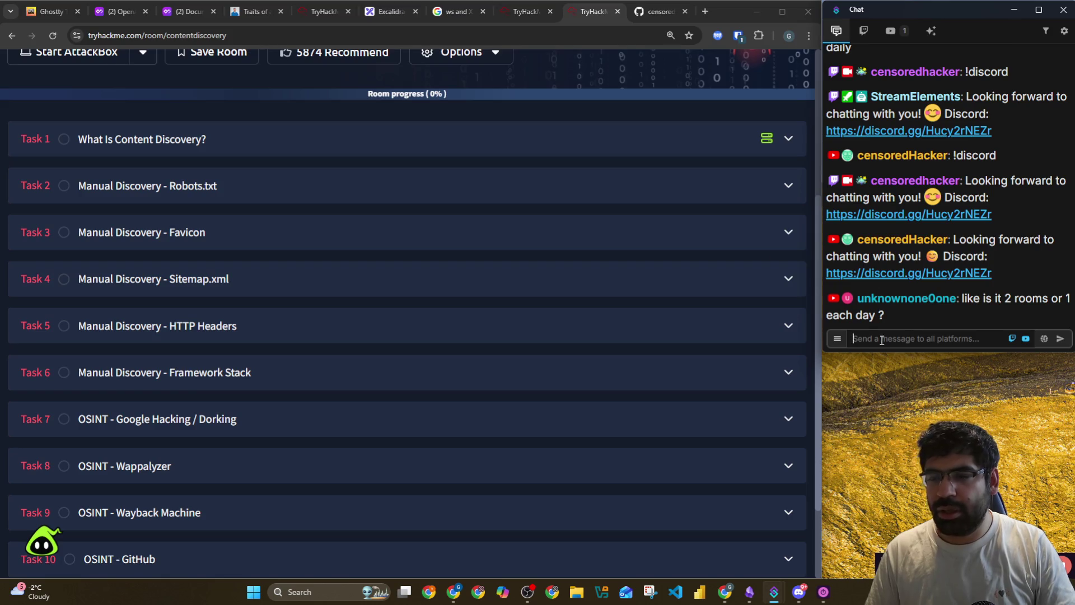
Scroll back to the room's top and select its web address
scroll(437, 168, "up", 4)
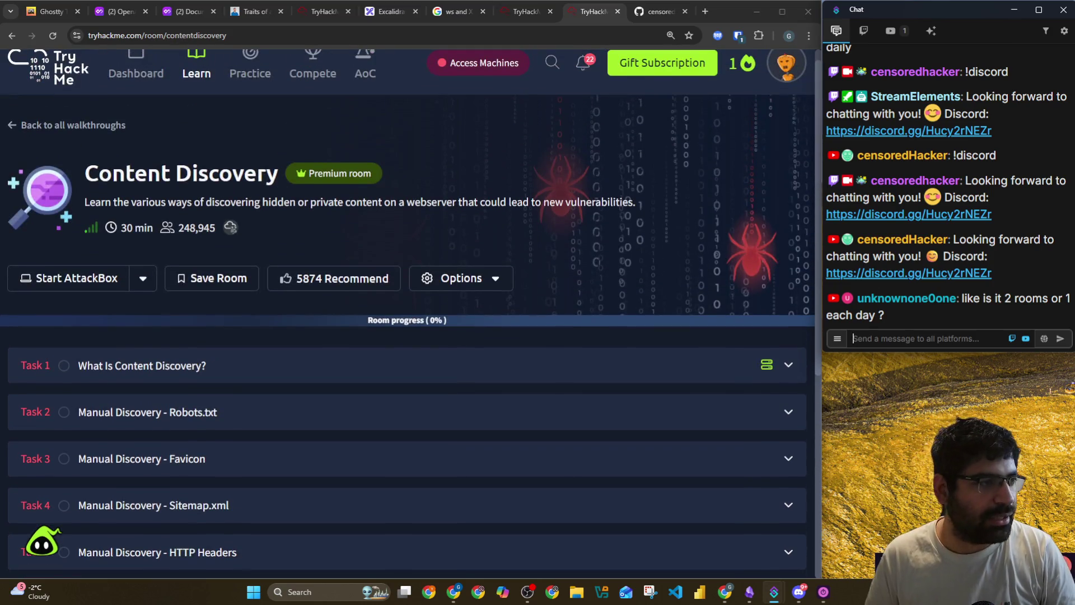
scroll(196, 317, "up", 1)
key("ctrl+l")
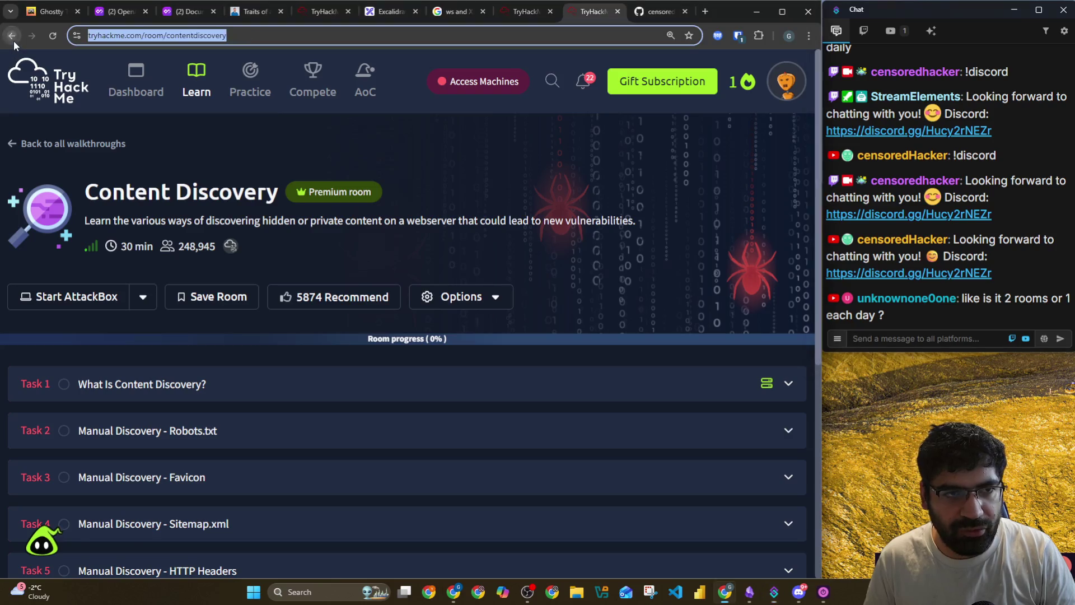
left_click(13, 40)
scroll(280, 140, "down", 7)
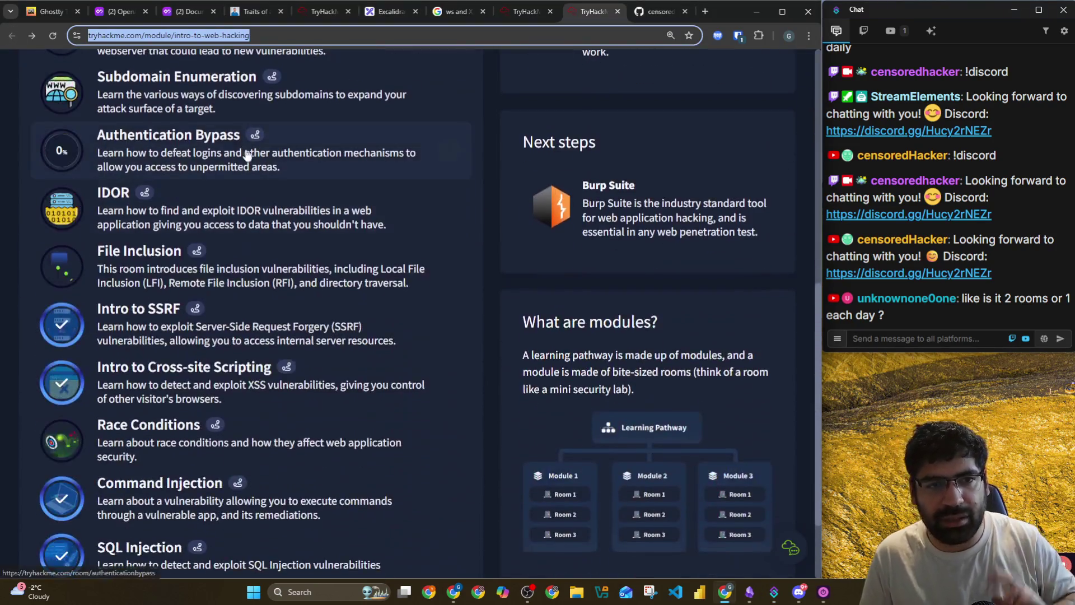
scroll(256, 161, "up", 2)
scroll(215, 157, "down", 3)
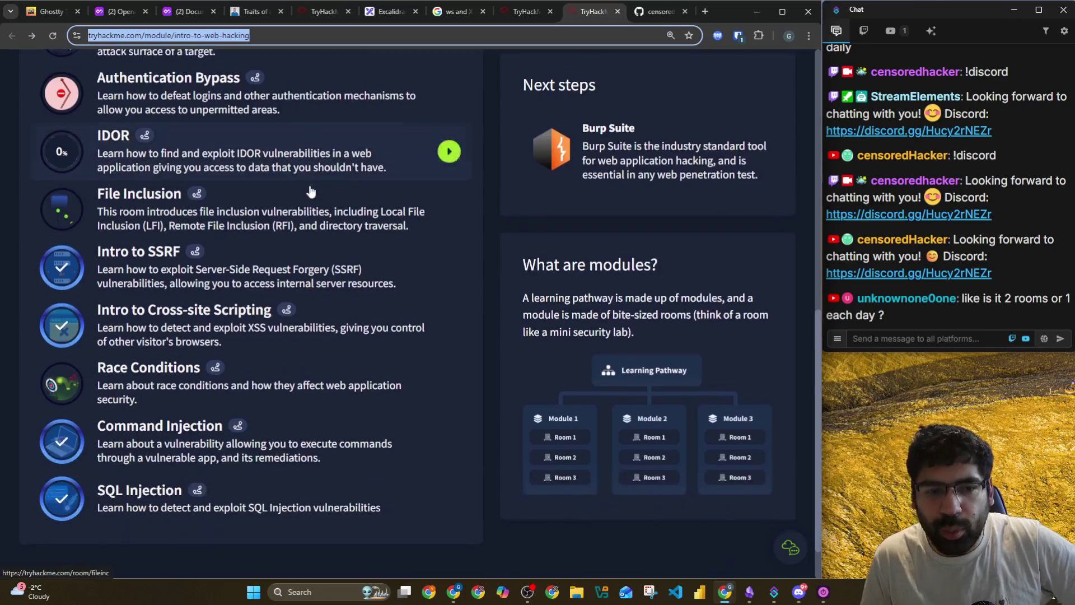
scroll(312, 189, "down", 1)
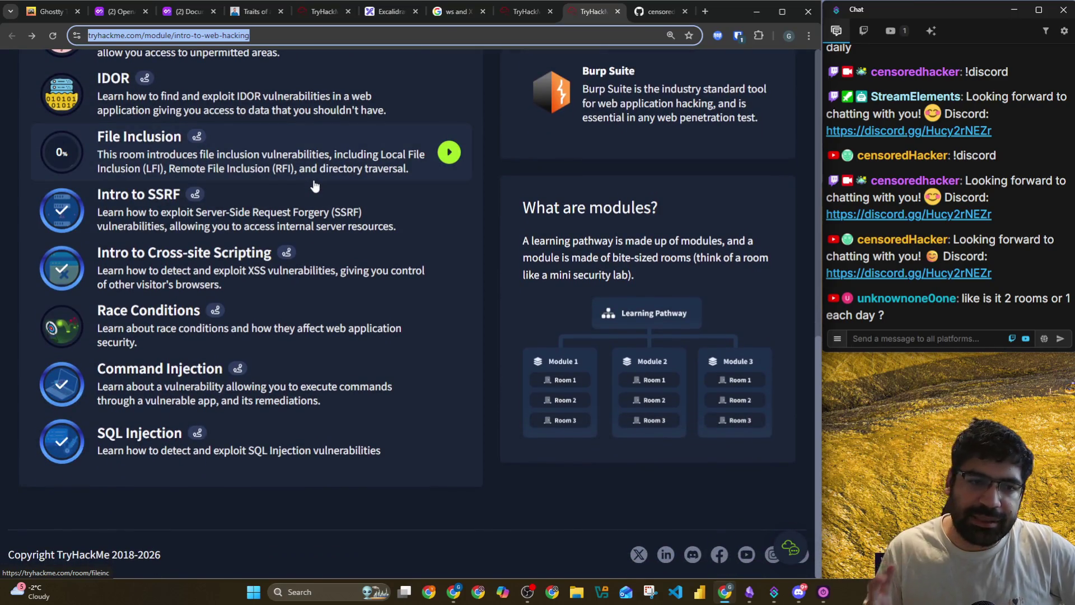
scroll(313, 193, "up", 4)
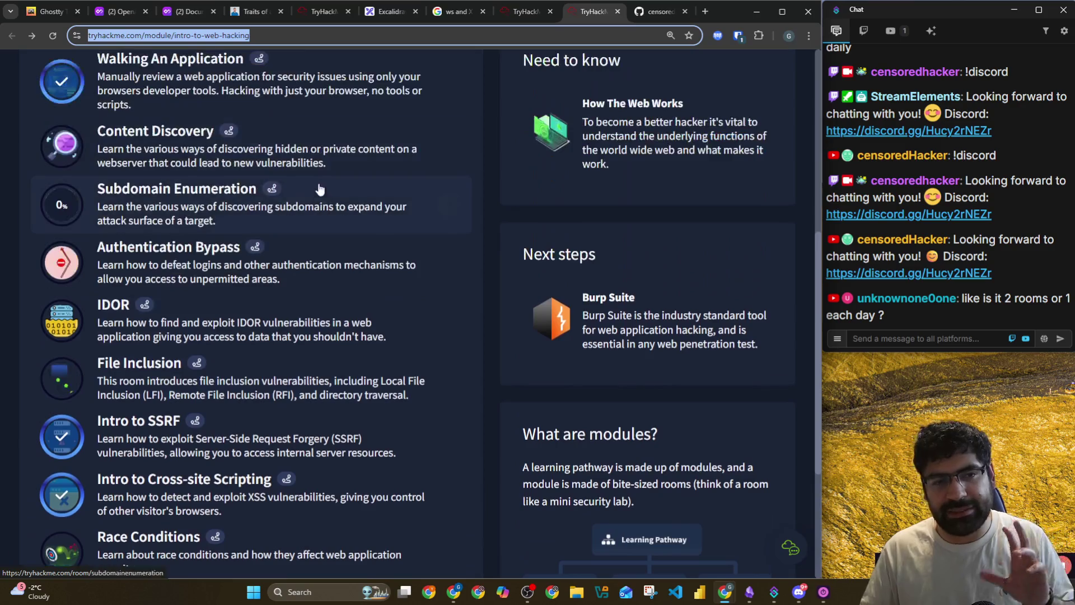
scroll(346, 220, "up", 2)
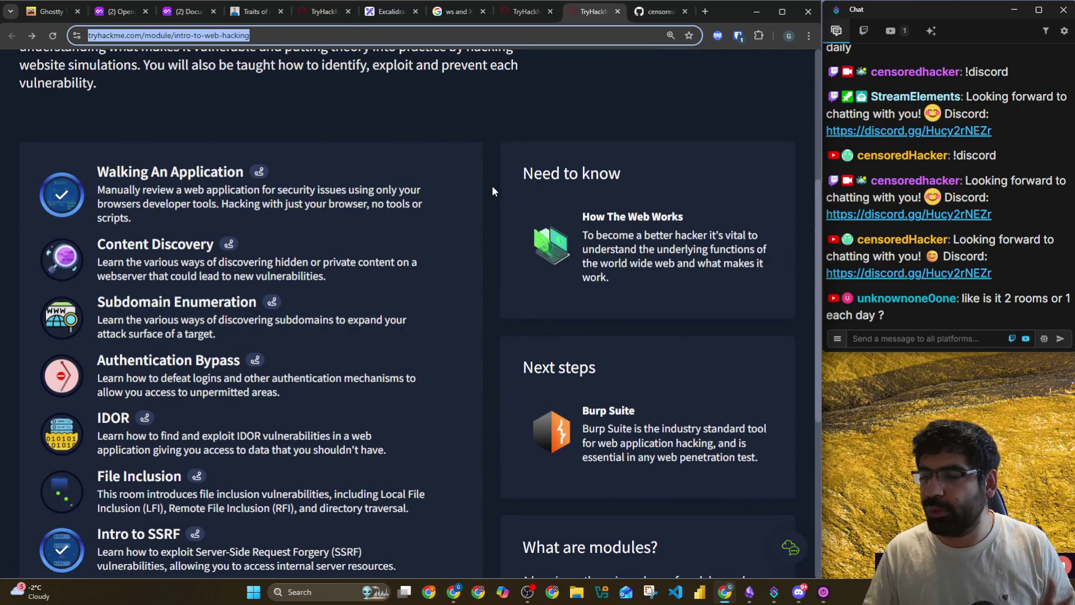
scroll(493, 187, "down", 3)
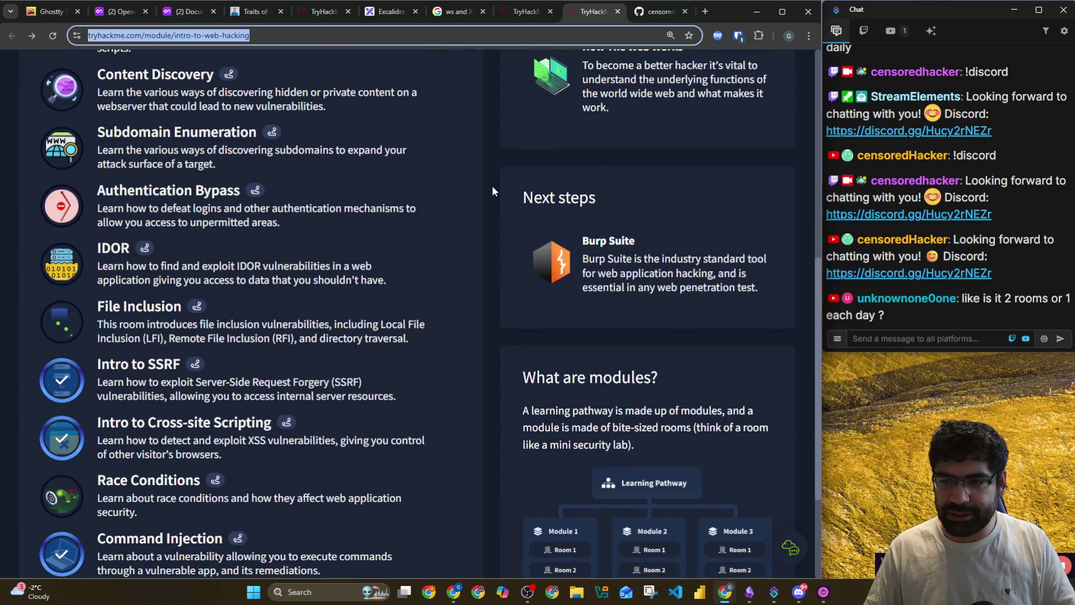
scroll(493, 187, "down", 1)
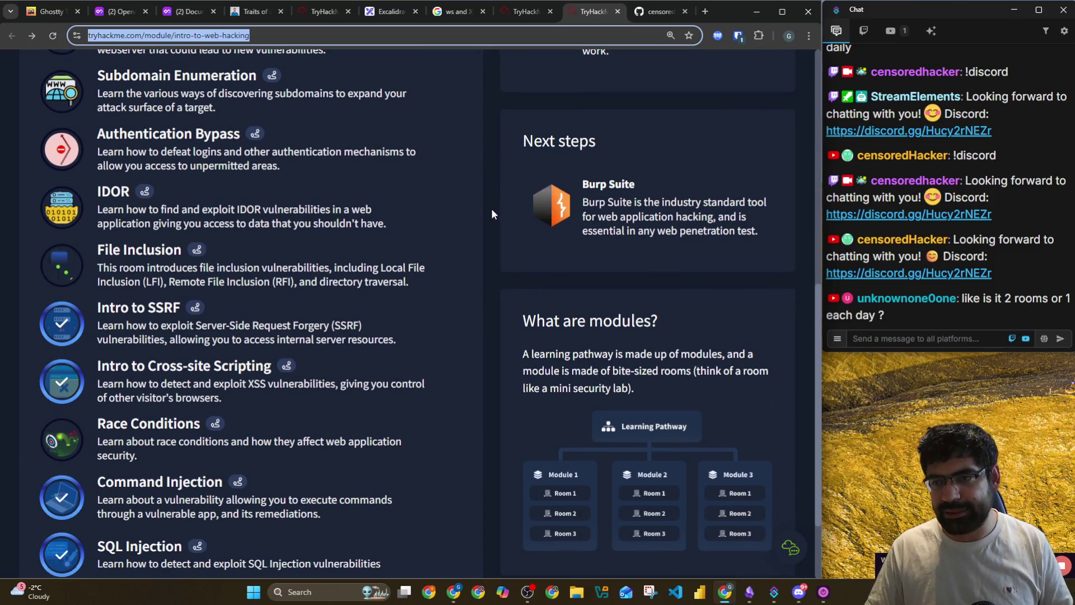
scroll(492, 214, "down", 1)
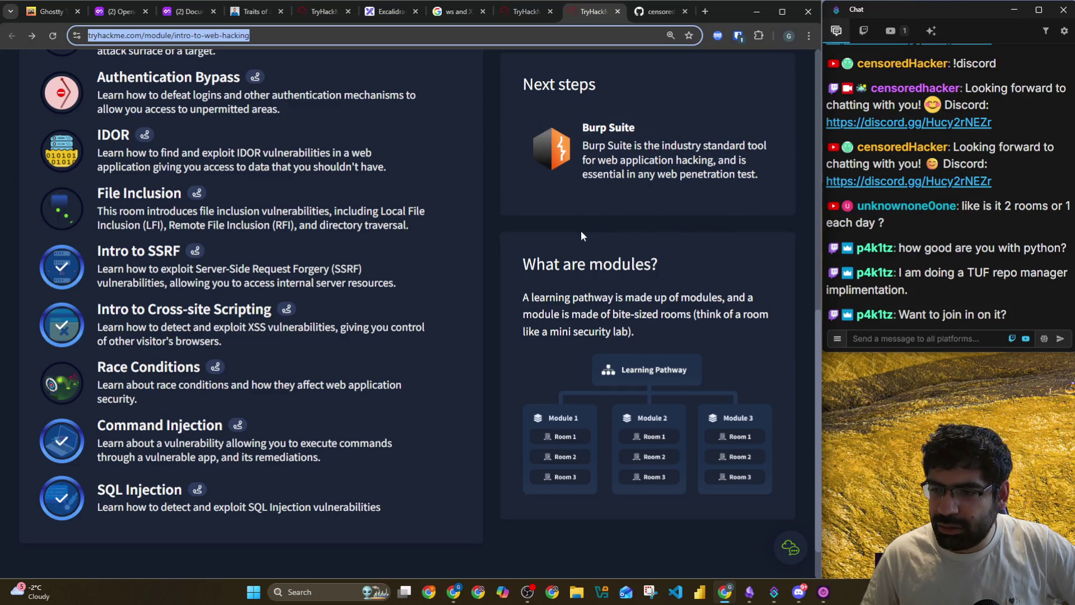
left_click(905, 339)
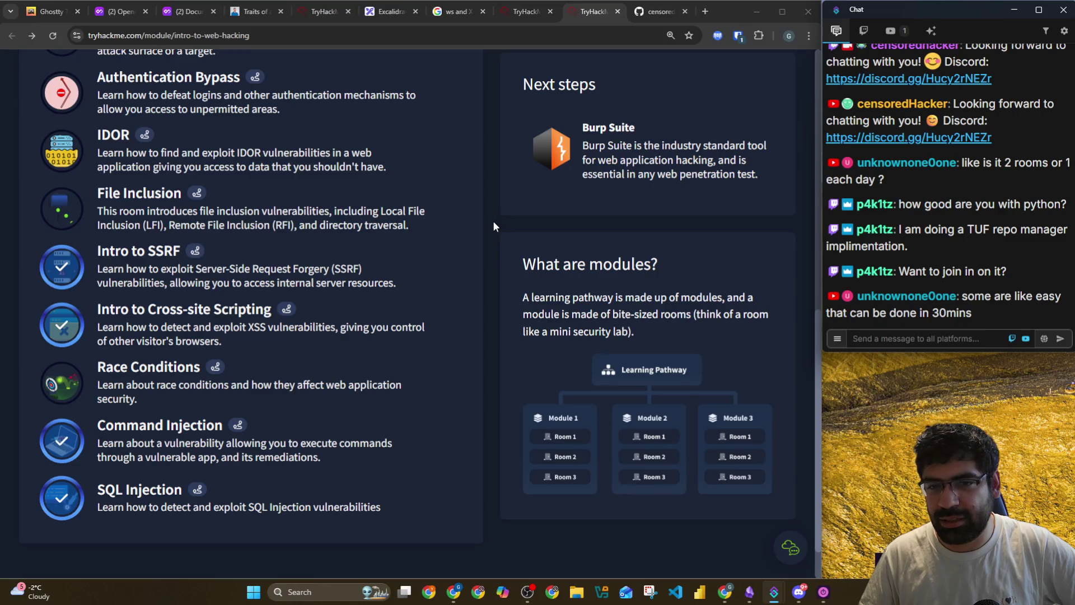
Scroll to the top of the Intro to Web Hacking module and switch to the GitHub profile tab
scroll(490, 210, "up", 3)
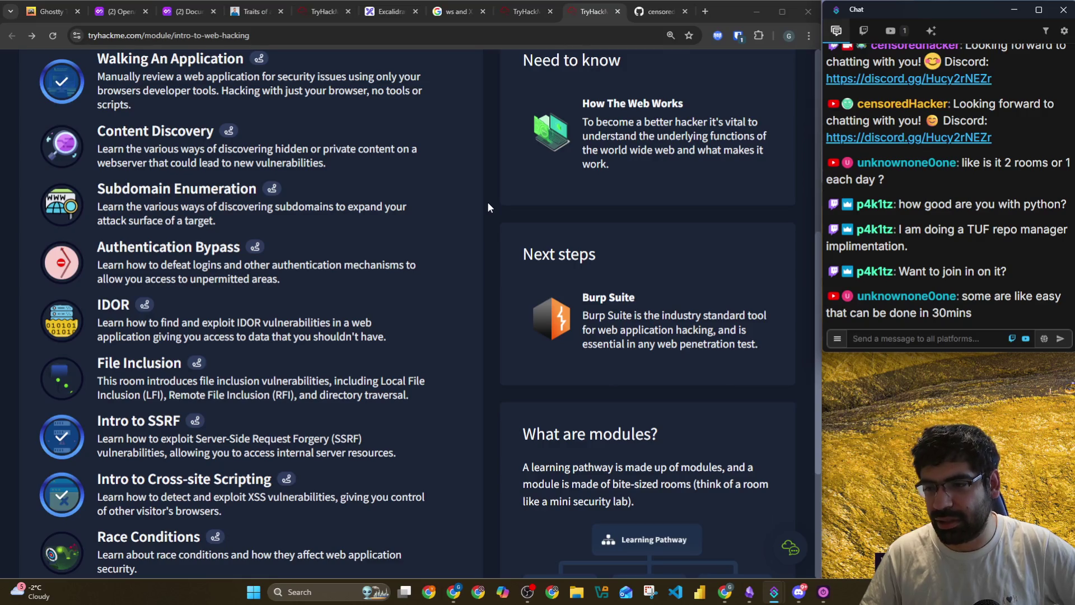
scroll(487, 207, "up", 4)
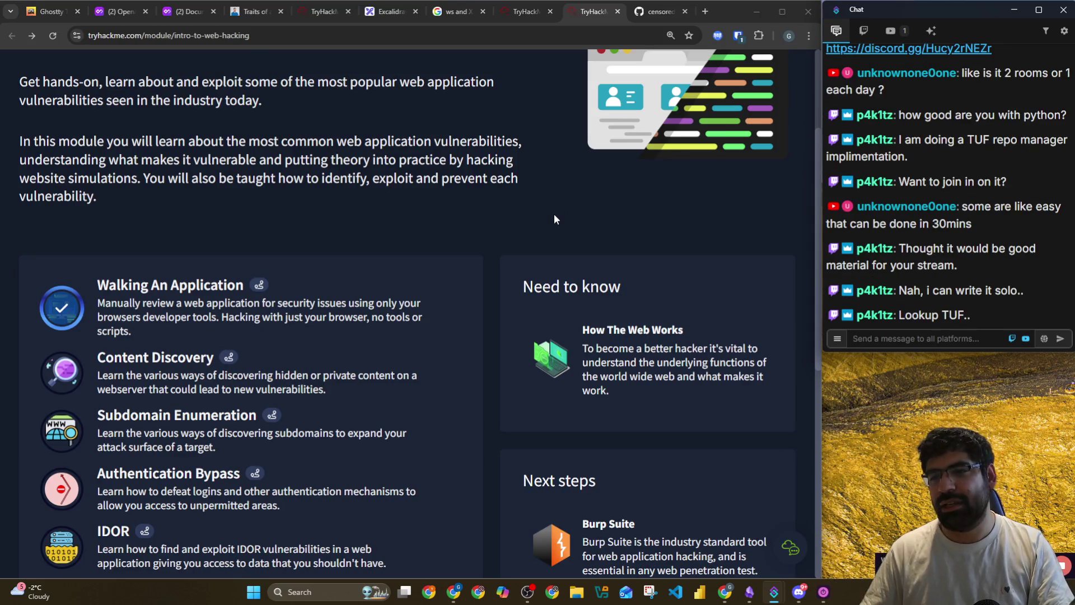
scroll(555, 218, "up", 2)
left_click(654, 11)
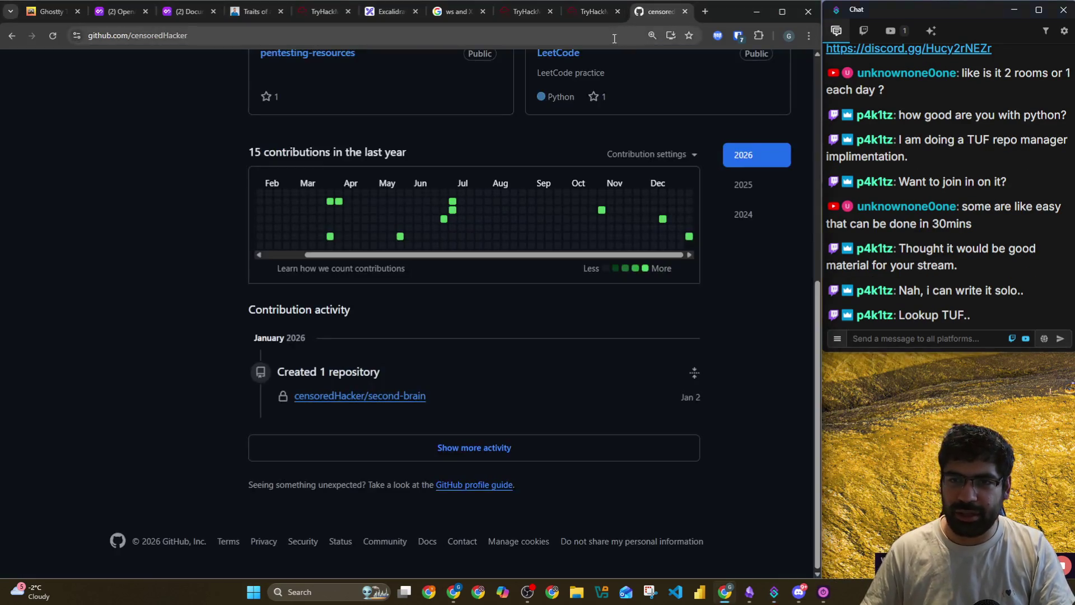
Search Google for 'TUF repo' and highlight the TUF GitHub and framework-site snippets
left_click(614, 38)
type("TUF")
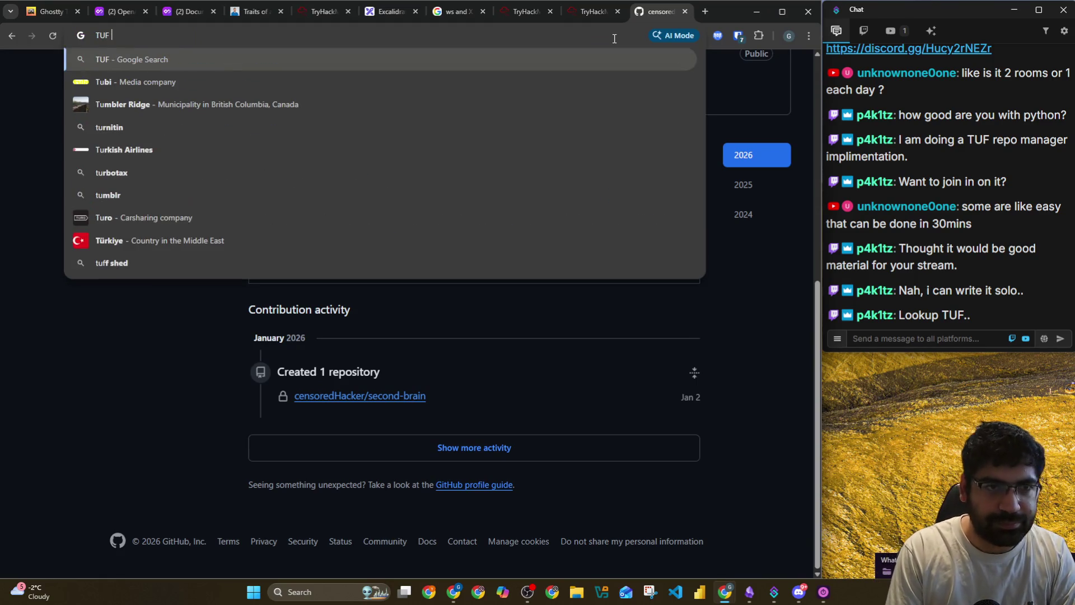
type("repo")
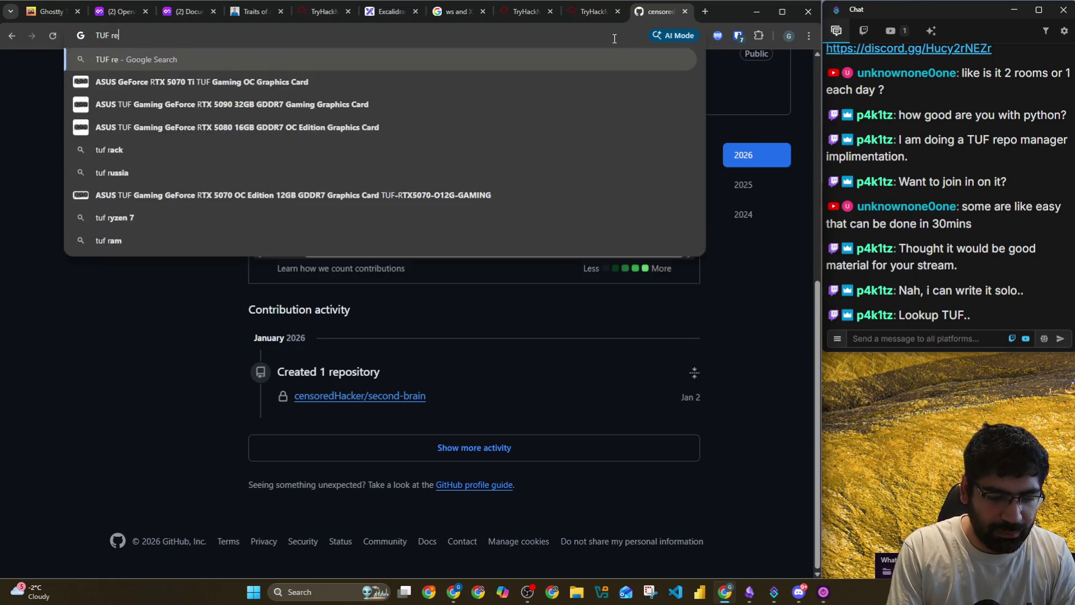
key("Return")
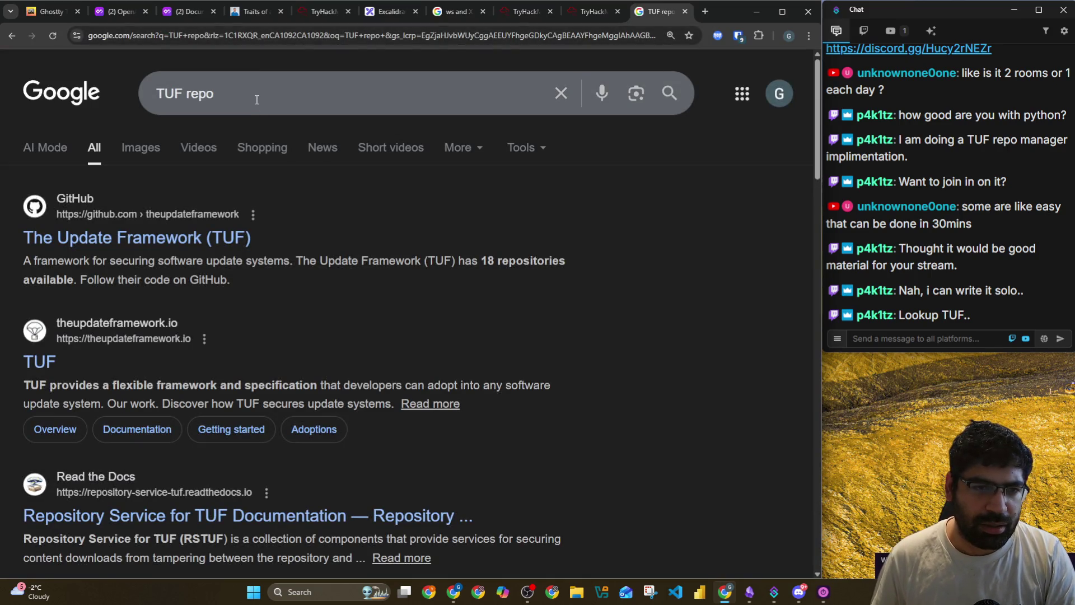
left_click_drag(129, 262, 547, 261)
scroll(277, 310, "down", 1)
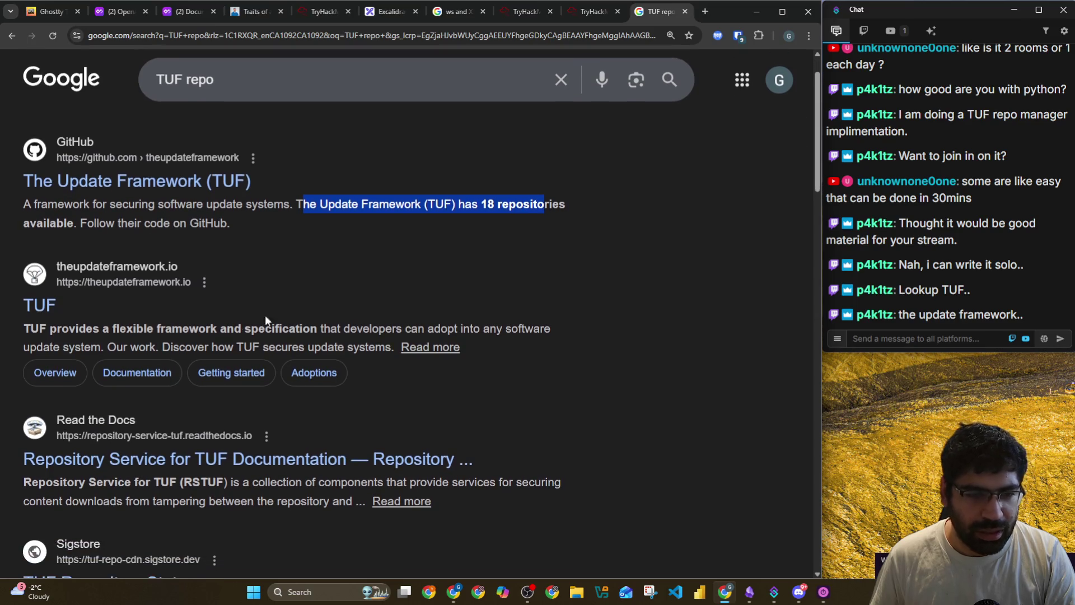
mouse_move(104, 325)
left_mouse_down()
mouse_move(395, 325)
mouse_move(490, 312)
mouse_move(549, 324)
left_mouse_up()
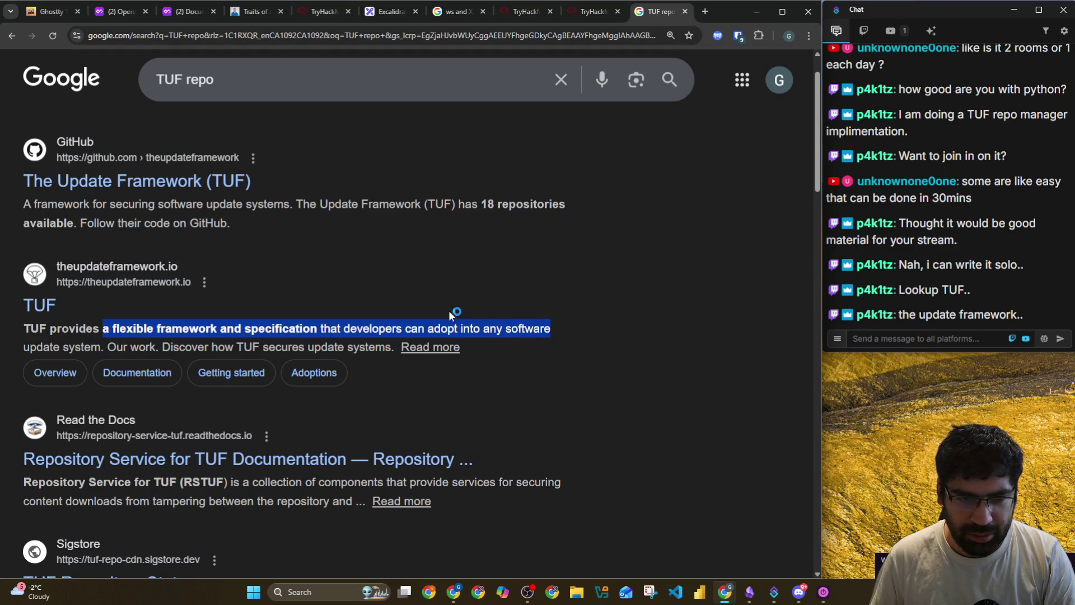
left_click(326, 290)
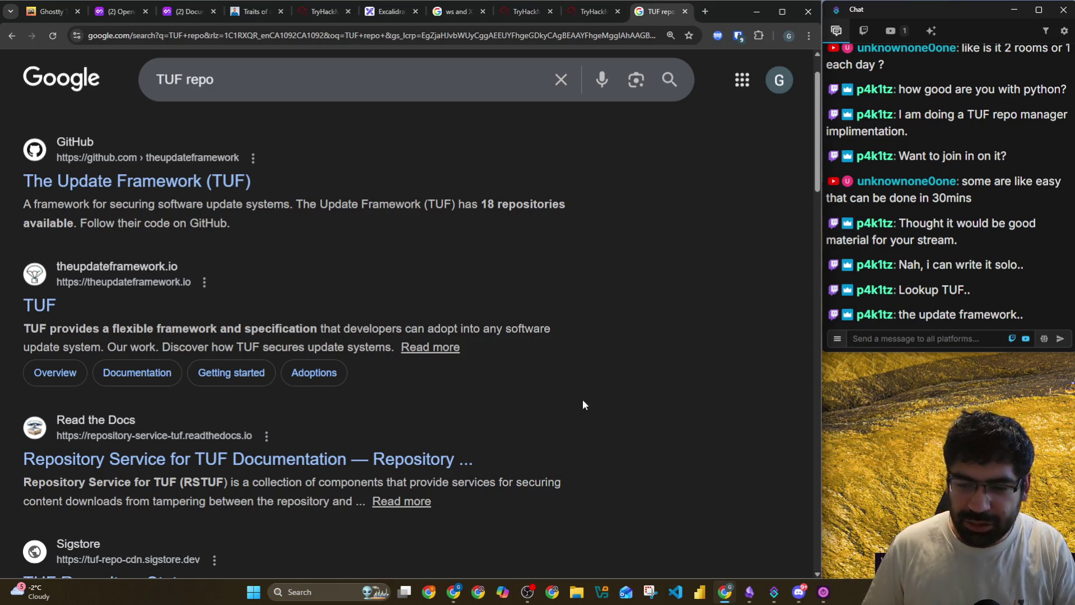
Open python-tuf from The Update Framework's GitHub organisation, then switch OBS to the full-screen webcam scene
left_click(226, 185)
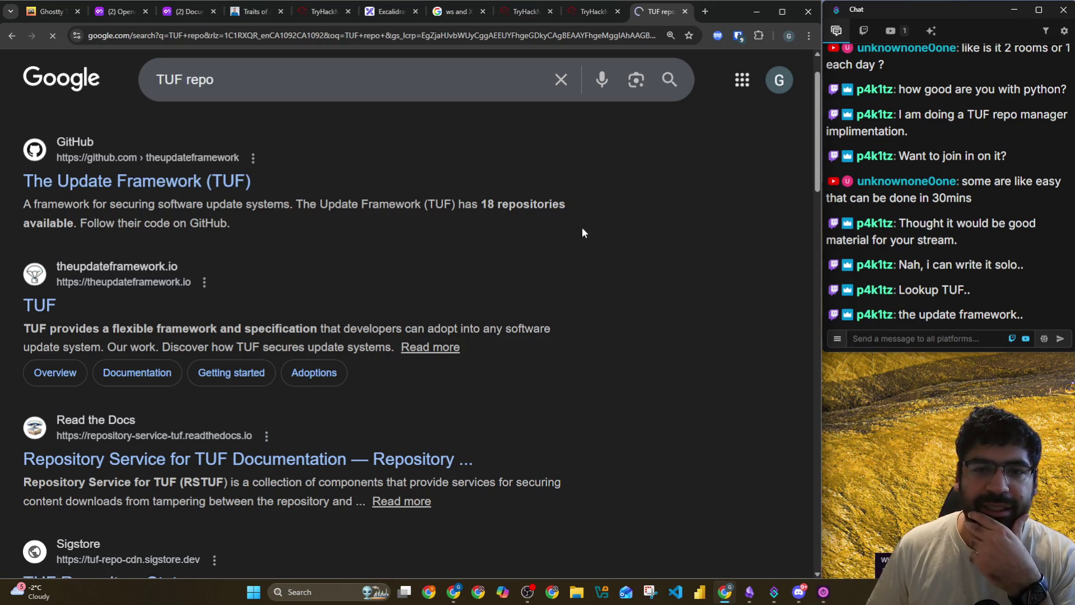
scroll(583, 230, "down", 5)
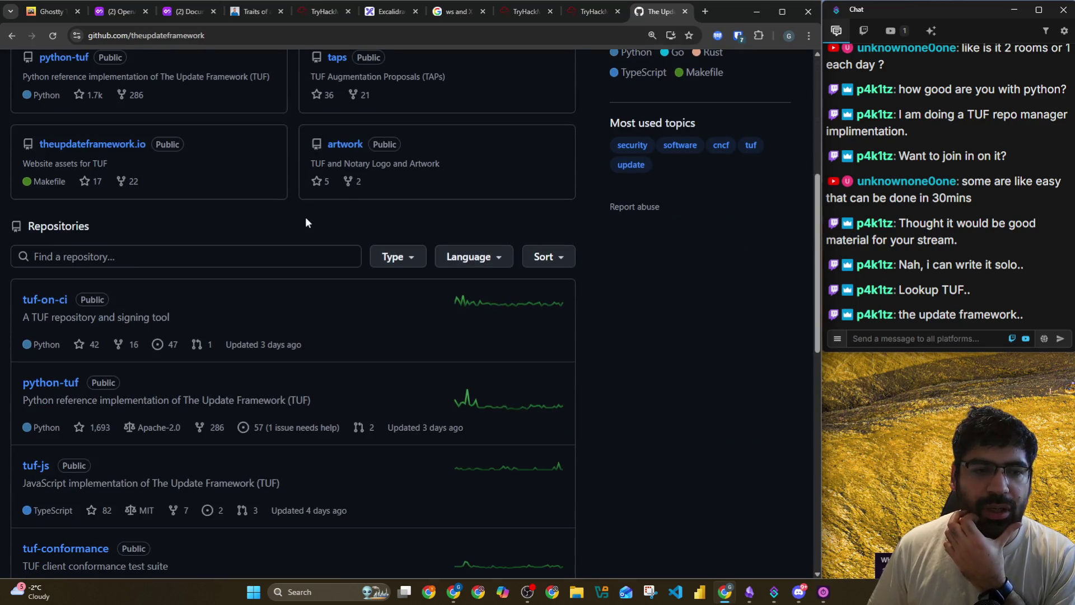
scroll(308, 223, "down", 4)
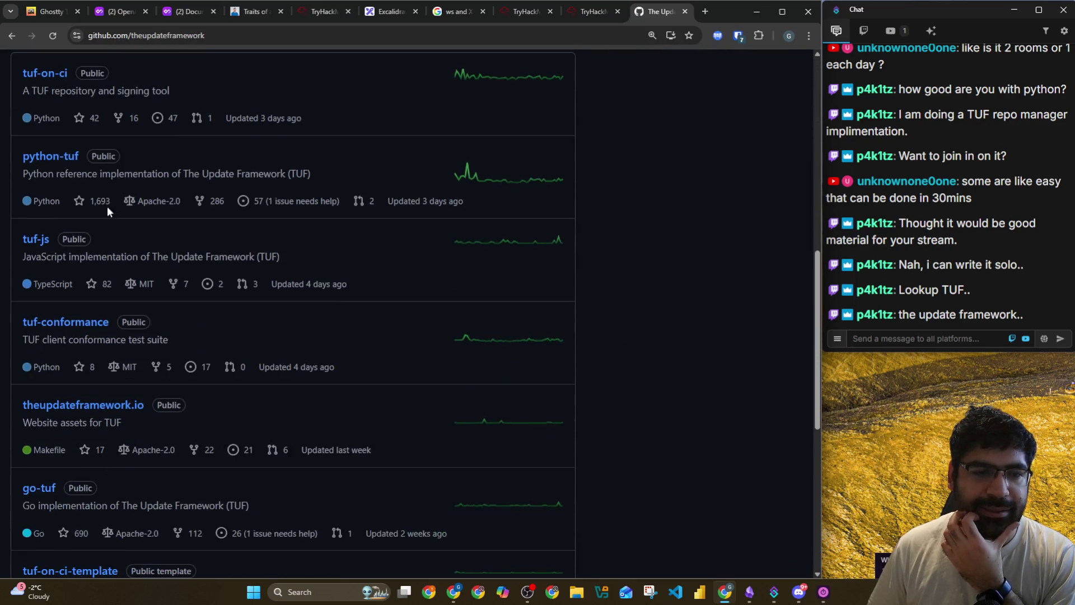
left_click(49, 156)
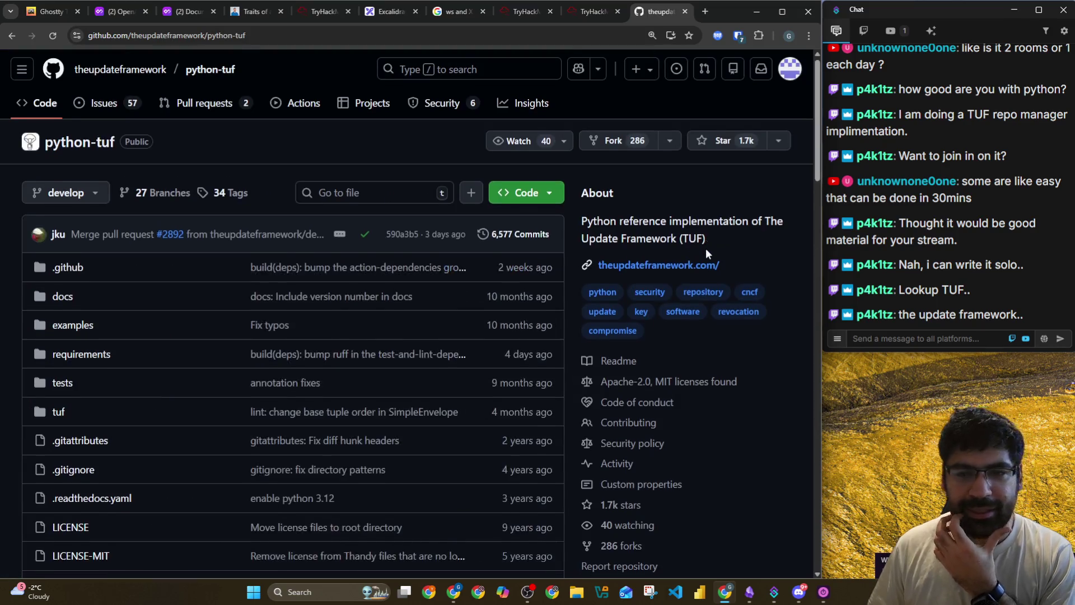
scroll(711, 458, "down", 5)
left_click(532, 589)
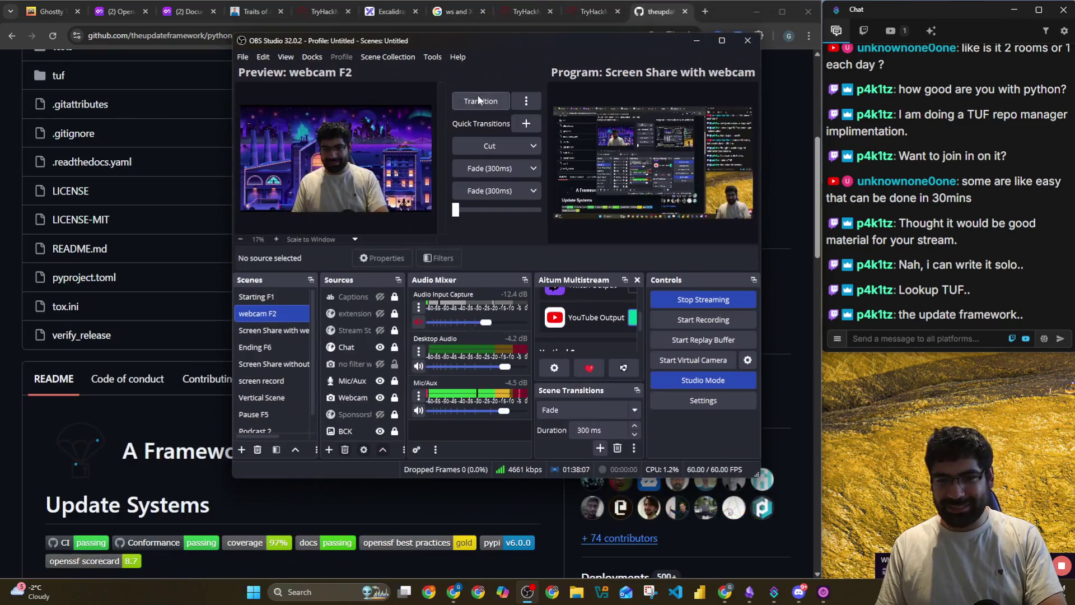
left_click(478, 104)
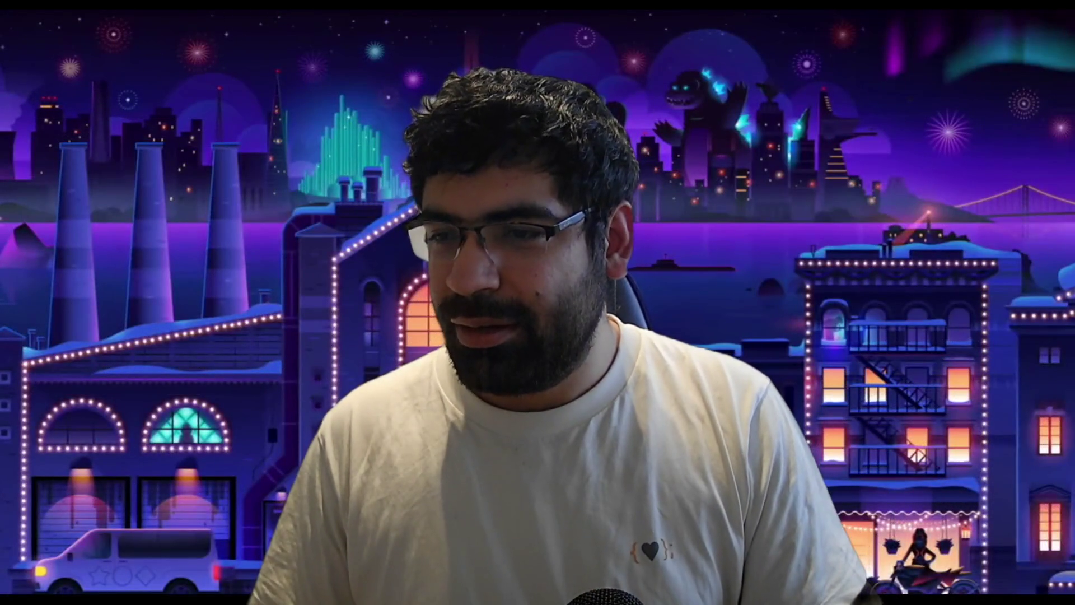
left_click(473, 103)
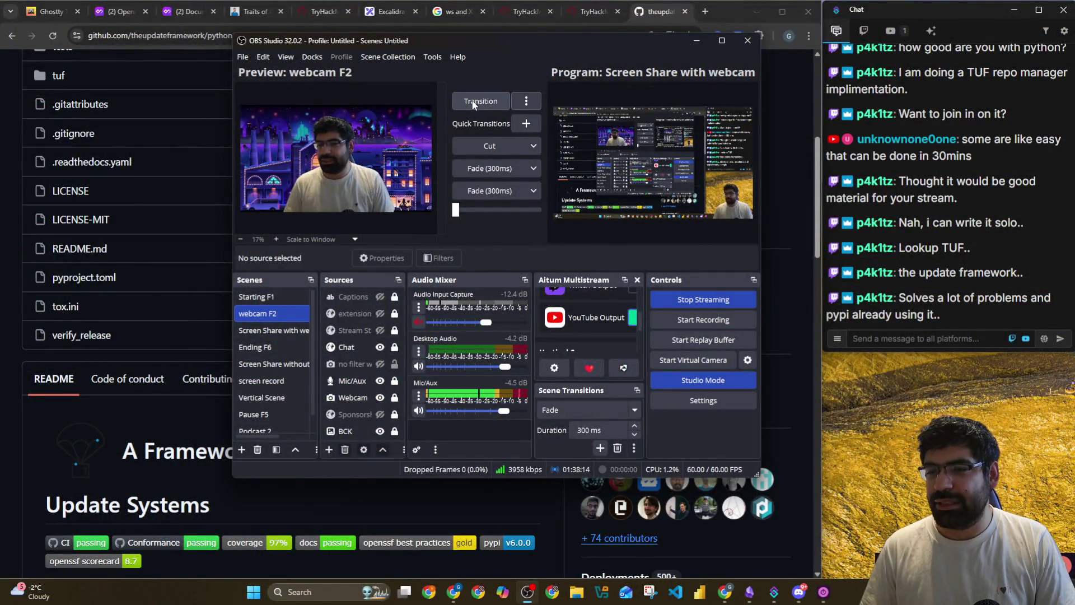
left_click(473, 103)
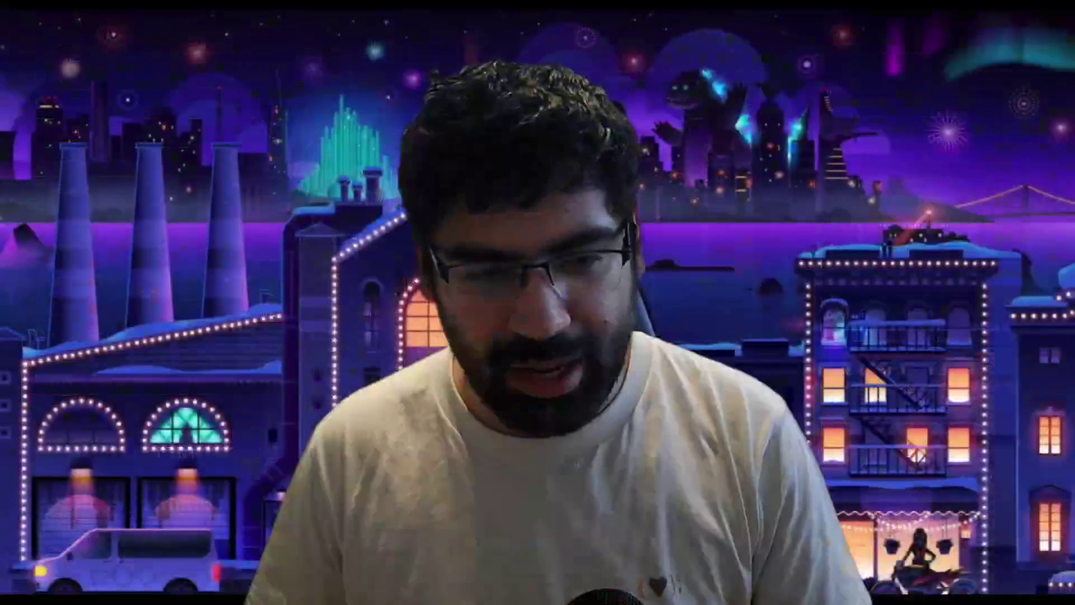